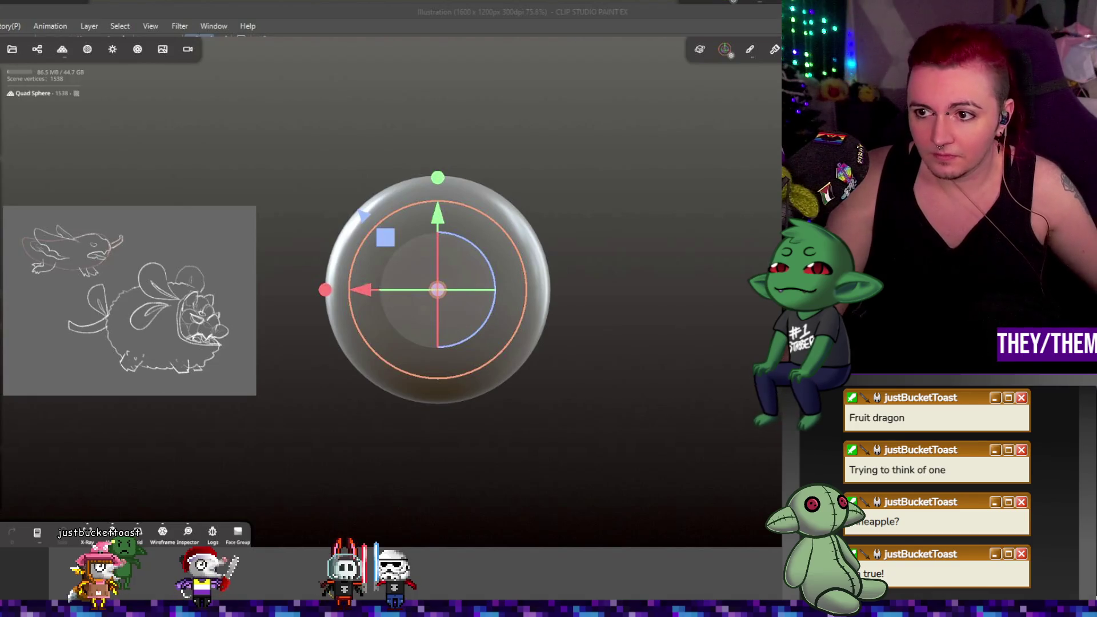
- Smooth the quad sphere into an even ball, undo a stray stroke, and pick the Split trim tool
key("c")
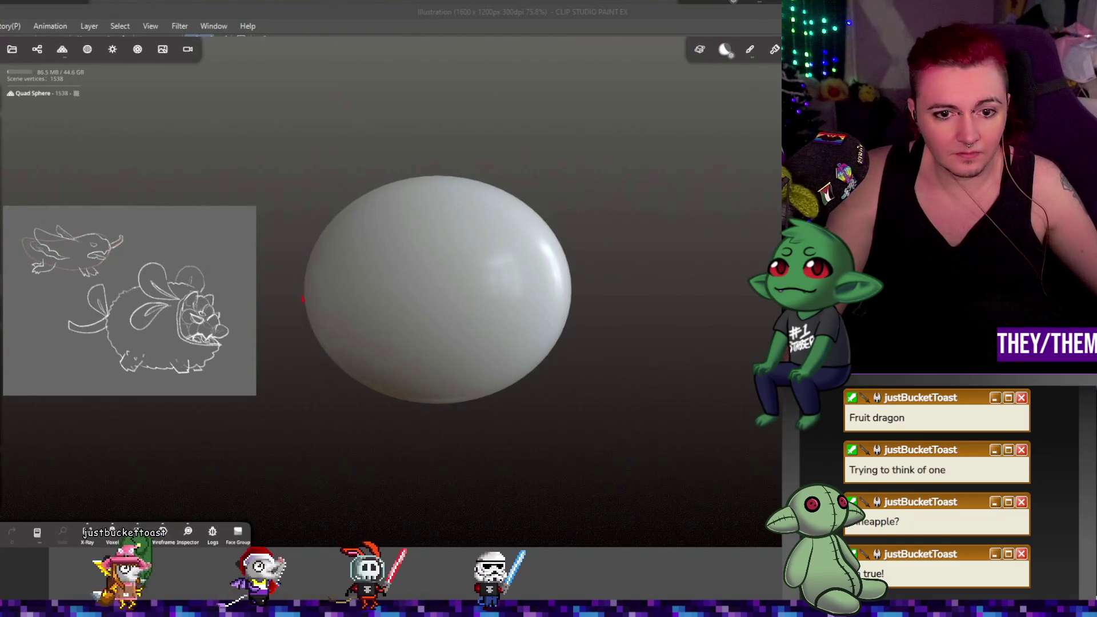
key("ctrl+z")
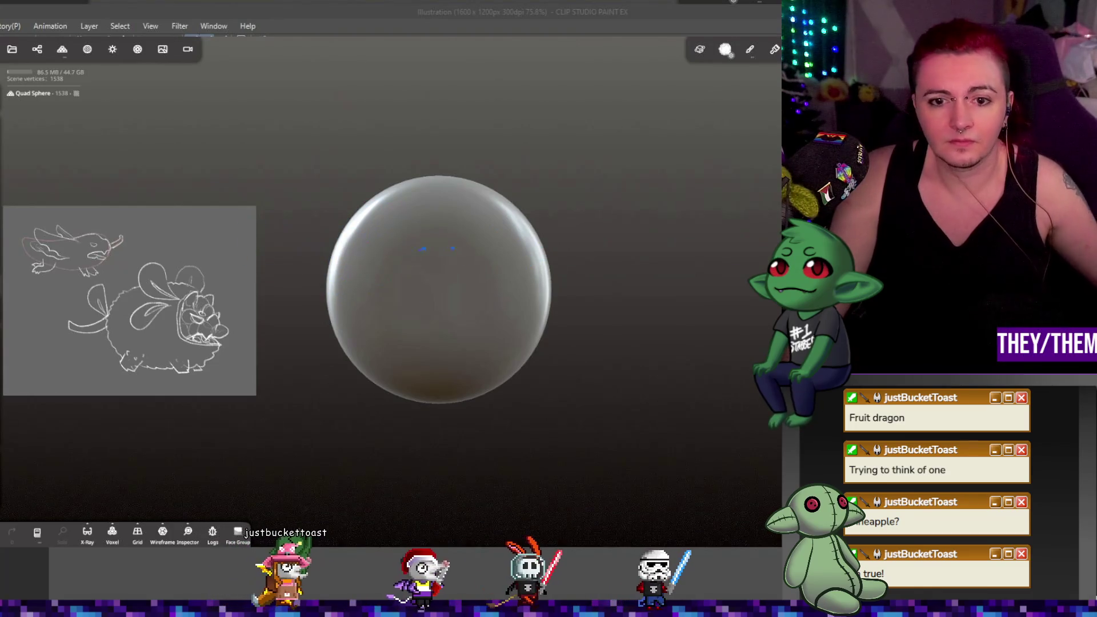
left_click(795, 202)
key("ctrl+z")
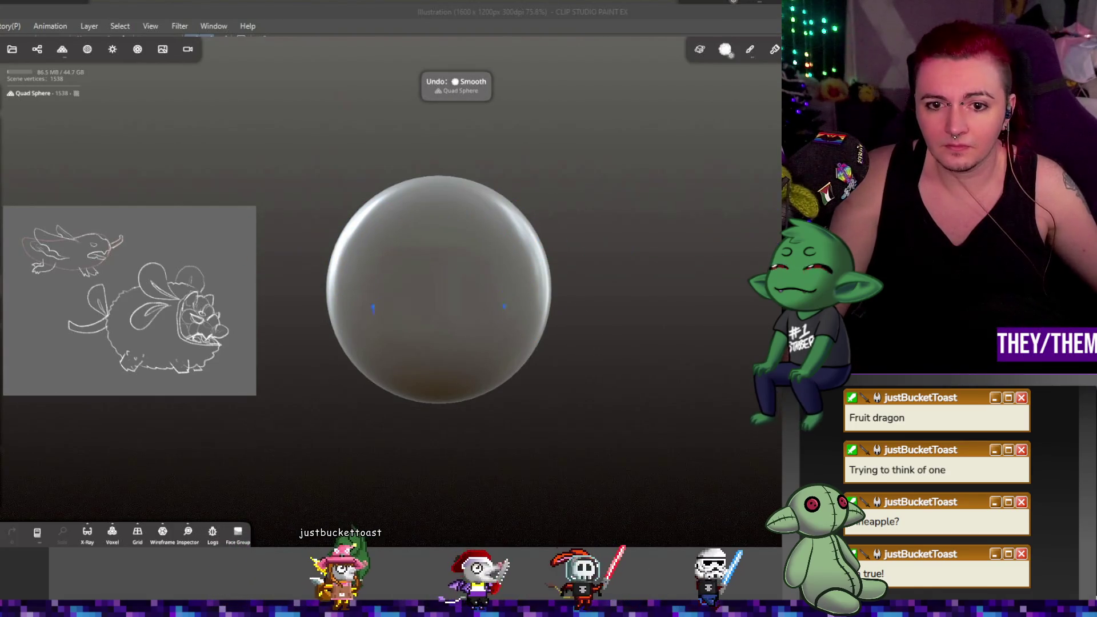
left_click_drag(702, 273, 533, 279)
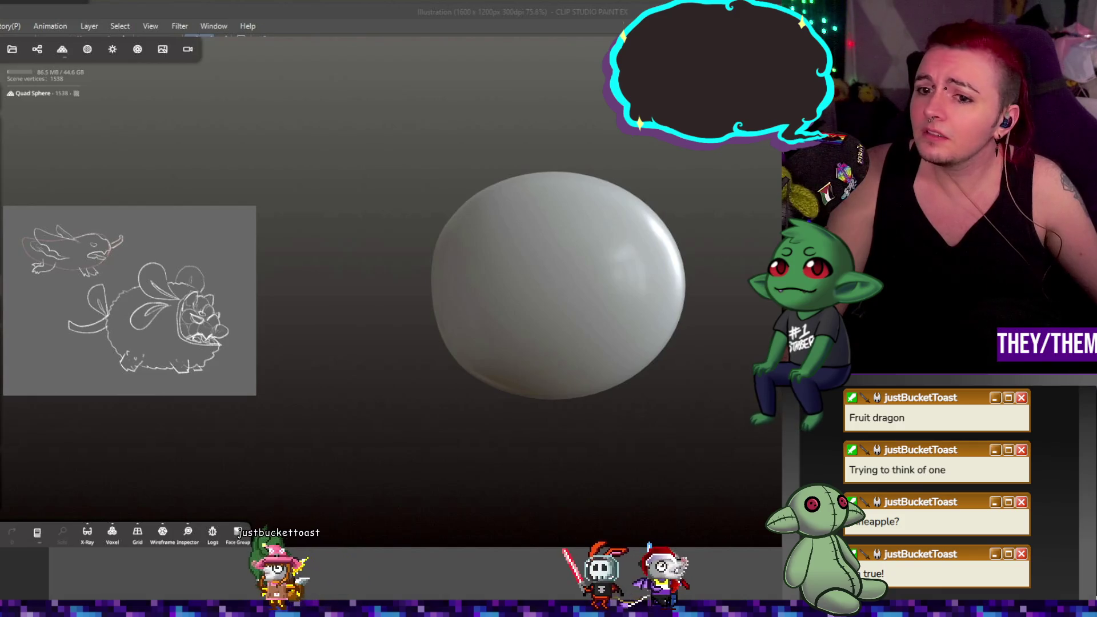
mouse_move(744, 366)
left_mouse_down()
mouse_move(684, 376)
mouse_move(735, 372)
mouse_move(719, 379)
mouse_move(547, 383)
mouse_move(644, 384)
mouse_move(728, 365)
mouse_move(717, 368)
left_mouse_up()
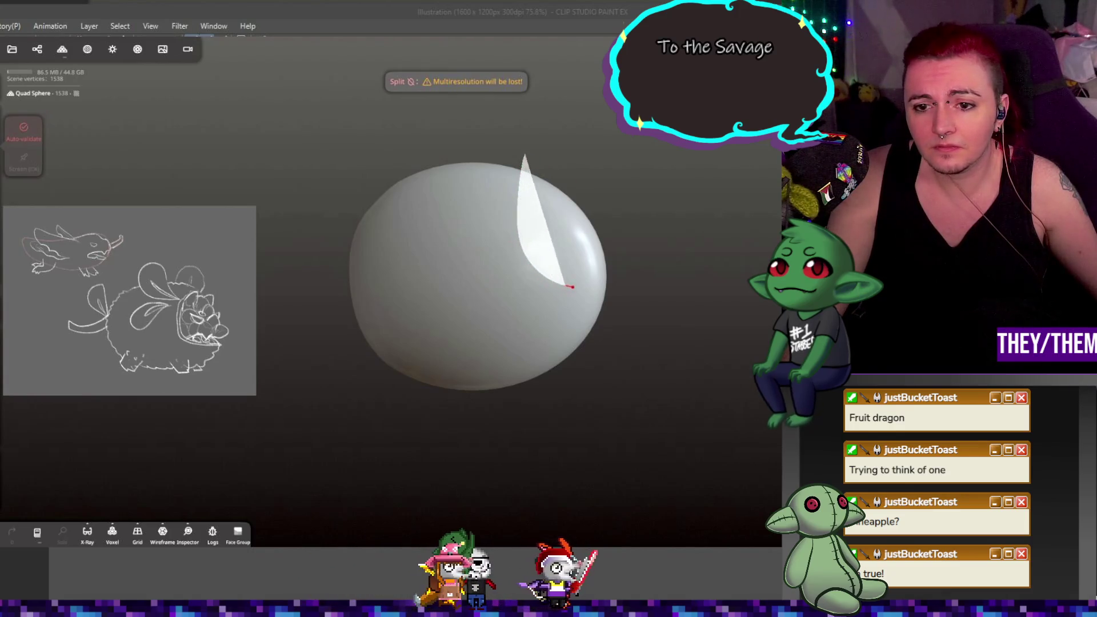
- Split a leaf-shaped piece off the sphere's upper right and move it up and to the right
mouse_move(571, 287)
left_mouse_down()
mouse_move(651, 268)
mouse_move(672, 178)
left_mouse_up()
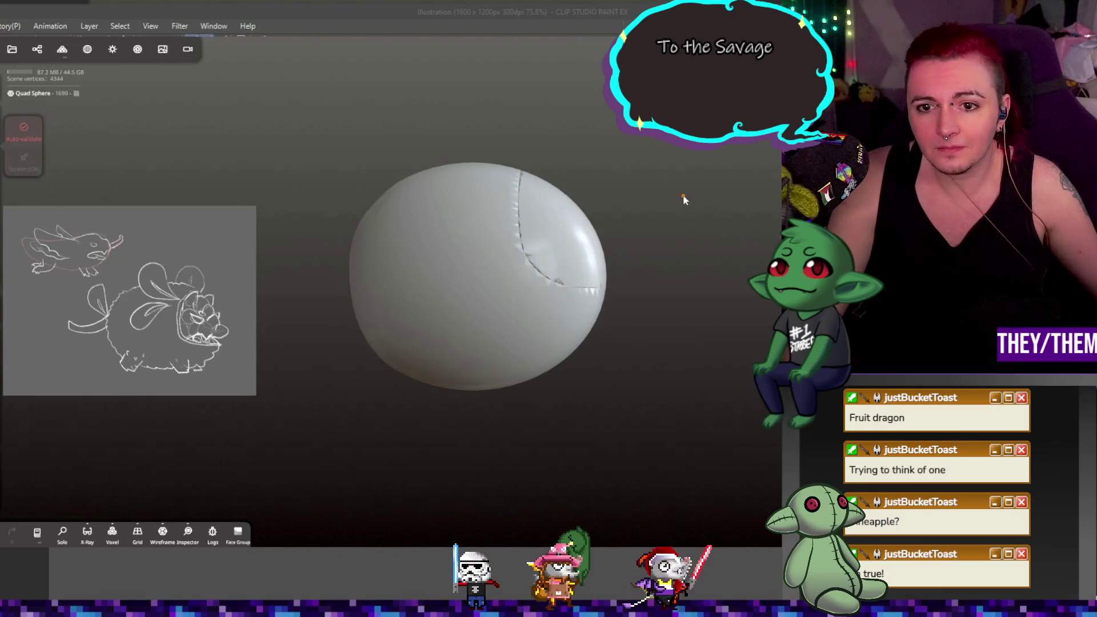
left_click(623, 199)
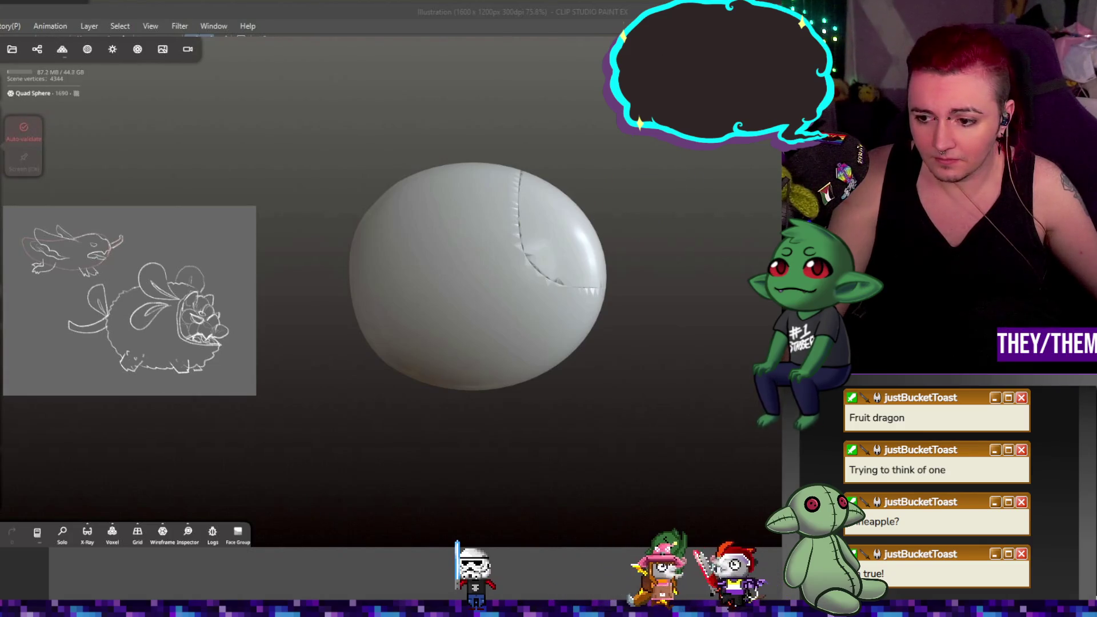
left_click(560, 213)
left_click_drag(616, 178, 676, 150)
- Voxel-remesh the sphere body at resolution 138.92
left_click(482, 303)
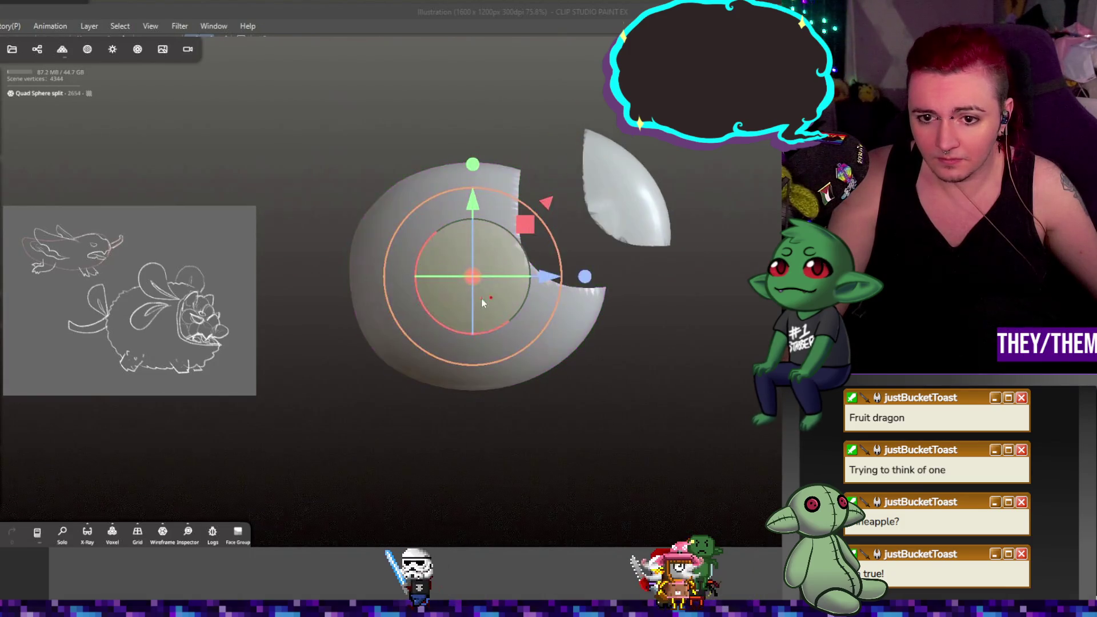
left_click(87, 49)
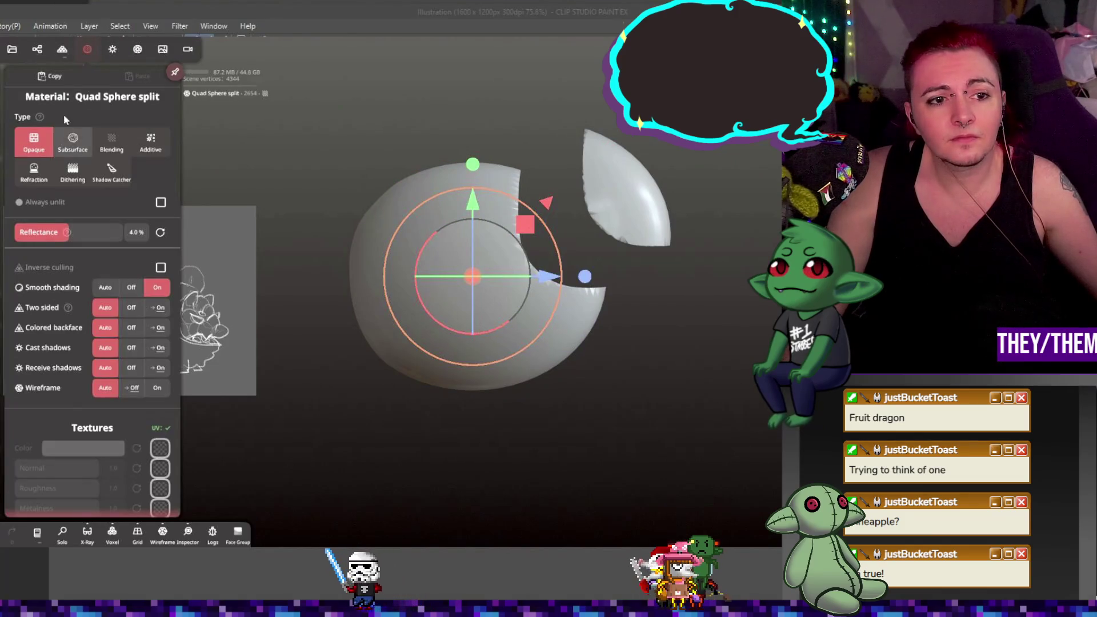
left_click(60, 50)
left_click(57, 82)
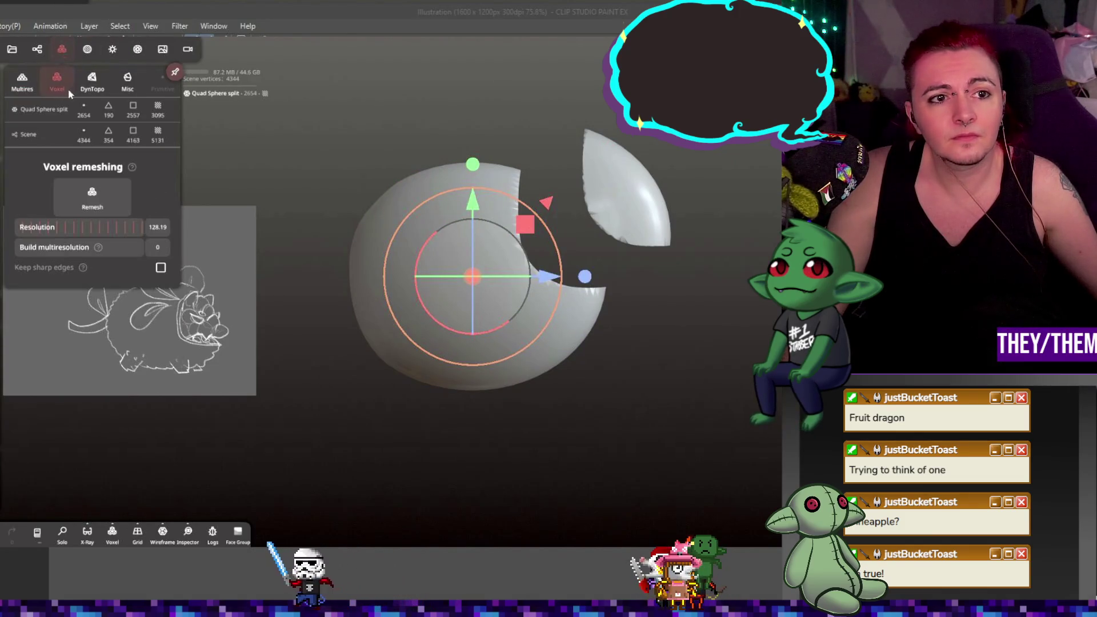
left_click_drag(57, 225, 63, 226)
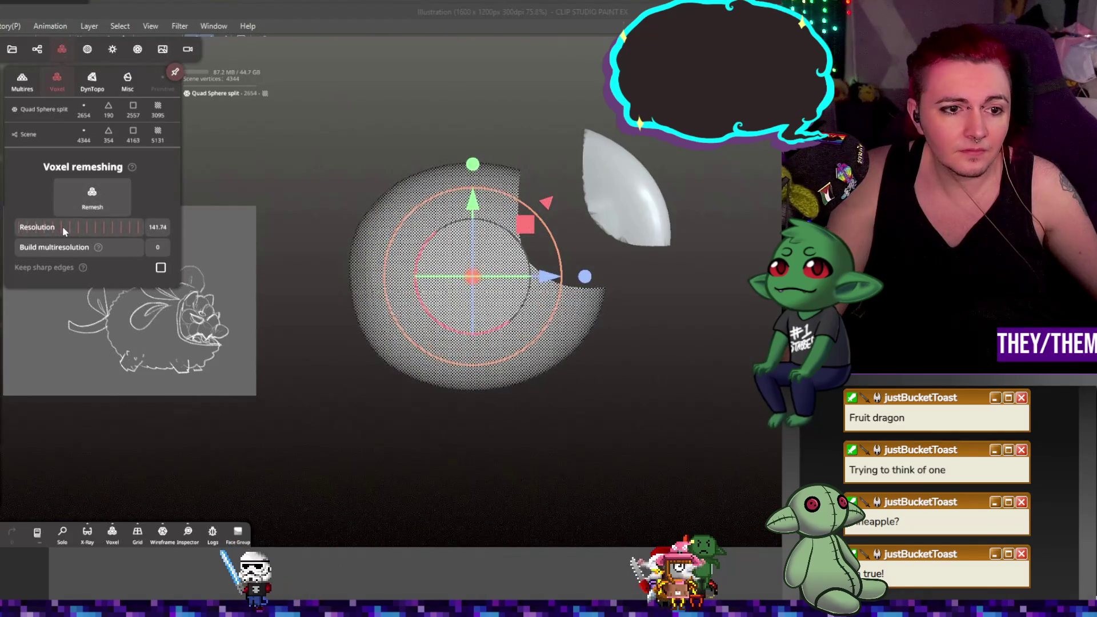
left_click(85, 199)
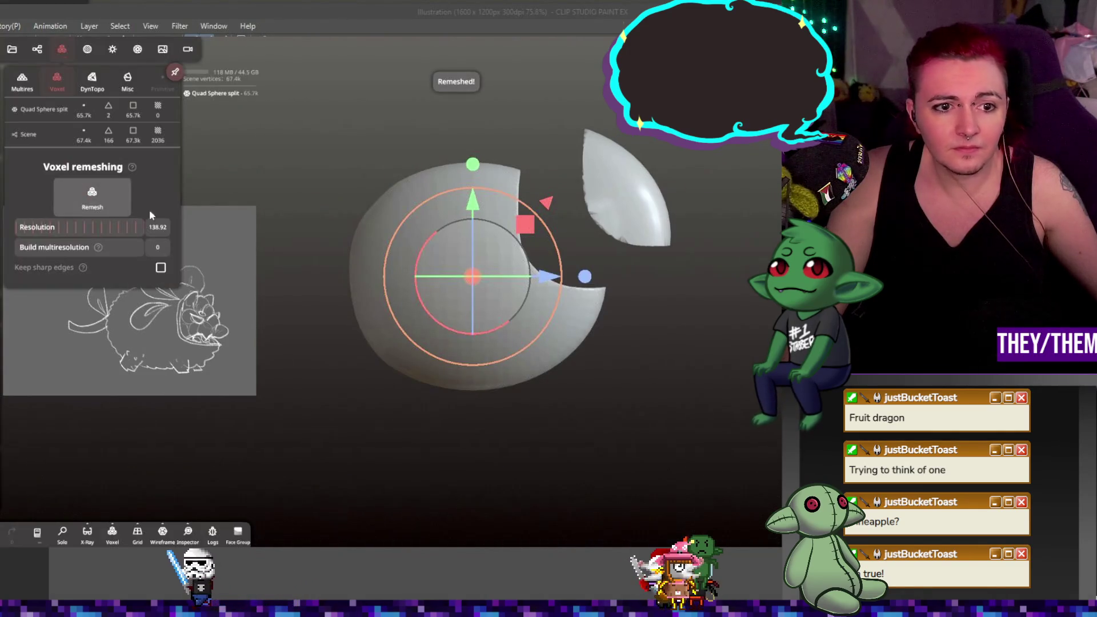
- Voxel-remesh the leaf piece at resolution 82.29, then reselect the body
left_click(626, 198)
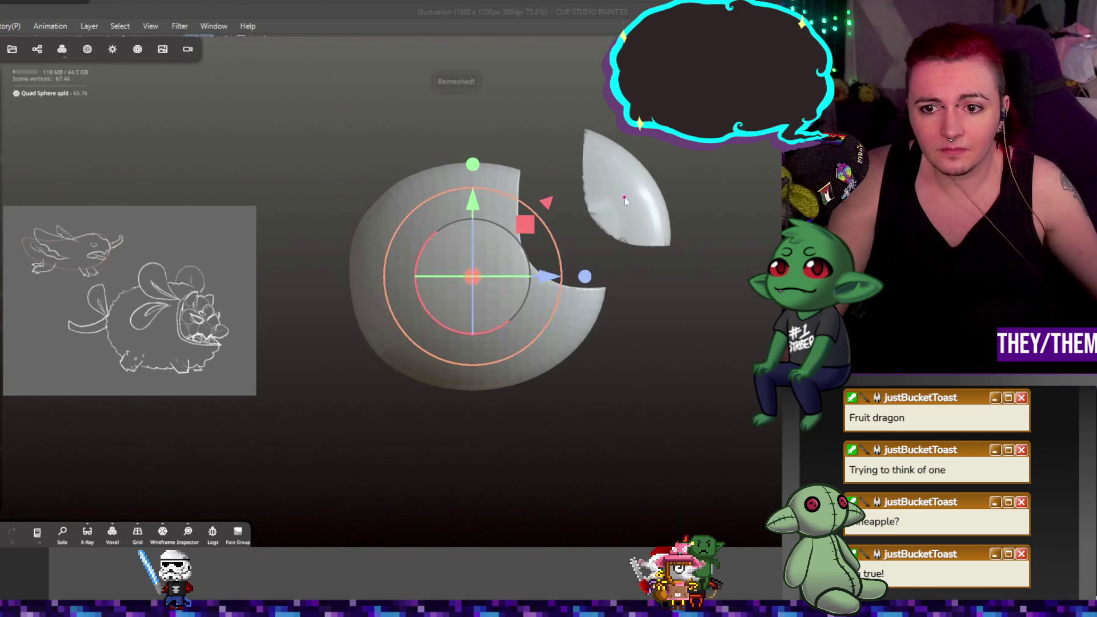
left_click(61, 50)
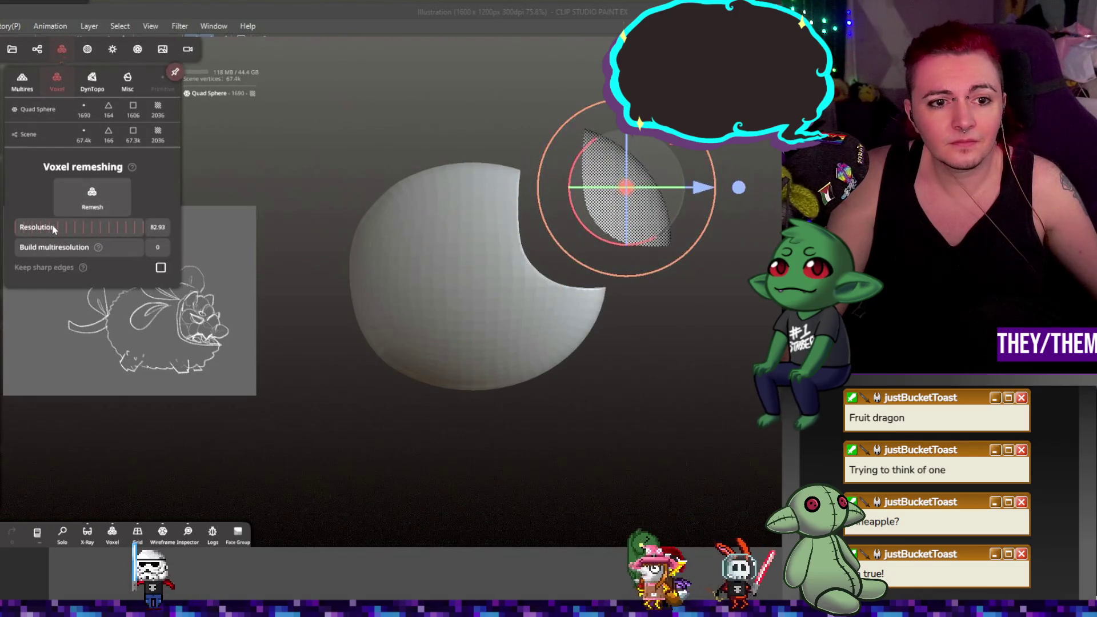
left_click_drag(52, 226, 51, 226)
left_click(101, 190)
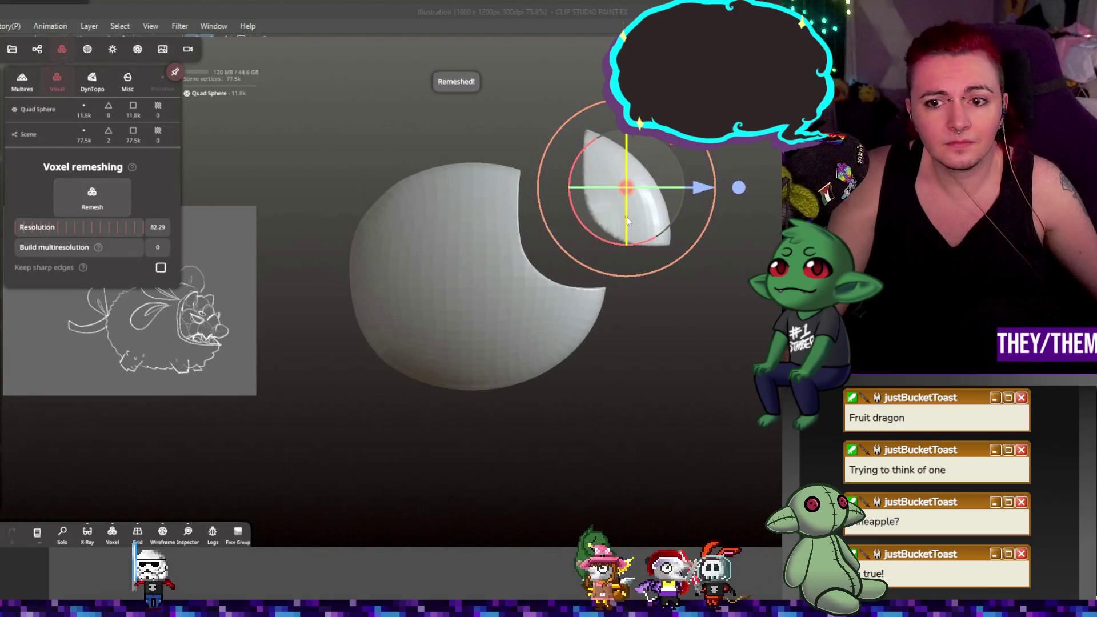
left_click(87, 49)
left_click(479, 256)
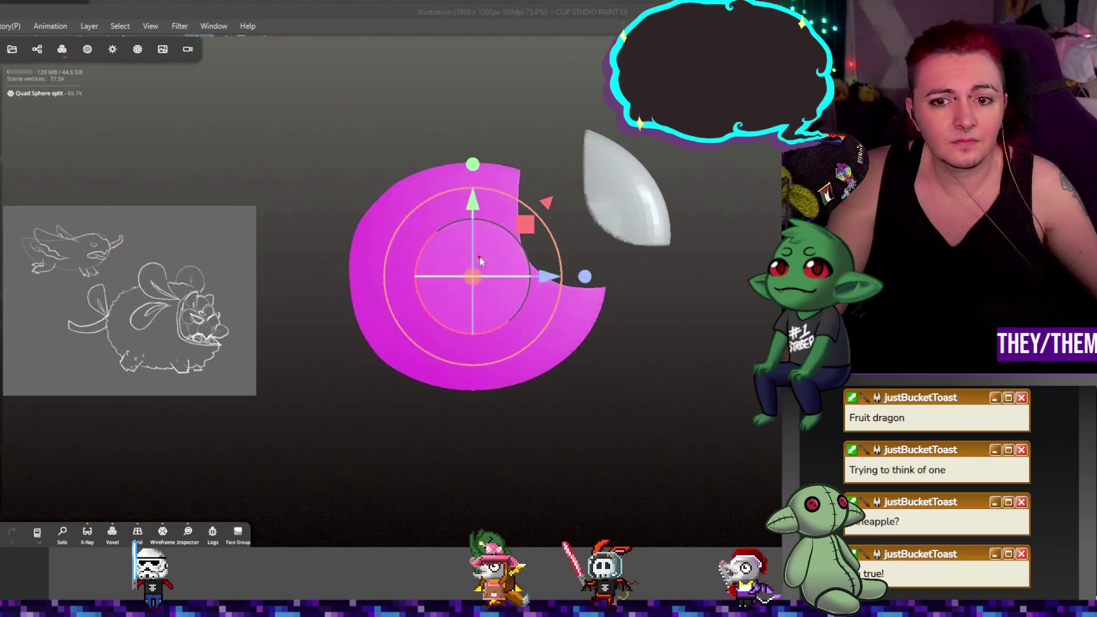
left_click(87, 50)
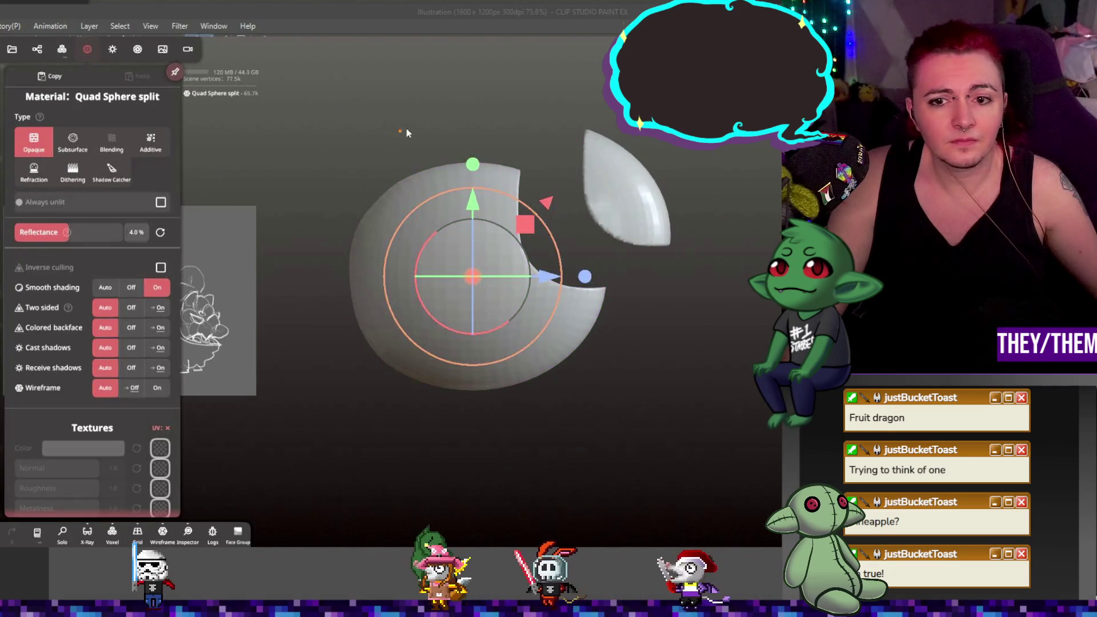
- Orbit around the split sphere until the cut faces the viewer, and select the cap piece
left_click_drag(400, 114, 498, 116)
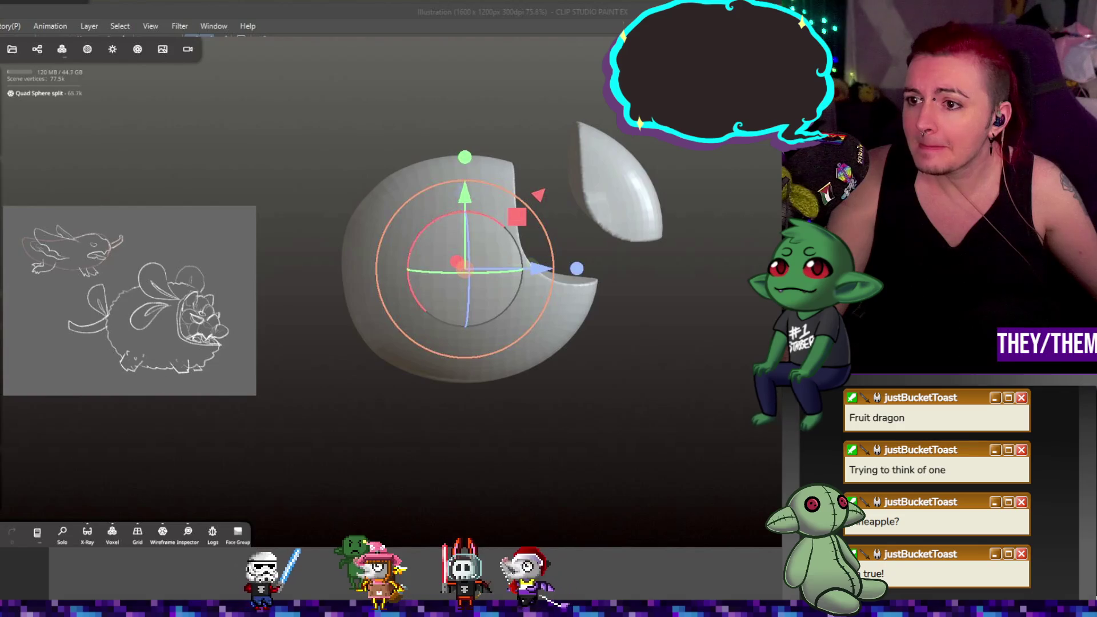
left_click(394, 188)
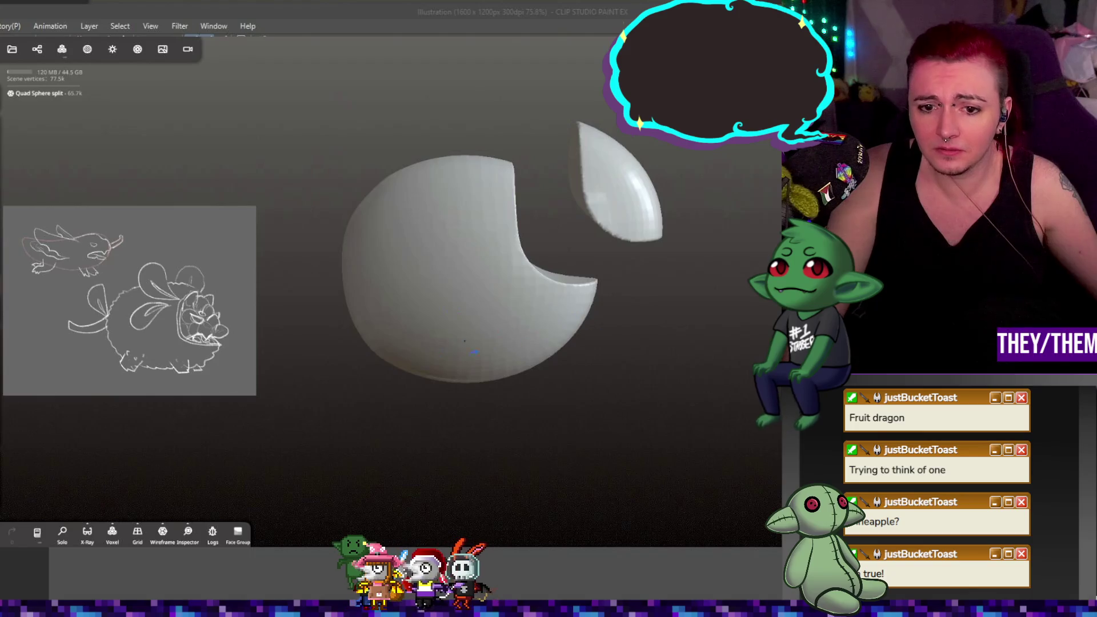
left_click_drag(684, 349, 499, 271)
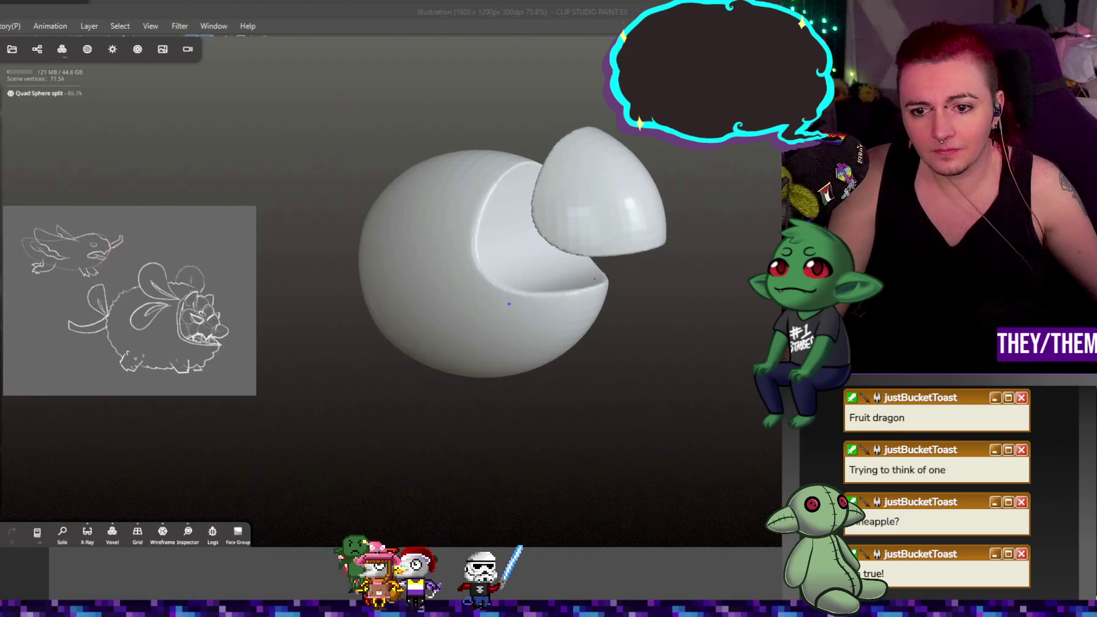
left_click_drag(713, 298, 462, 286)
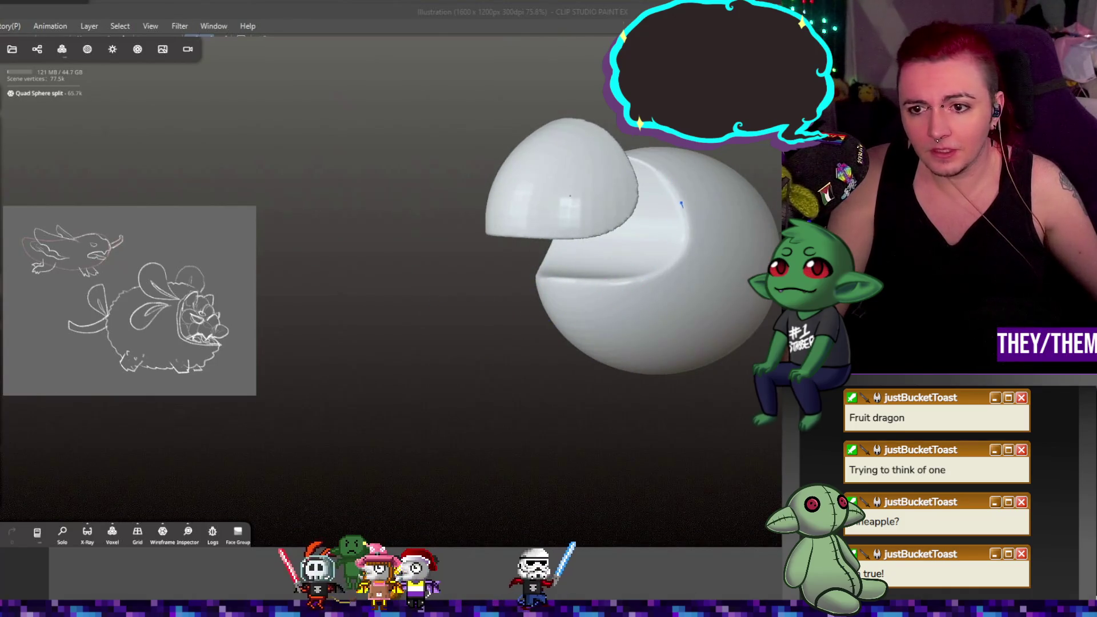
left_click_drag(546, 382, 698, 176)
left_click(719, 196)
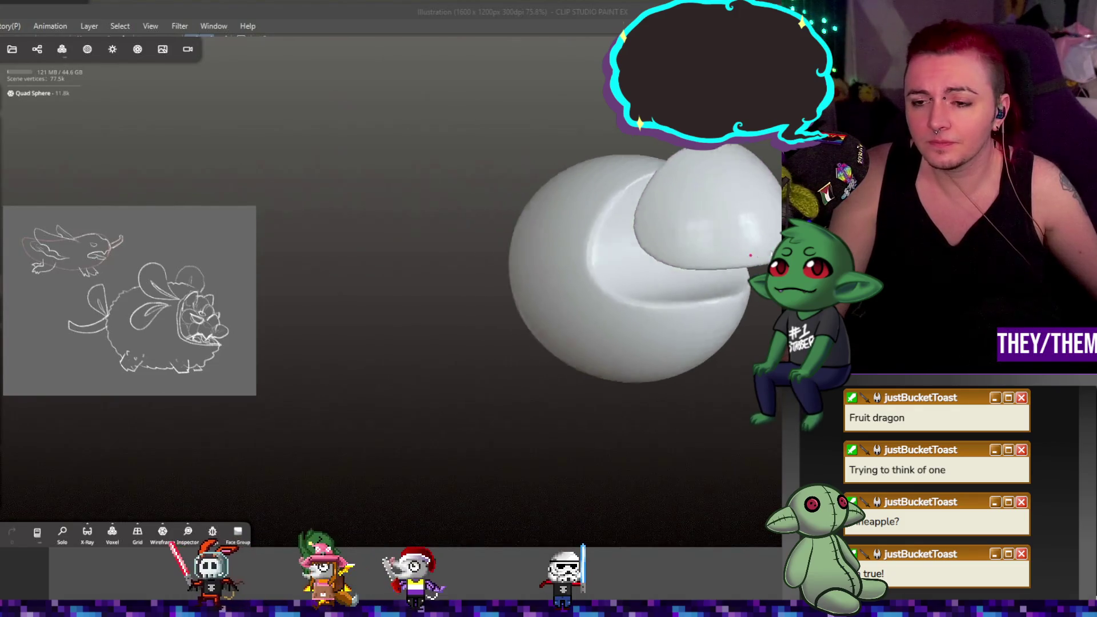
left_click_drag(733, 264, 750, 252)
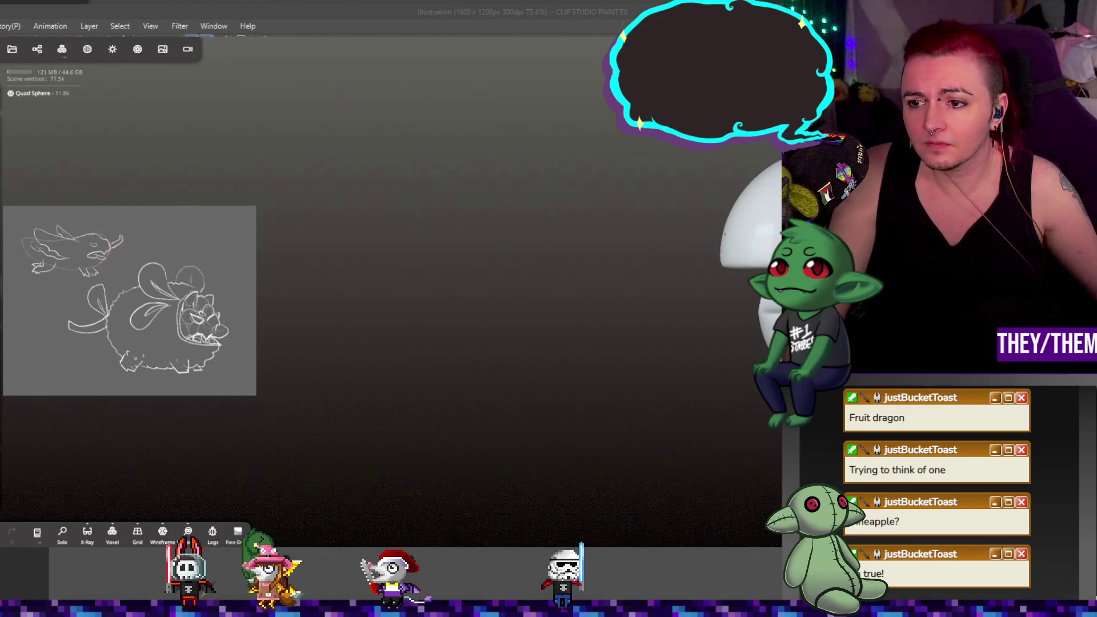
left_click_drag(680, 247, 635, 256)
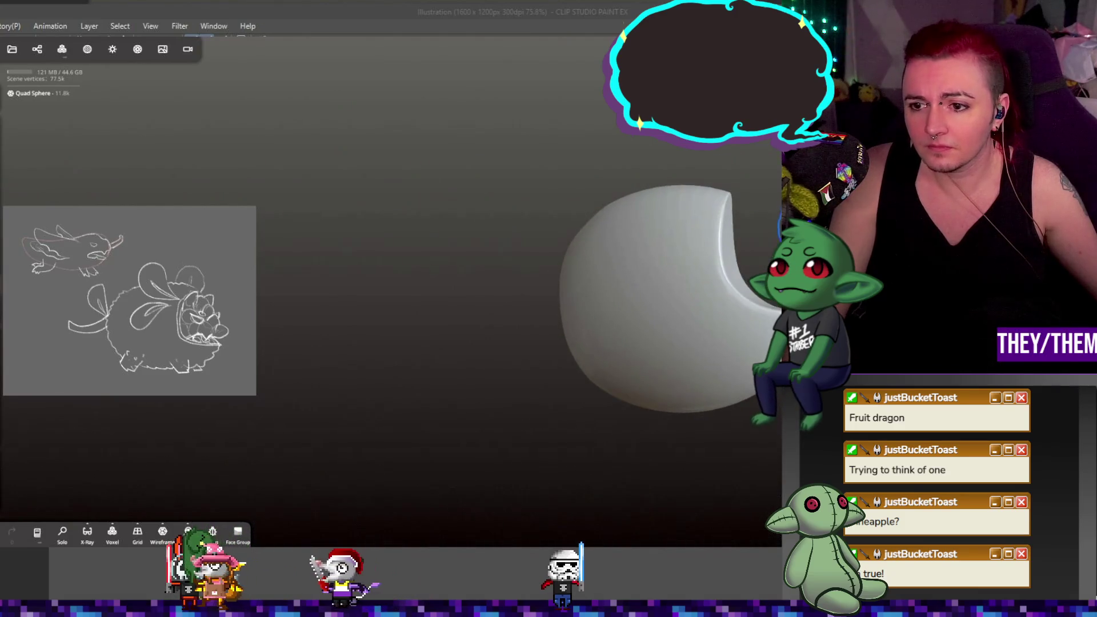
- Rotate the leaf piece with the gizmo ring and drag it into the sphere's bite
left_click_drag(724, 147, 699, 221)
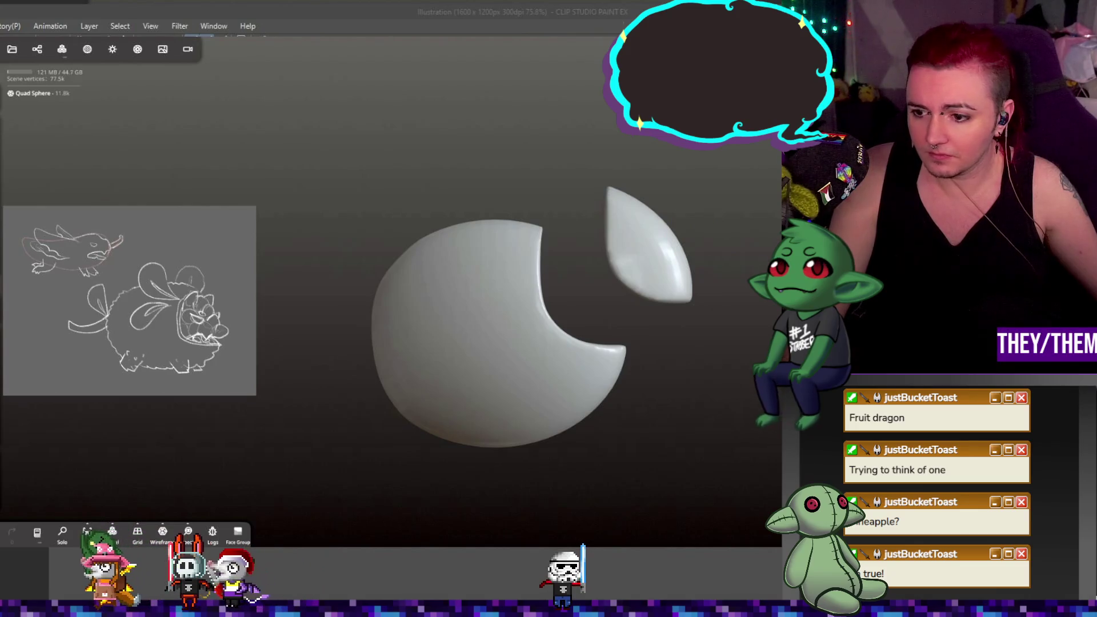
left_click(649, 246)
left_click_drag(722, 210, 715, 217)
left_click_drag(648, 246, 571, 297)
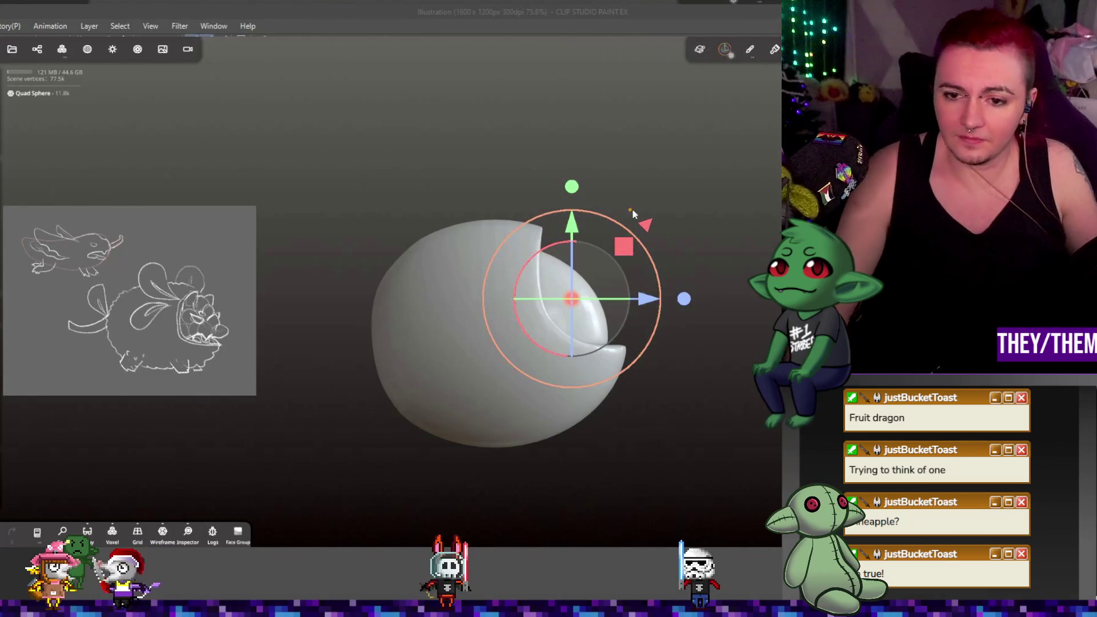
- Orbit around the hollowed sphere, using the front view, to frame its opening
mouse_move(722, 242)
left_mouse_down()
mouse_move(646, 249)
mouse_move(552, 180)
mouse_move(553, 141)
left_mouse_up()
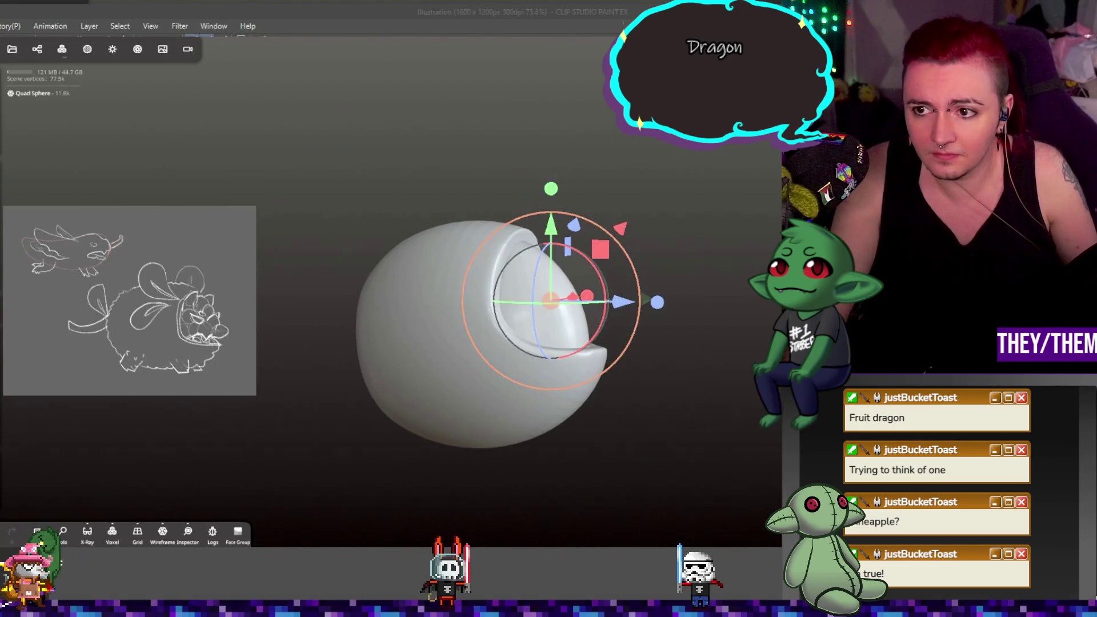
key("1")
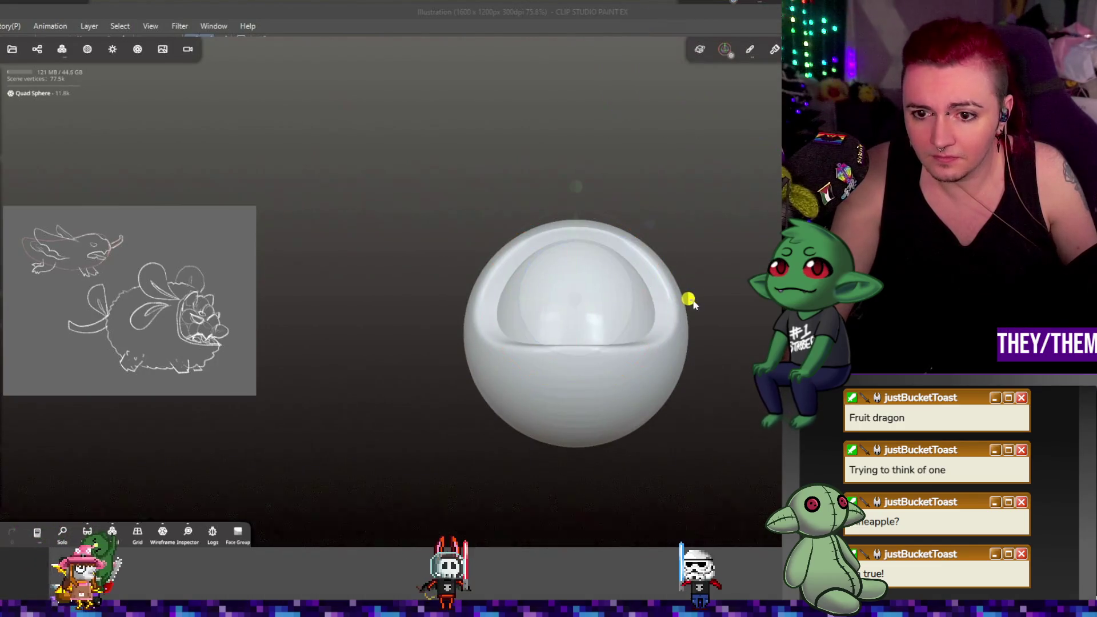
mouse_move(719, 372)
left_mouse_down()
mouse_move(632, 371)
mouse_move(643, 372)
left_mouse_up()
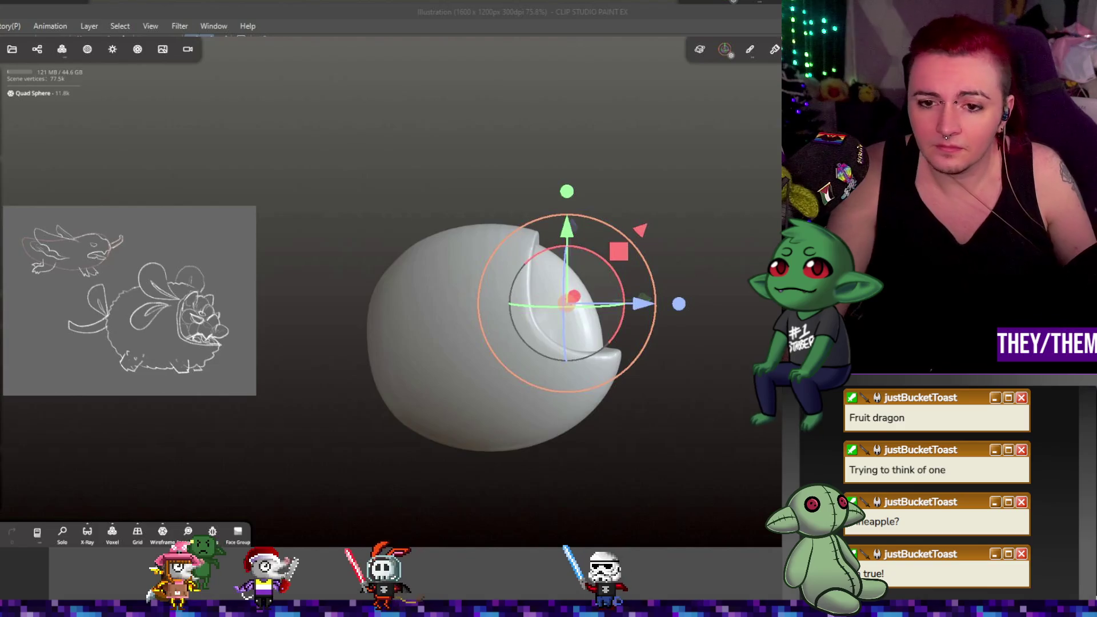
mouse_move(714, 226)
left_mouse_down()
mouse_move(605, 240)
mouse_move(663, 238)
left_mouse_up()
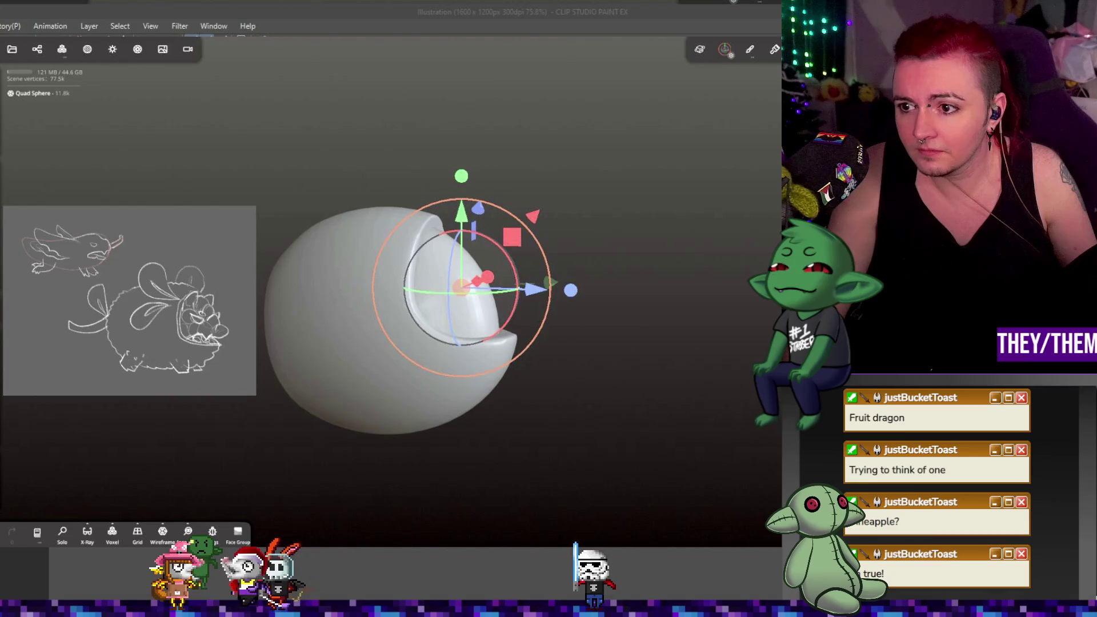
left_click_drag(663, 238, 595, 246)
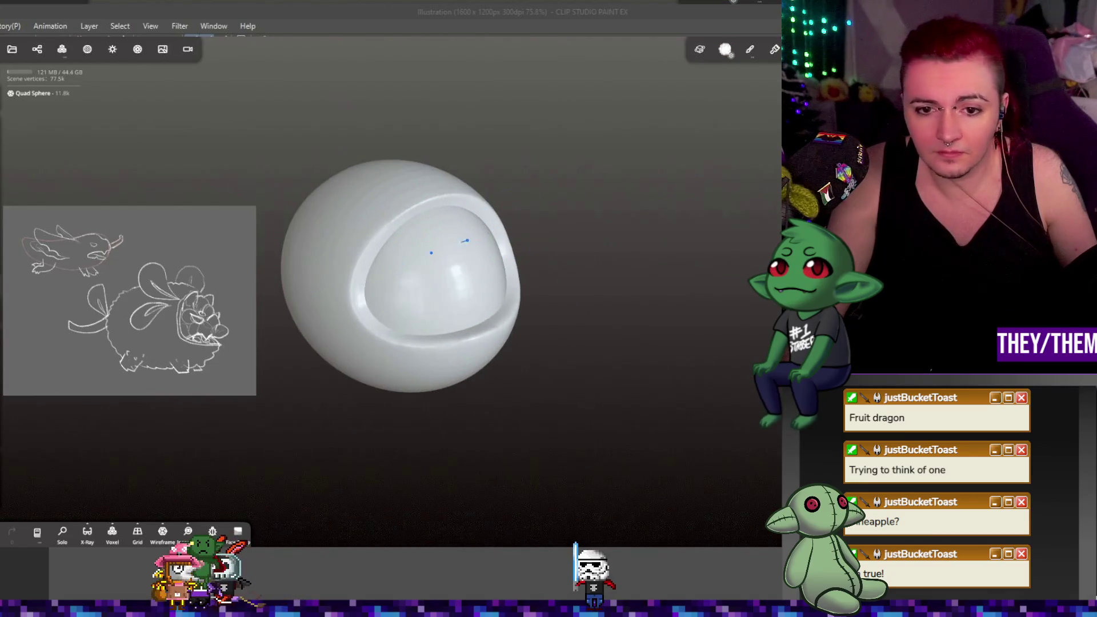
mouse_move(470, 285)
left_mouse_down()
mouse_move(629, 318)
mouse_move(720, 237)
mouse_move(512, 347)
left_mouse_up()
left_click_drag(597, 327, 437, 331)
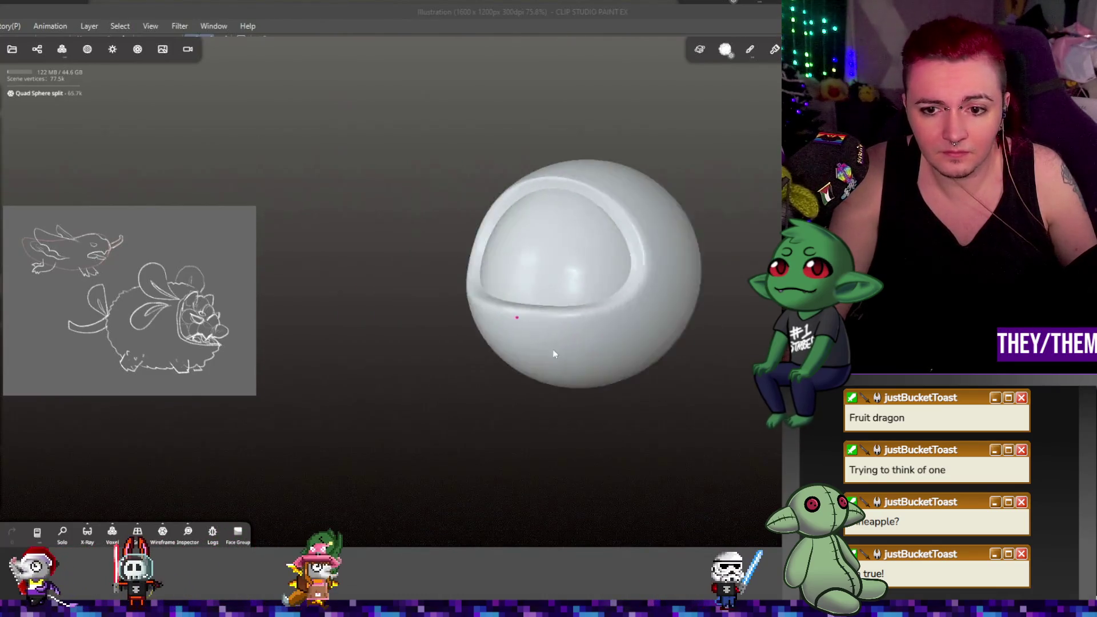
mouse_move(435, 343)
left_mouse_down()
mouse_move(655, 340)
mouse_move(613, 343)
mouse_move(602, 331)
mouse_move(662, 326)
left_mouse_up()
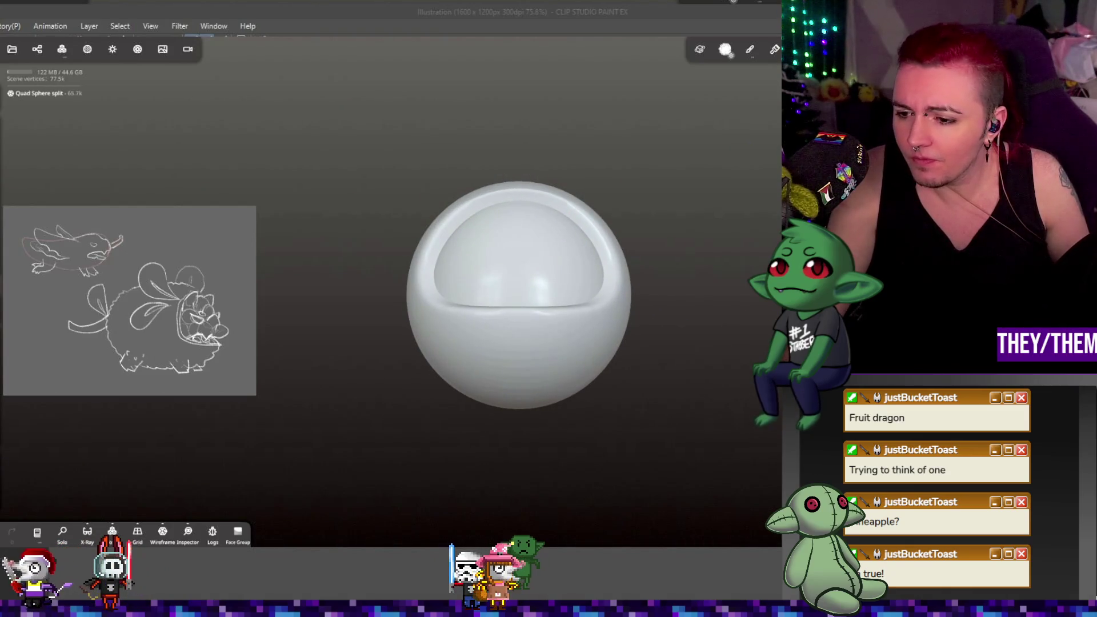
- Rotate the sphere with the gizmo so its opening faces right, and pick the Tube tool
left_click_drag(632, 295, 627, 301)
key("g")
mouse_move(667, 338)
left_mouse_down()
mouse_move(719, 340)
mouse_move(516, 400)
mouse_move(608, 392)
mouse_move(497, 411)
mouse_move(662, 417)
mouse_move(632, 421)
left_mouse_up()
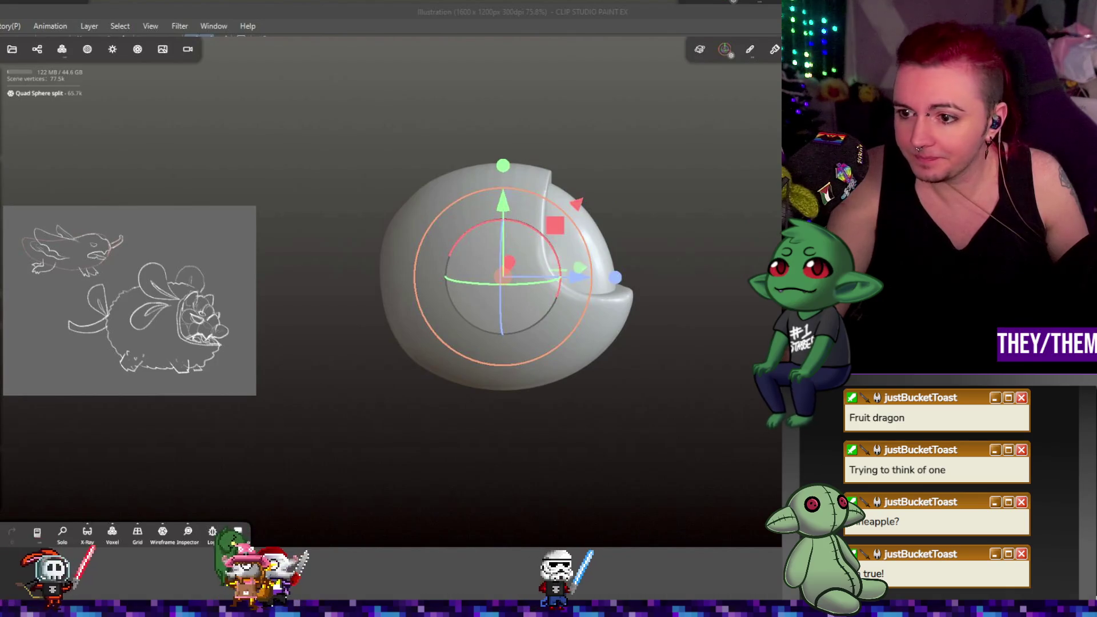
left_click(766, 234)
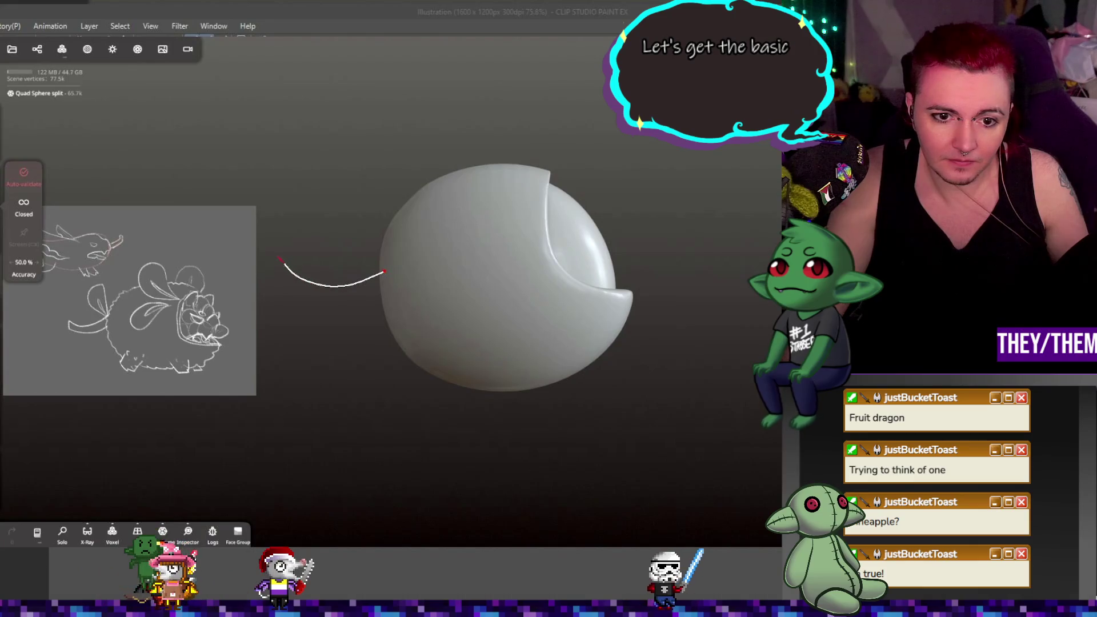
- Draw the tail curve off the body's left side and adjust its end radii
left_click_drag(280, 259, 283, 262)
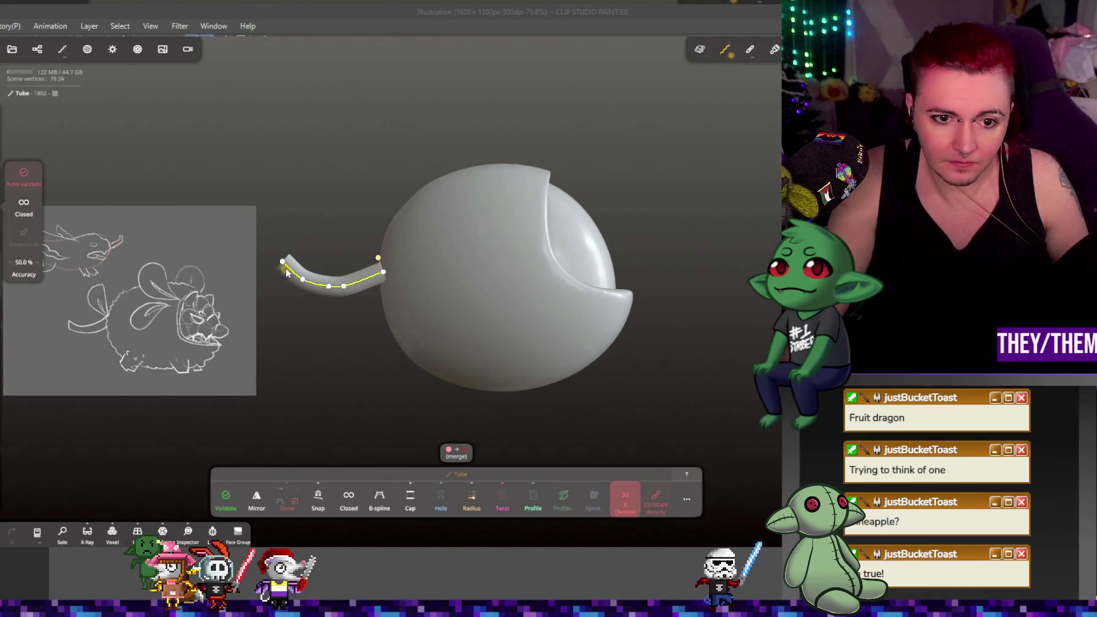
left_click(343, 288)
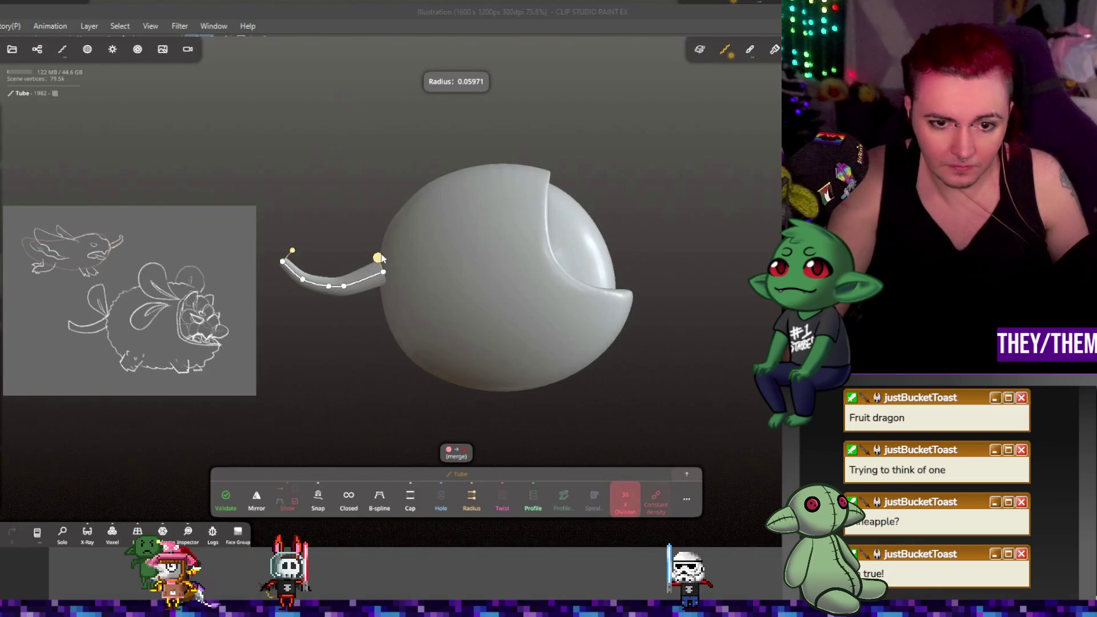
left_click(384, 277)
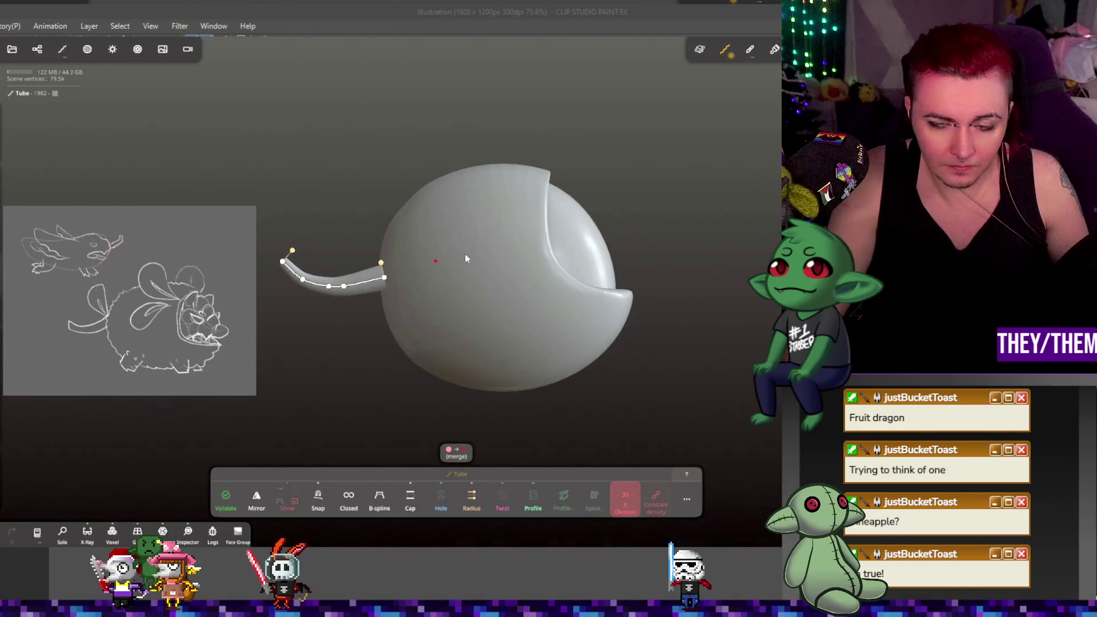
- Slide and rotate the tube tail with the gizmo to centre it on the body
left_click_drag(606, 200, 703, 198)
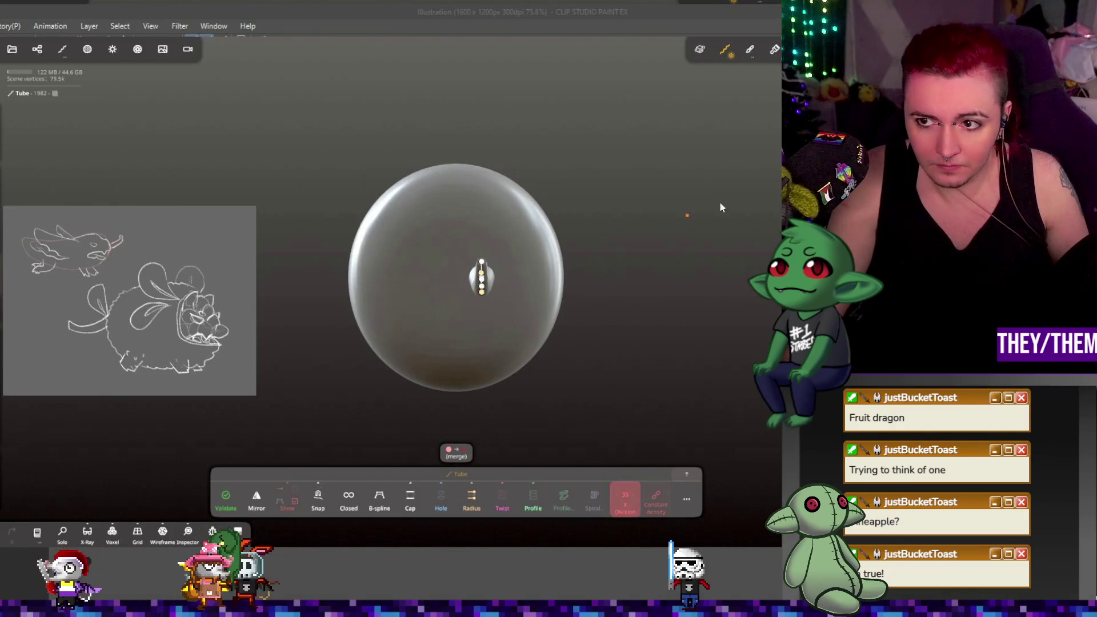
key("g")
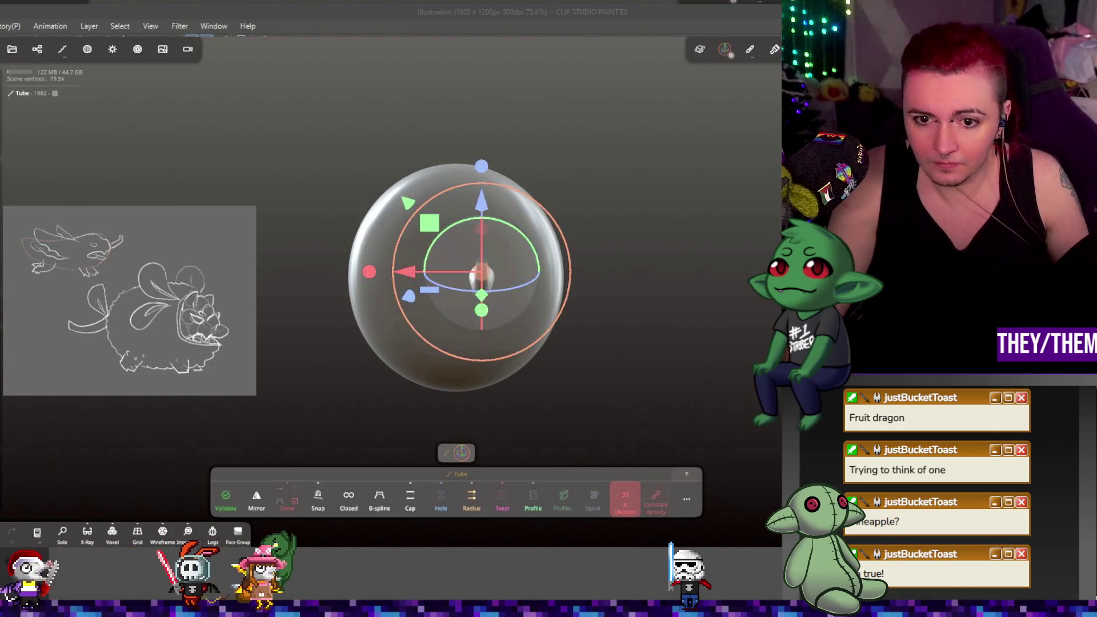
left_click_drag(456, 275, 430, 277)
mouse_move(698, 252)
left_mouse_down()
mouse_move(458, 274)
mouse_move(511, 268)
mouse_move(487, 248)
left_mouse_up()
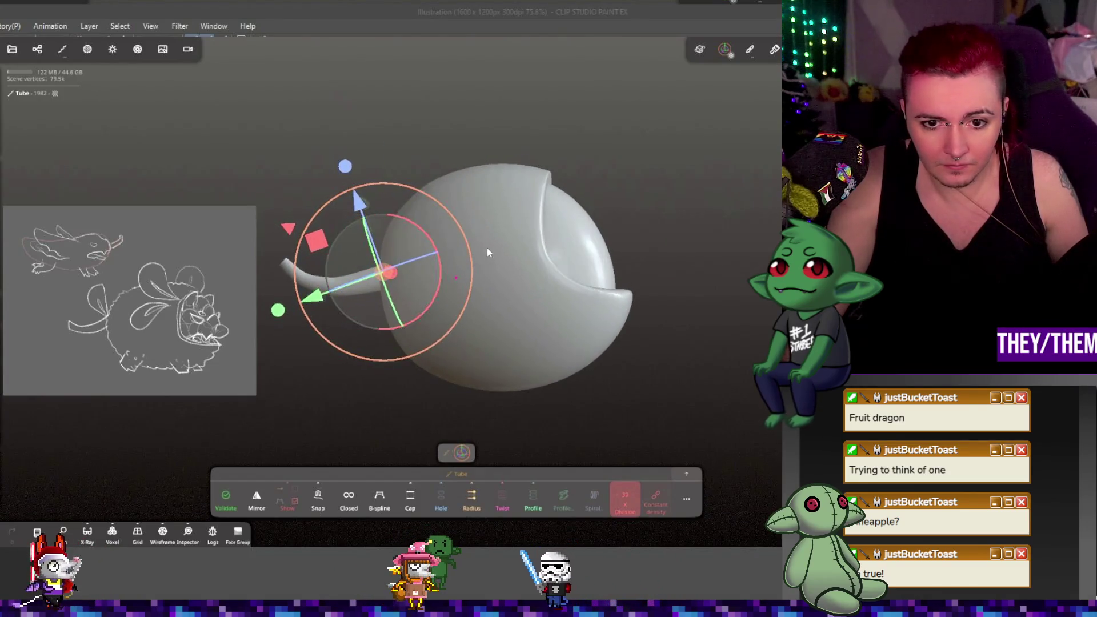
left_click_drag(386, 228, 403, 167)
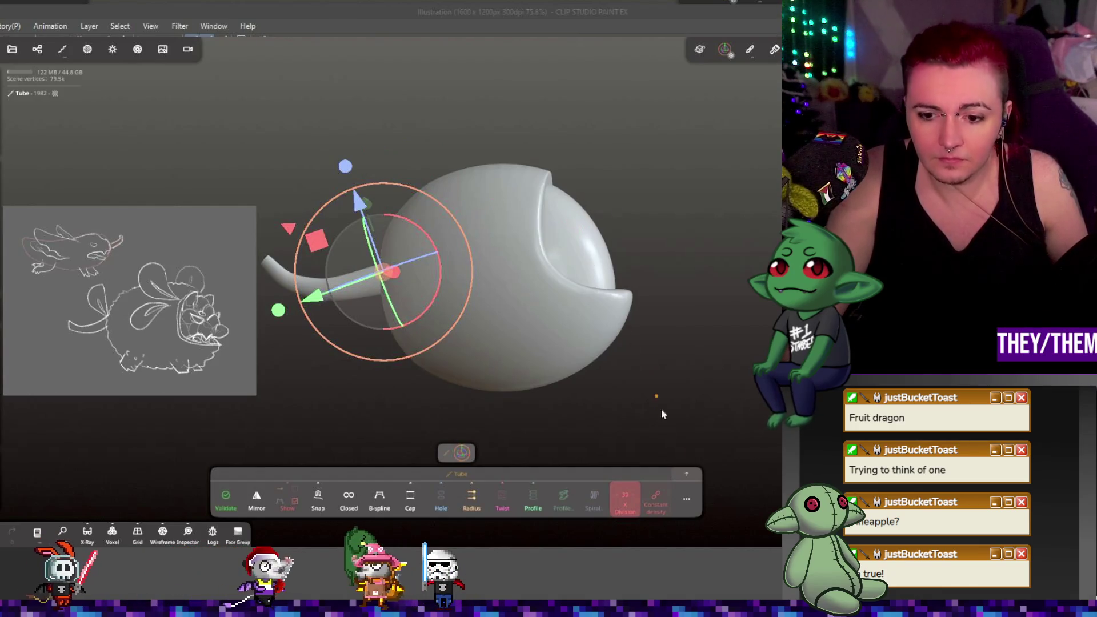
- Set the tube's Post subdivision to 1 and validate it into a mesh
left_click(686, 503)
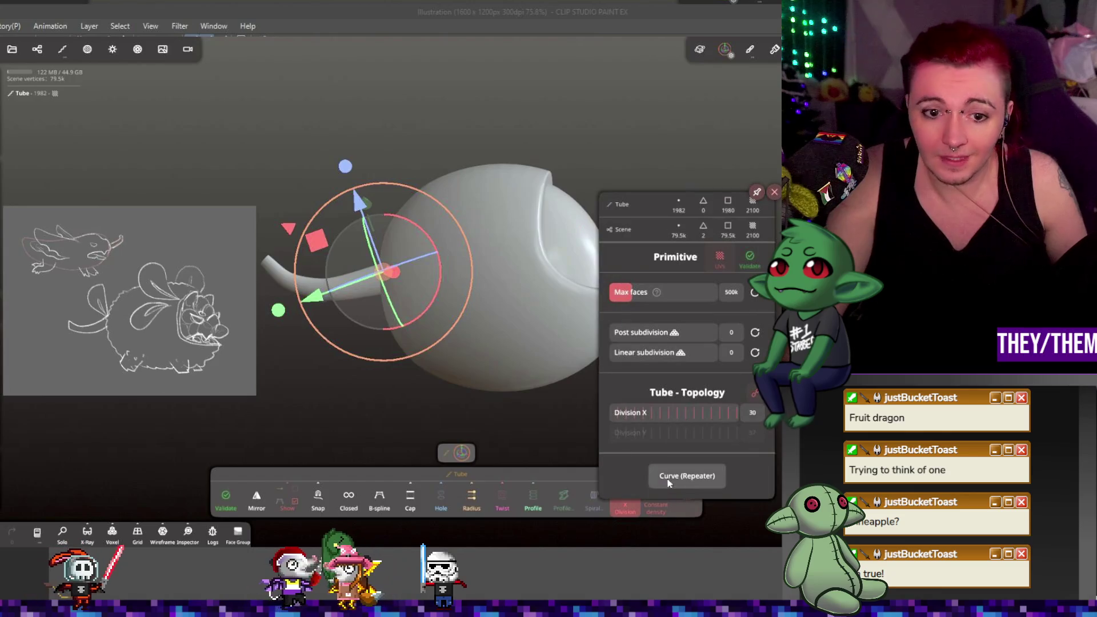
left_click(629, 333)
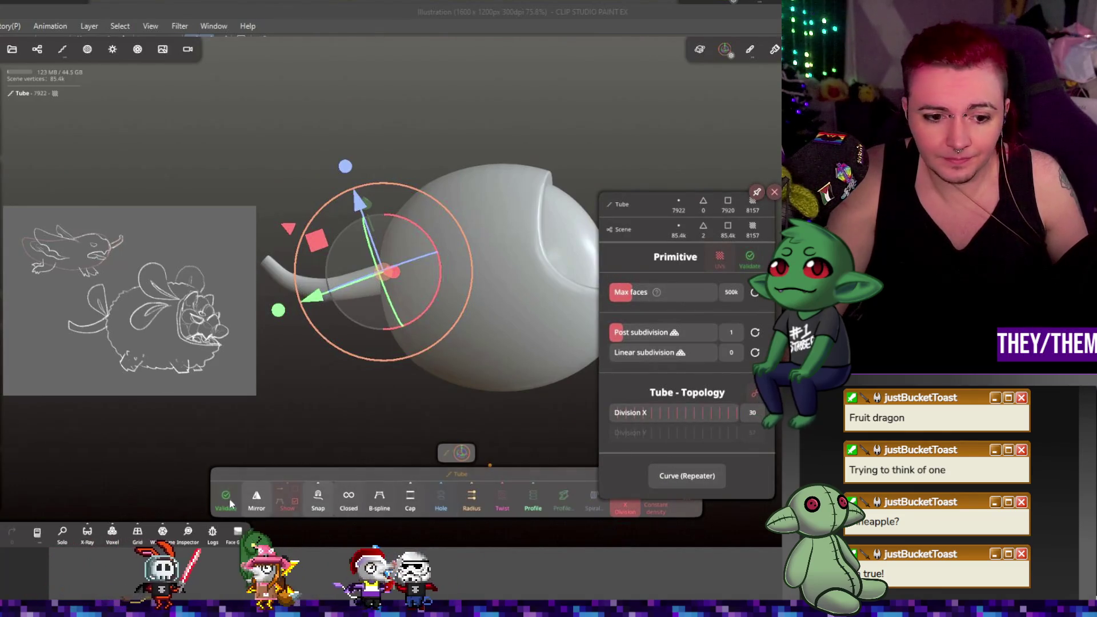
left_click(227, 499)
mouse_move(680, 309)
left_mouse_down()
mouse_move(645, 315)
mouse_move(611, 348)
mouse_move(644, 326)
mouse_move(626, 320)
mouse_move(757, 304)
left_mouse_up()
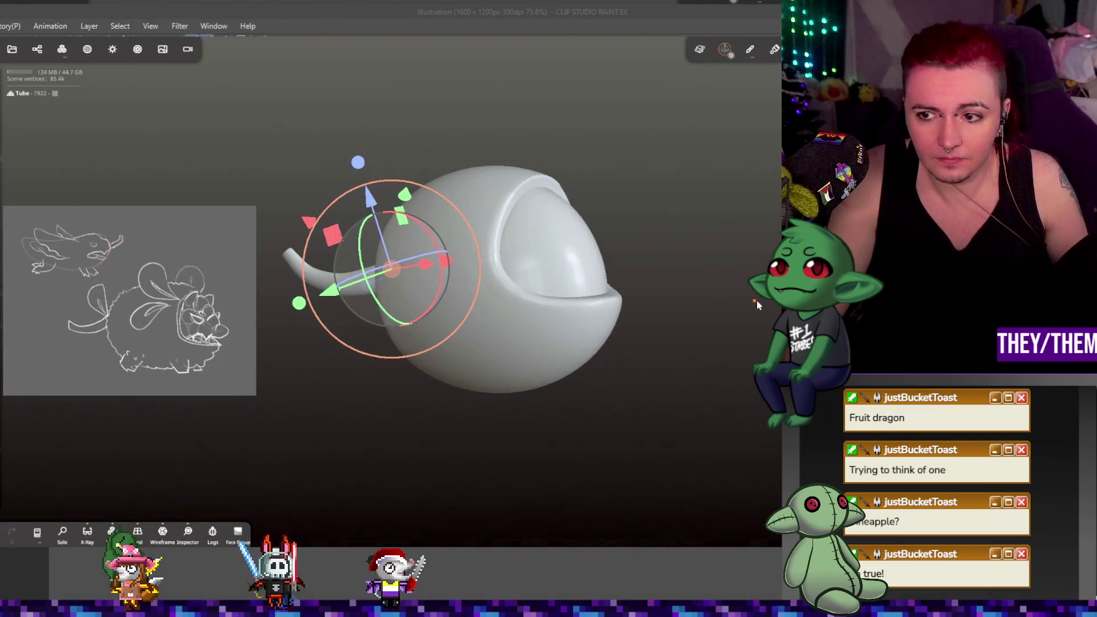
left_click(62, 49)
left_click(37, 49)
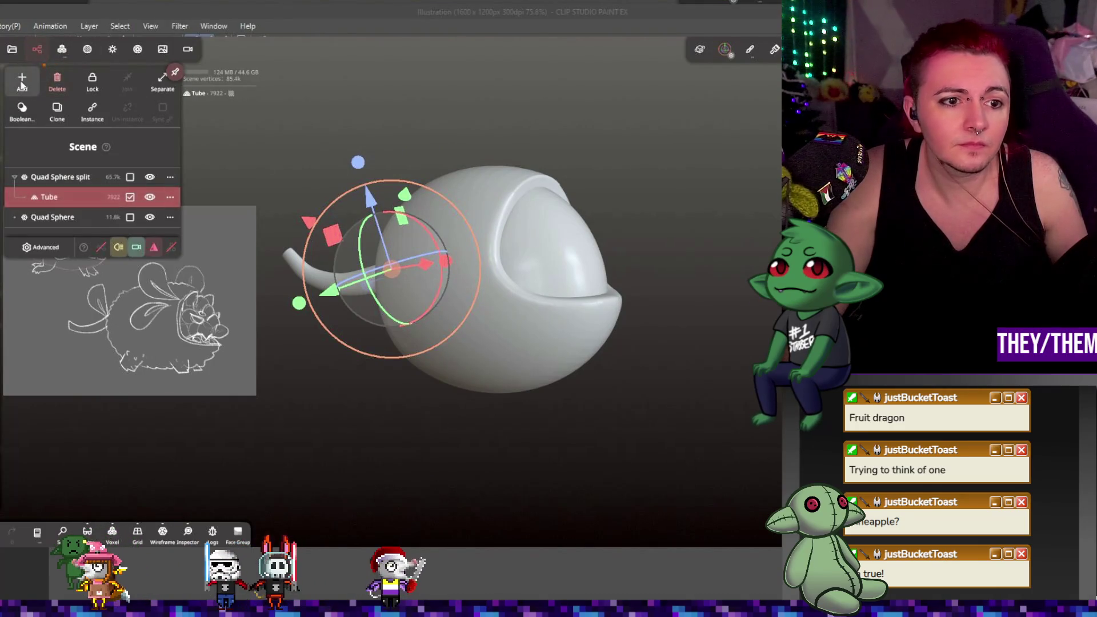
- Add a Cylinder, stretch it, then scale it down into a short stump under the sphere
left_click(22, 82)
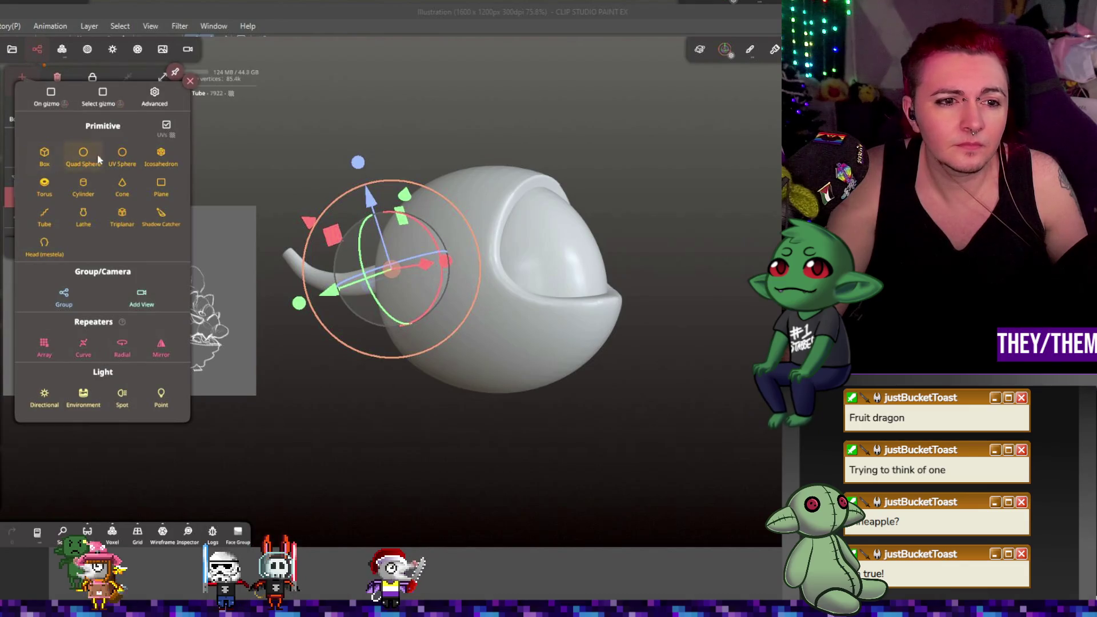
left_click(83, 186)
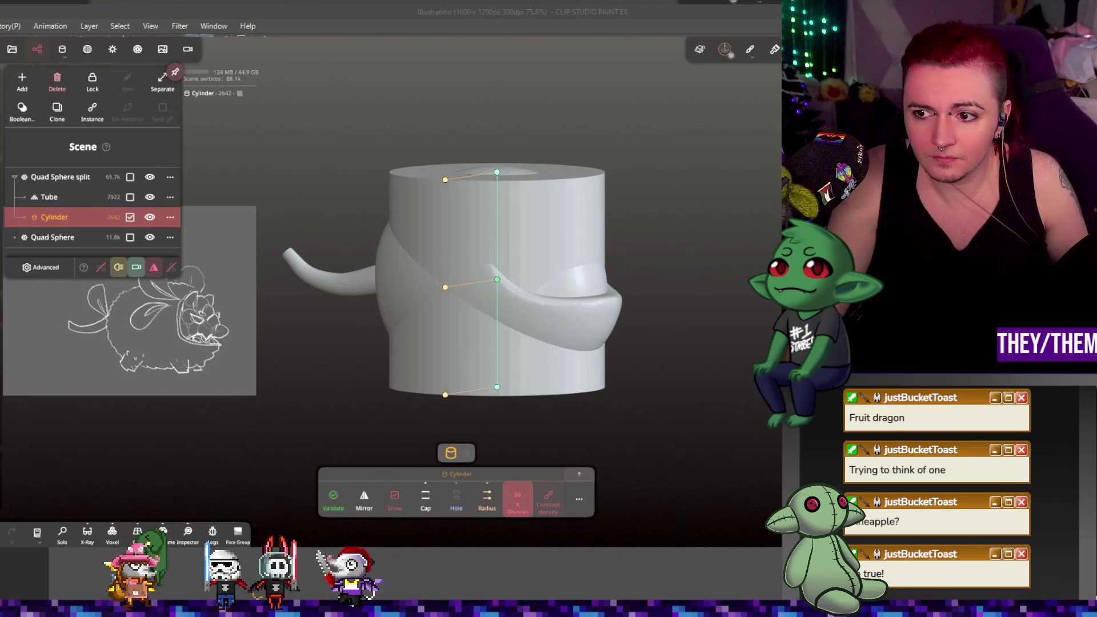
left_click(456, 453)
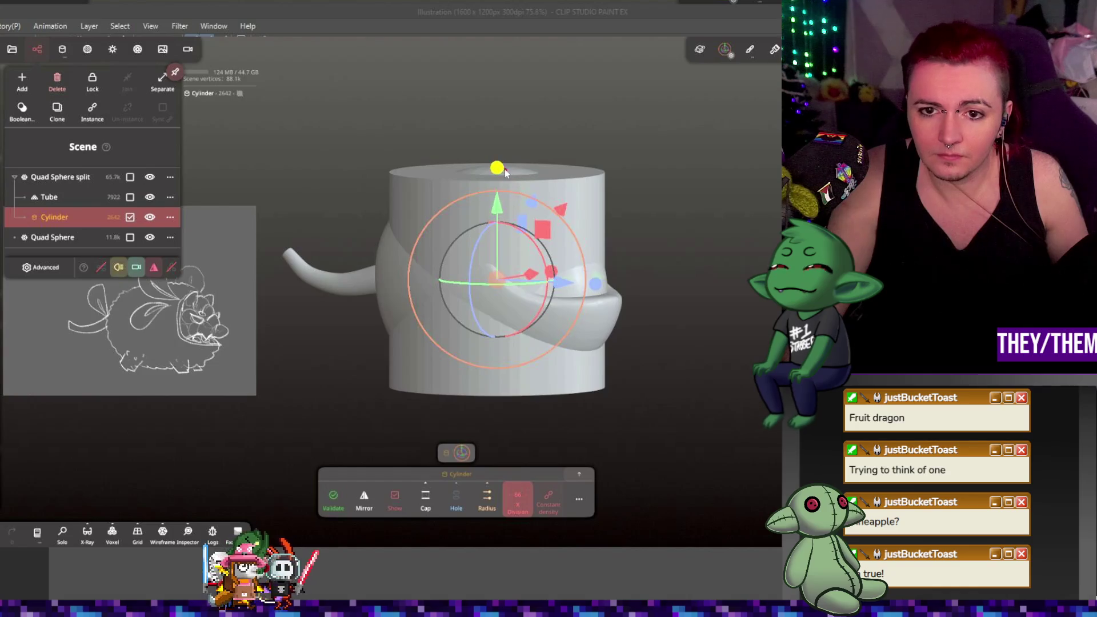
left_click_drag(499, 171, 575, 164)
mouse_move(541, 202)
left_mouse_down()
mouse_move(501, 249)
mouse_move(503, 339)
left_mouse_up()
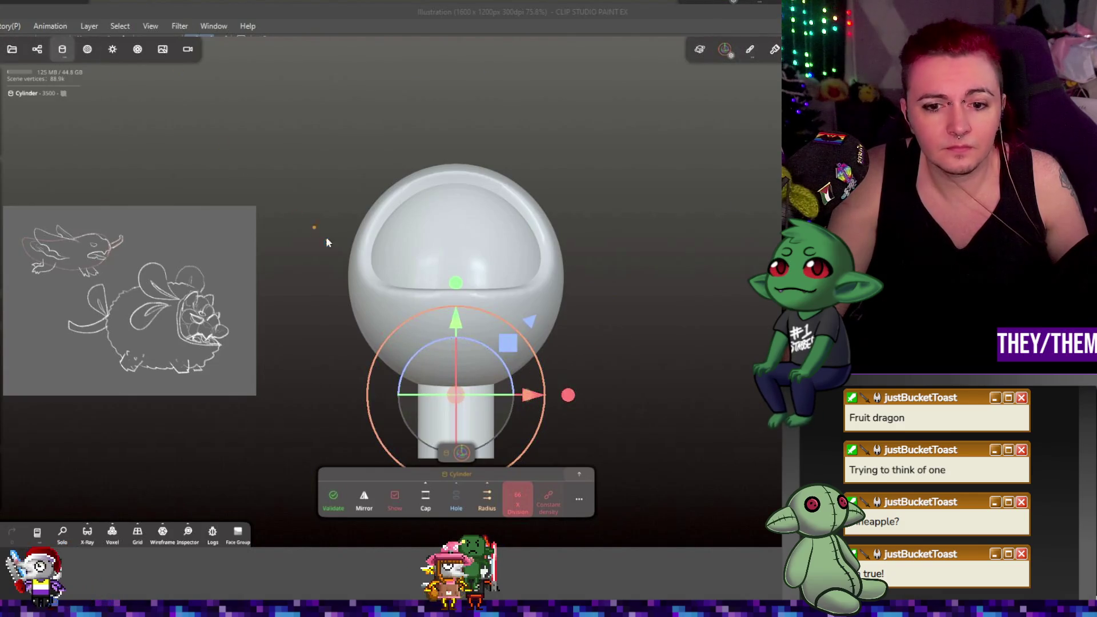
- Turn on Mirror for the cylinder, then move, lengthen and tilt the legs outward
left_click(373, 502)
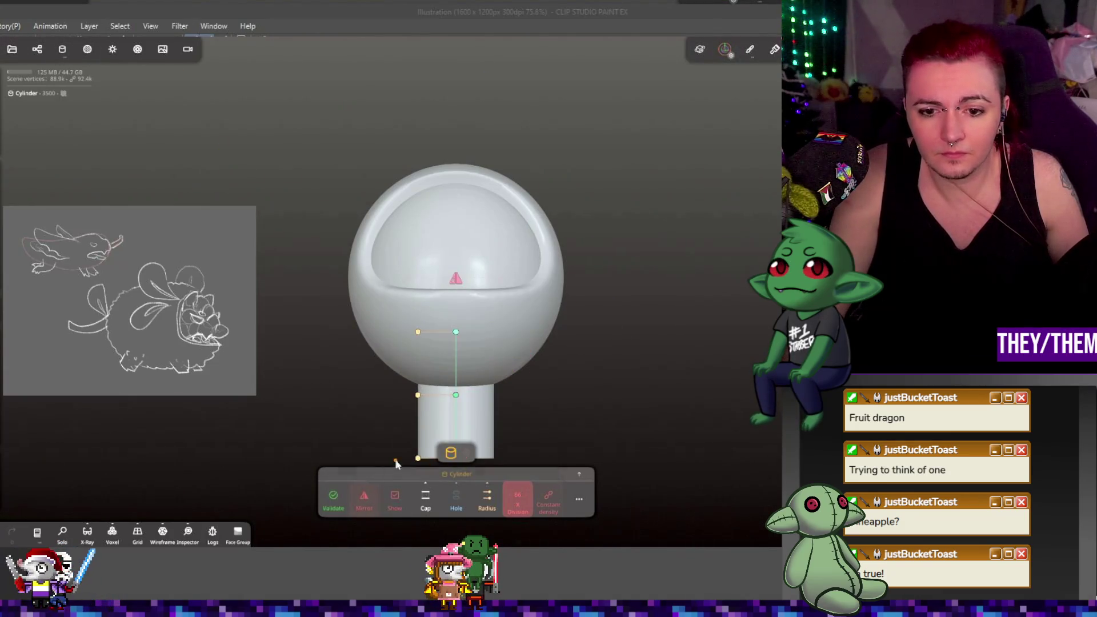
left_click(367, 505)
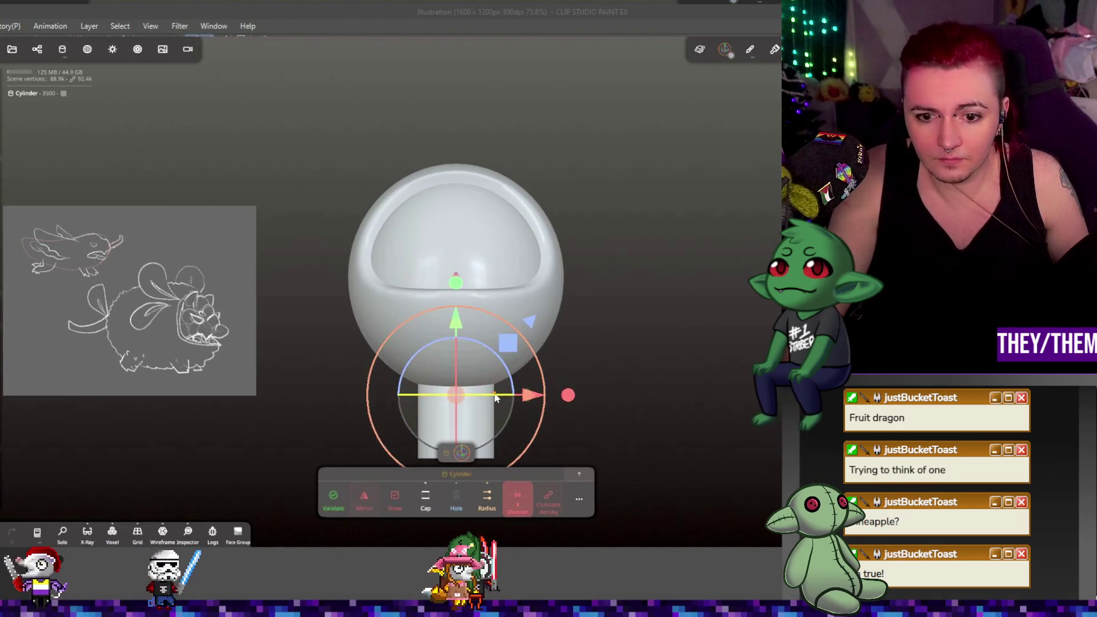
mouse_move(495, 397)
left_mouse_down()
mouse_move(474, 398)
mouse_move(510, 396)
mouse_move(450, 395)
left_mouse_up()
left_click_drag(447, 296, 452, 289)
mouse_move(464, 341)
left_mouse_down()
mouse_move(430, 372)
mouse_move(434, 315)
left_mouse_up()
- Push the legs further out from the body, check them, and validate them into a mesh
left_click_drag(324, 248, 496, 255)
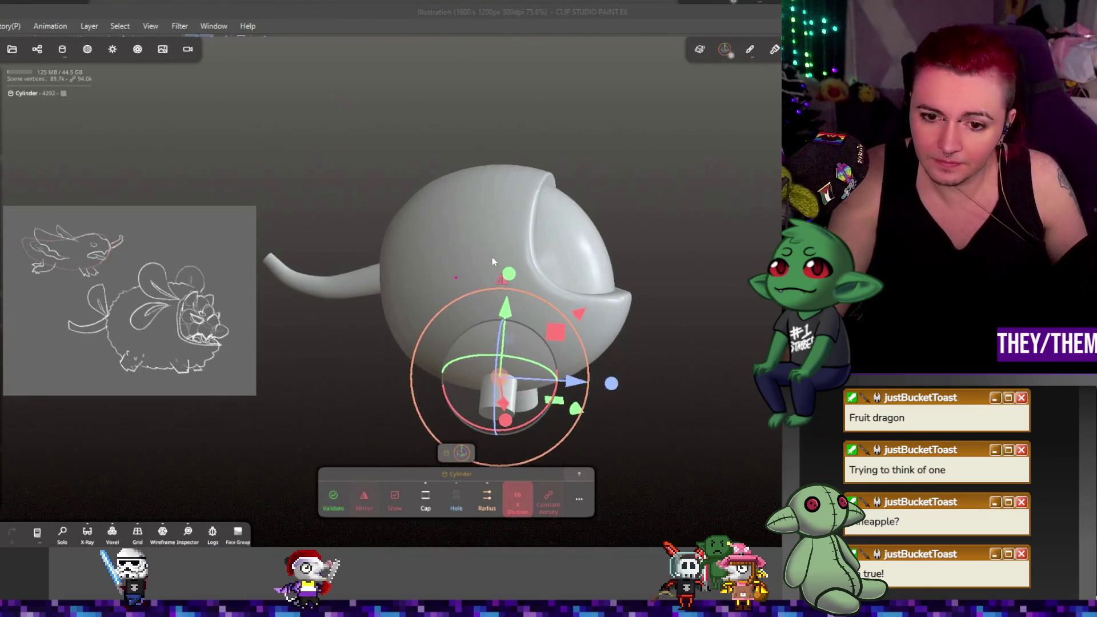
mouse_move(573, 381)
left_mouse_down()
mouse_move(614, 386)
mouse_move(606, 349)
mouse_move(359, 358)
mouse_move(372, 353)
left_mouse_up()
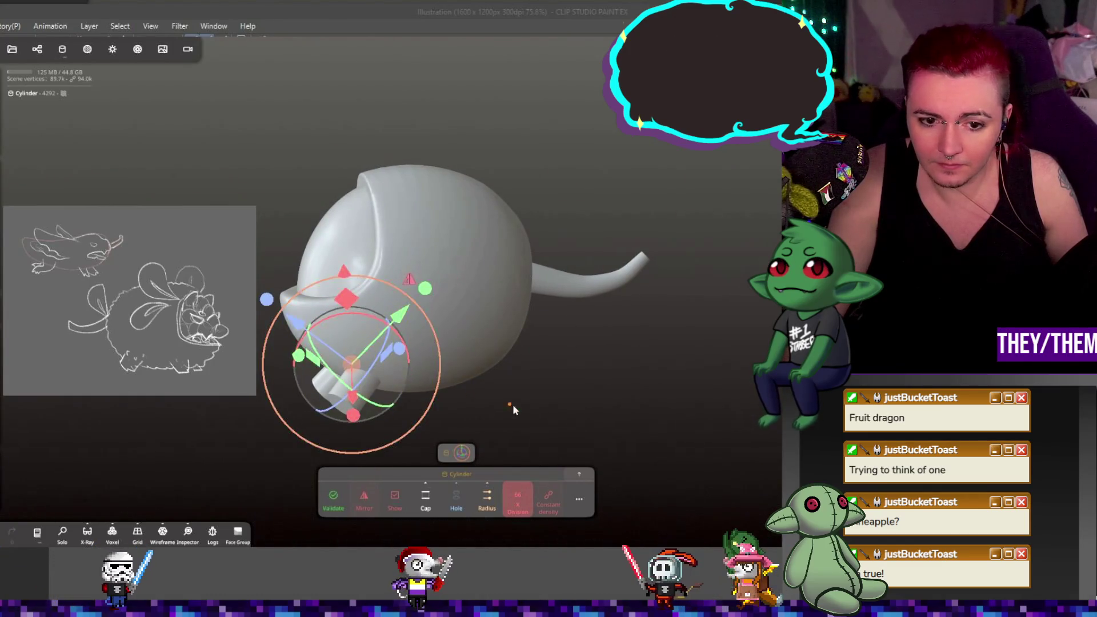
left_click_drag(511, 410, 719, 389)
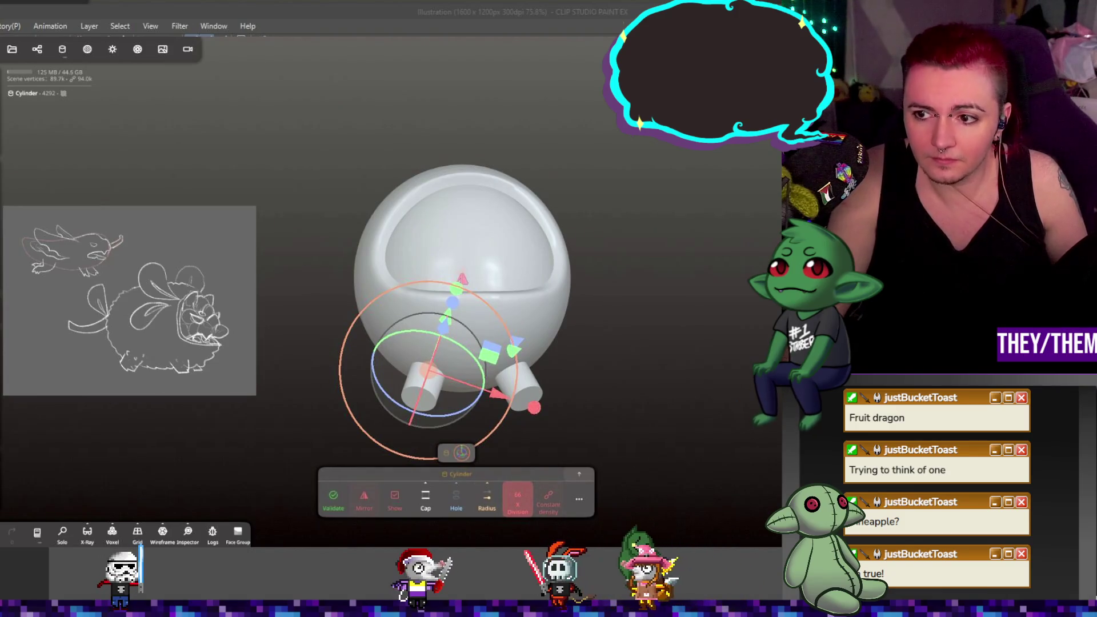
left_click(461, 452)
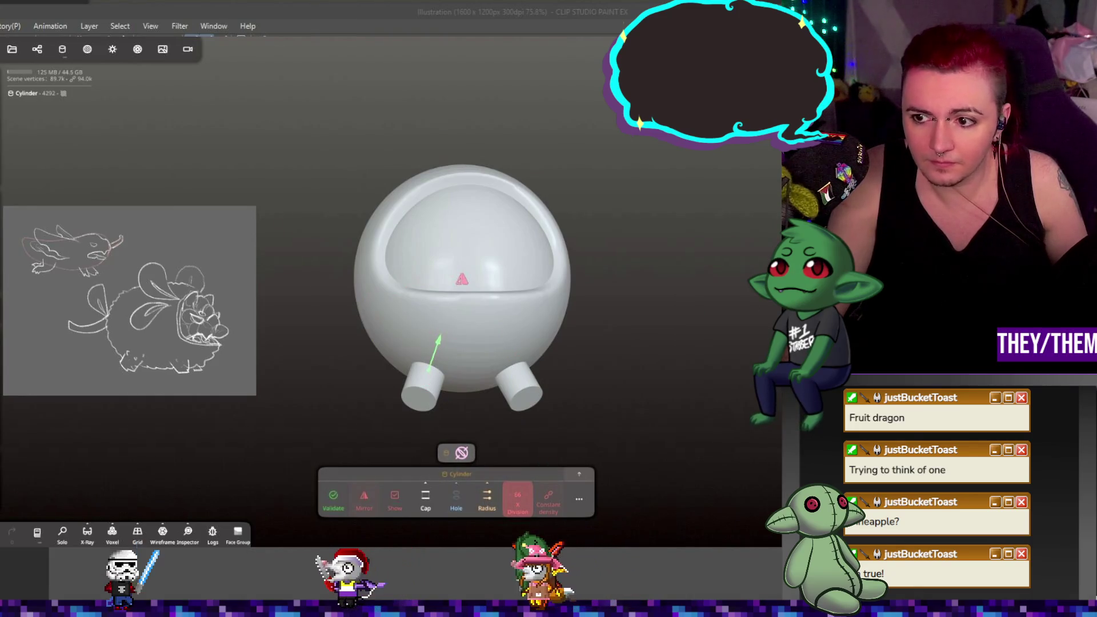
left_click(461, 453)
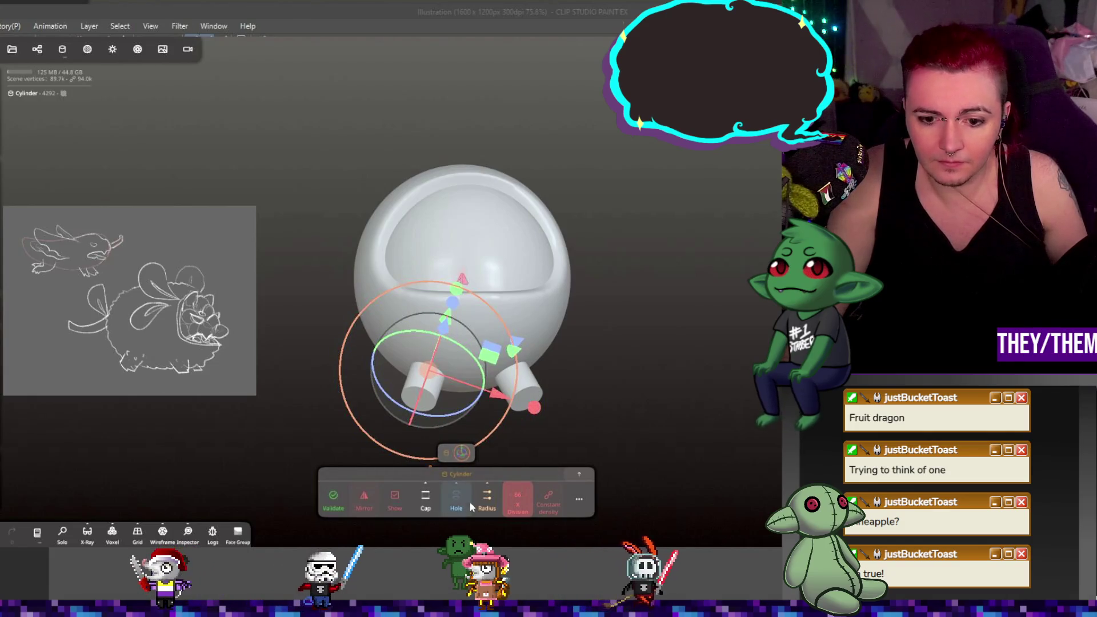
mouse_move(665, 390)
left_mouse_down()
mouse_move(466, 399)
mouse_move(583, 429)
left_mouse_up()
left_click(338, 506)
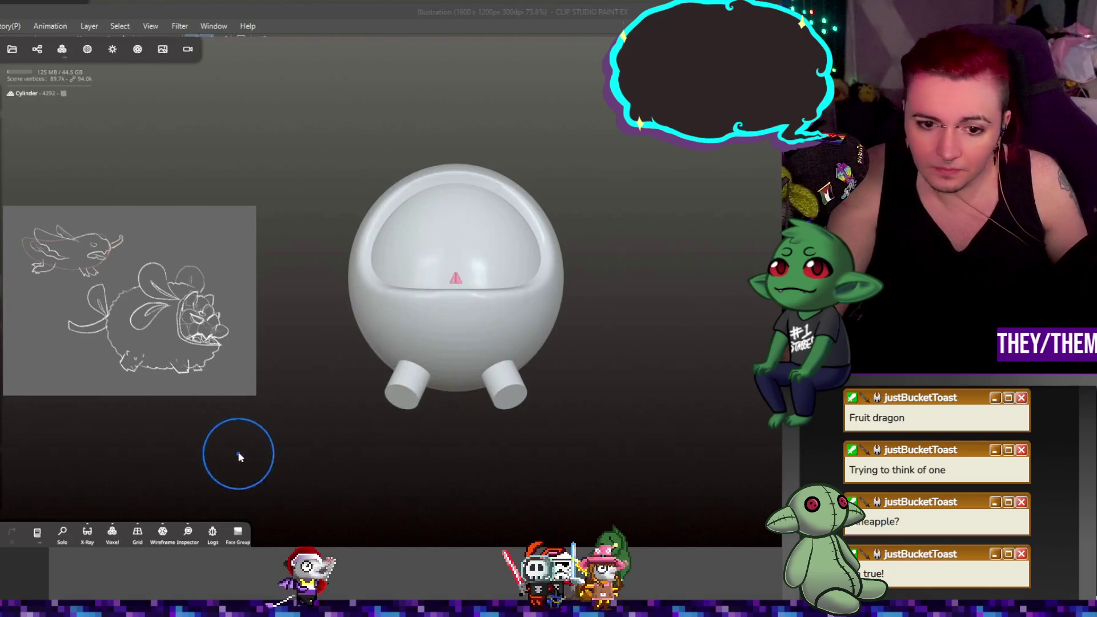
- Orbit around the body to inspect the two stubby legs from below and from the side
scroll(389, 429, "up", 6)
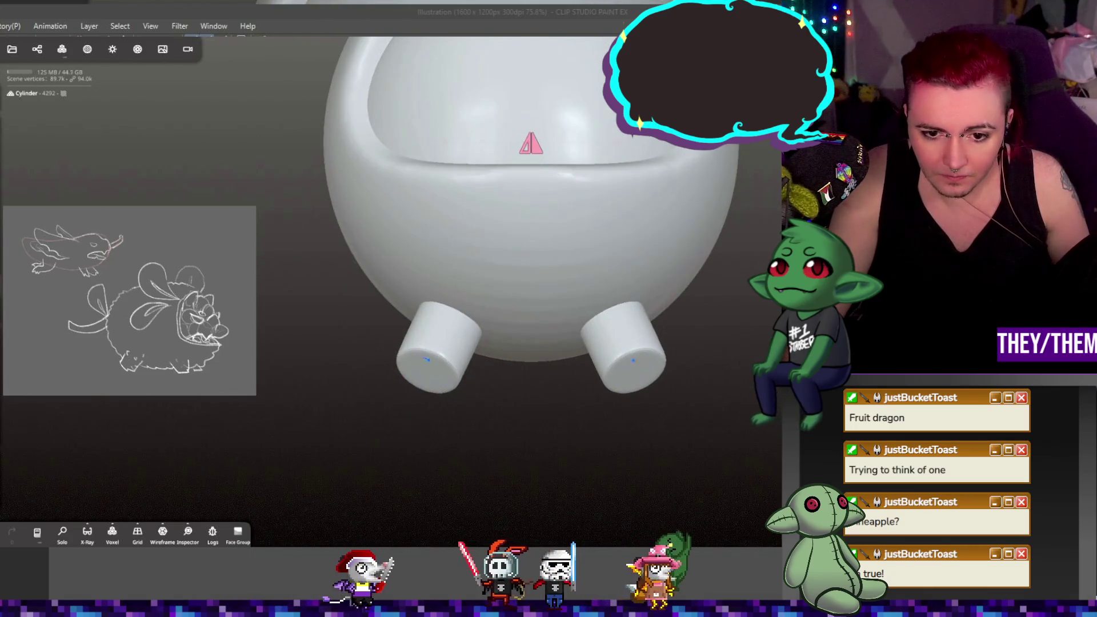
left_click_drag(648, 378, 673, 408)
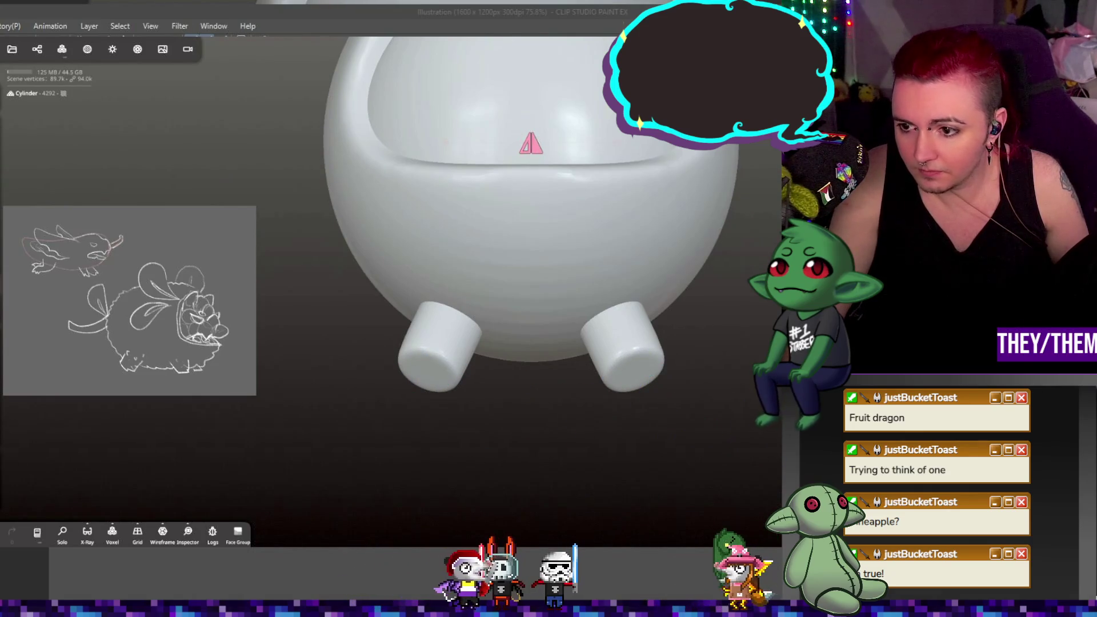
mouse_move(566, 394)
left_mouse_down()
mouse_move(633, 449)
mouse_move(675, 432)
left_mouse_up()
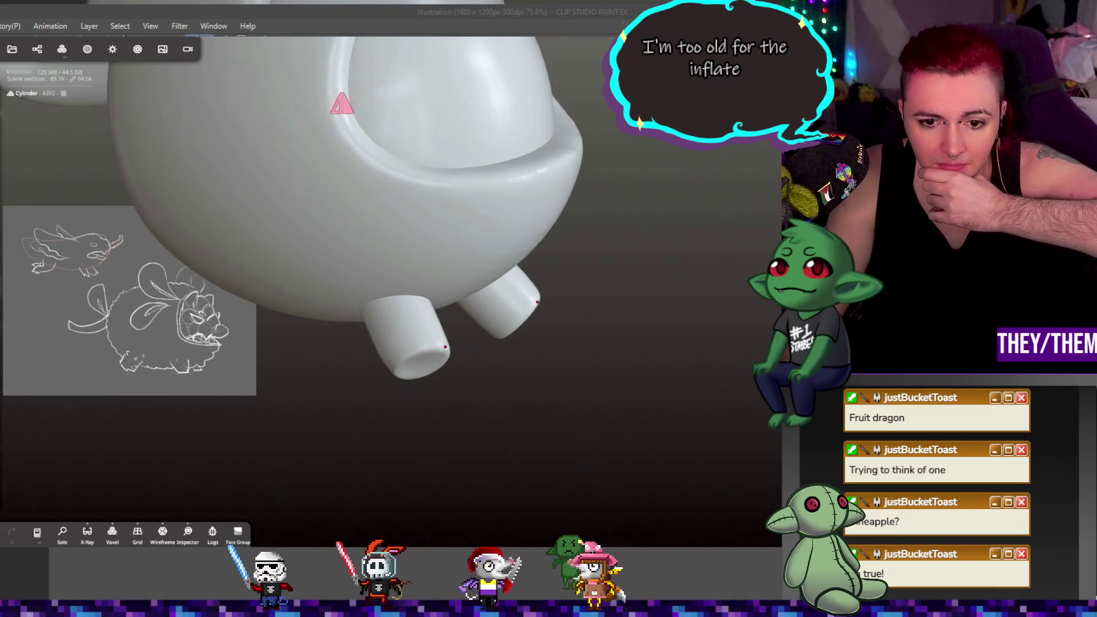
mouse_move(445, 347)
left_mouse_down()
mouse_move(437, 332)
mouse_move(496, 269)
mouse_move(435, 343)
mouse_move(509, 412)
left_mouse_up()
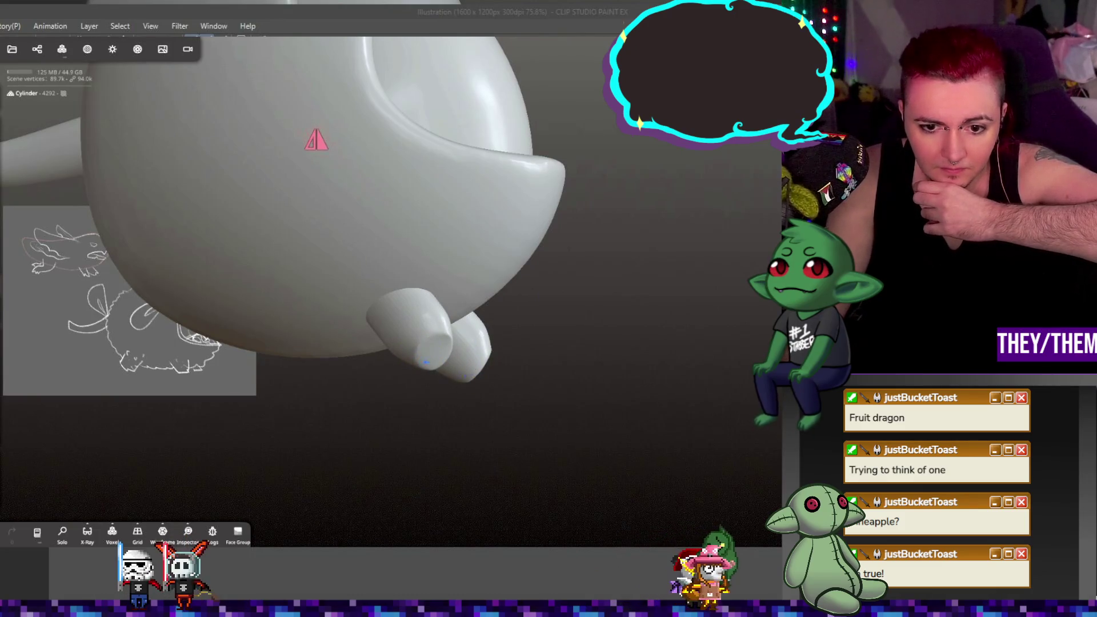
mouse_move(426, 361)
left_mouse_down()
mouse_move(444, 419)
mouse_move(443, 378)
left_mouse_up()
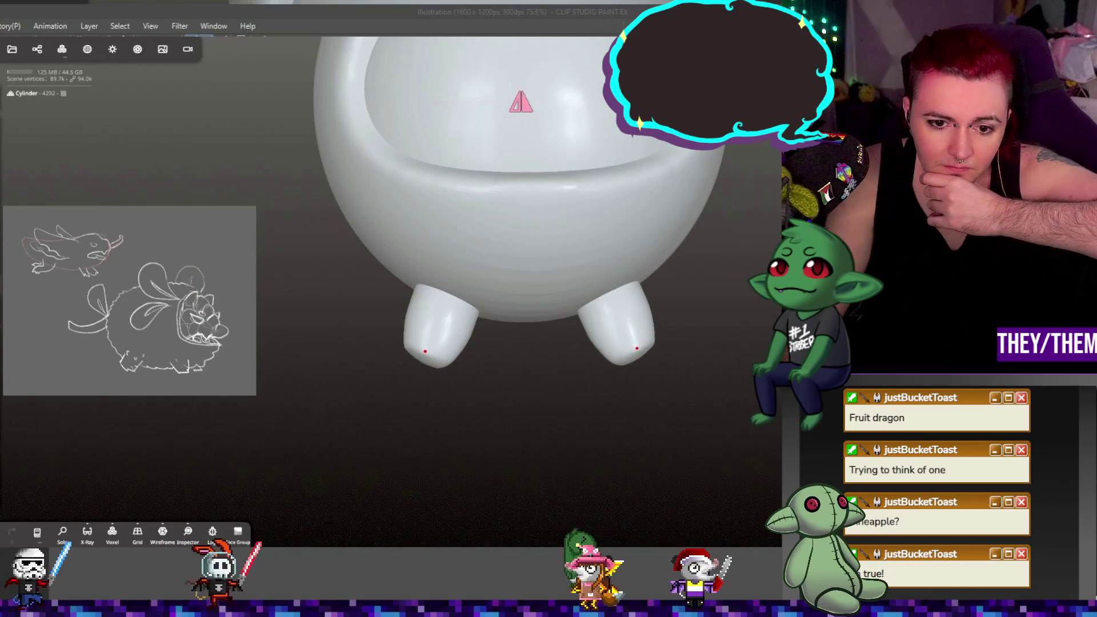
mouse_move(428, 349)
left_mouse_down()
mouse_move(379, 355)
mouse_move(411, 406)
mouse_move(458, 384)
mouse_move(401, 346)
mouse_move(424, 366)
mouse_move(434, 349)
mouse_move(430, 362)
mouse_move(452, 380)
left_mouse_up()
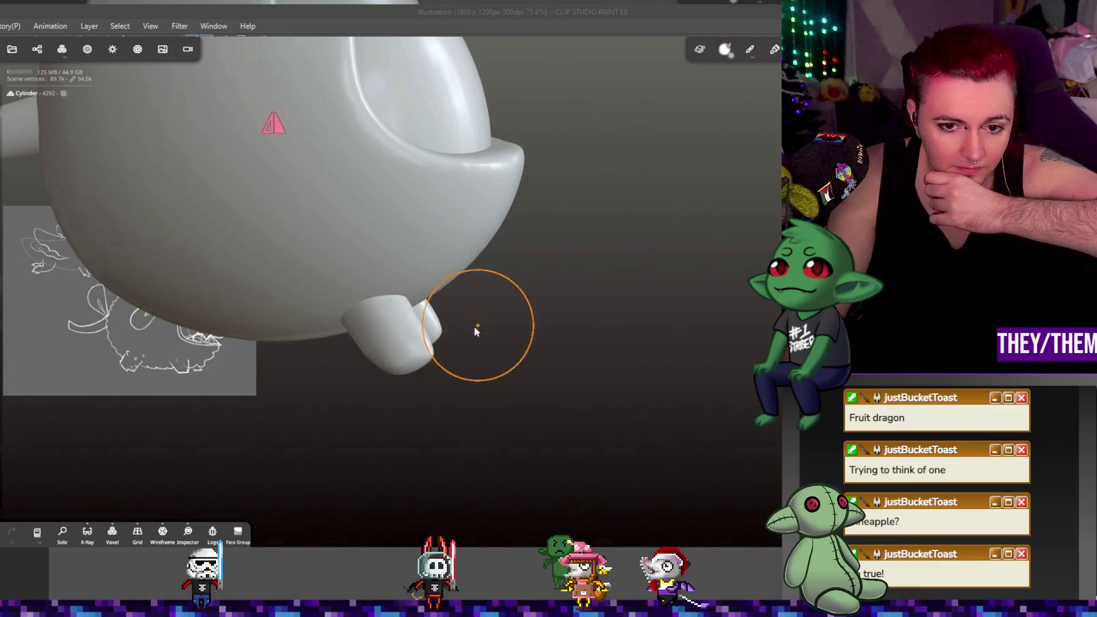
left_click_drag(475, 330, 346, 343)
left_click_drag(434, 349, 576, 353)
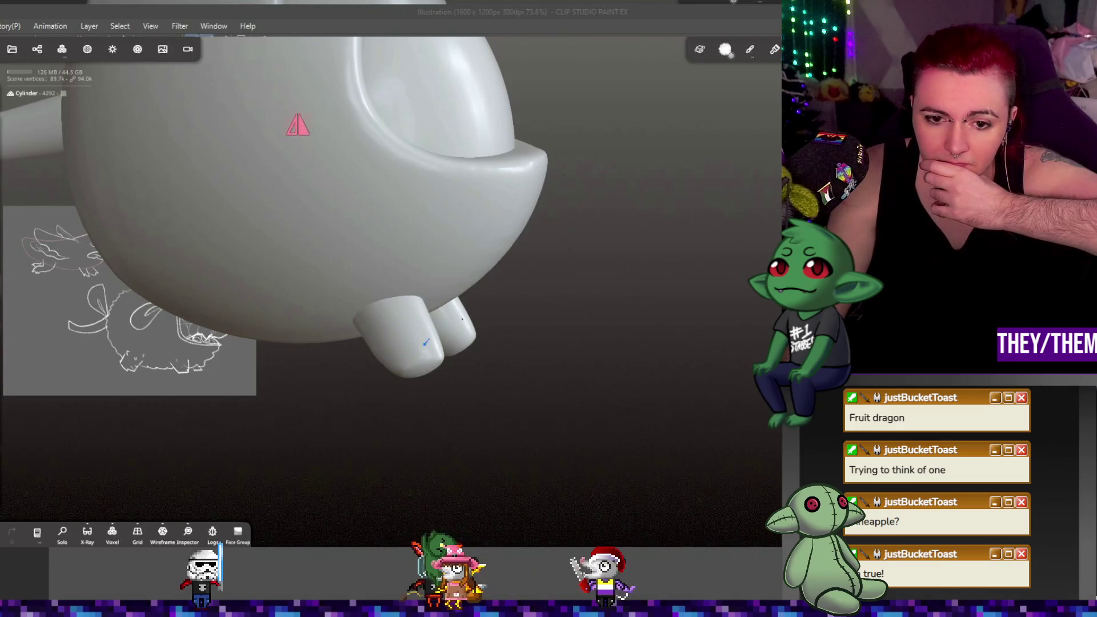
- Voxel-remesh the leg cylinder to about 110k vertices
left_click(67, 47)
left_click(103, 199)
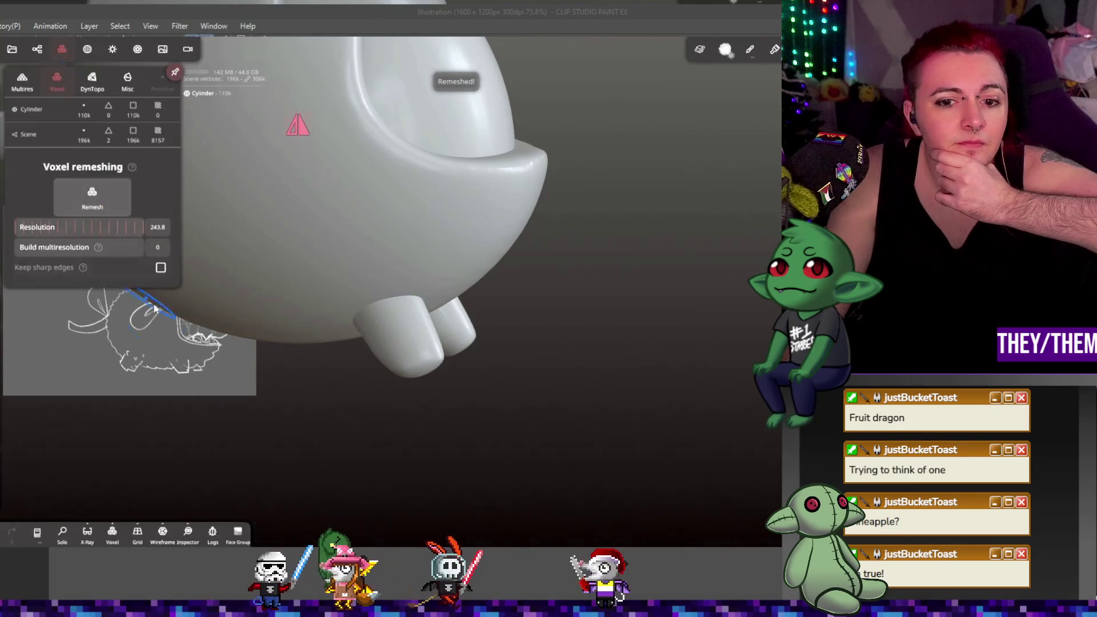
left_click(87, 49)
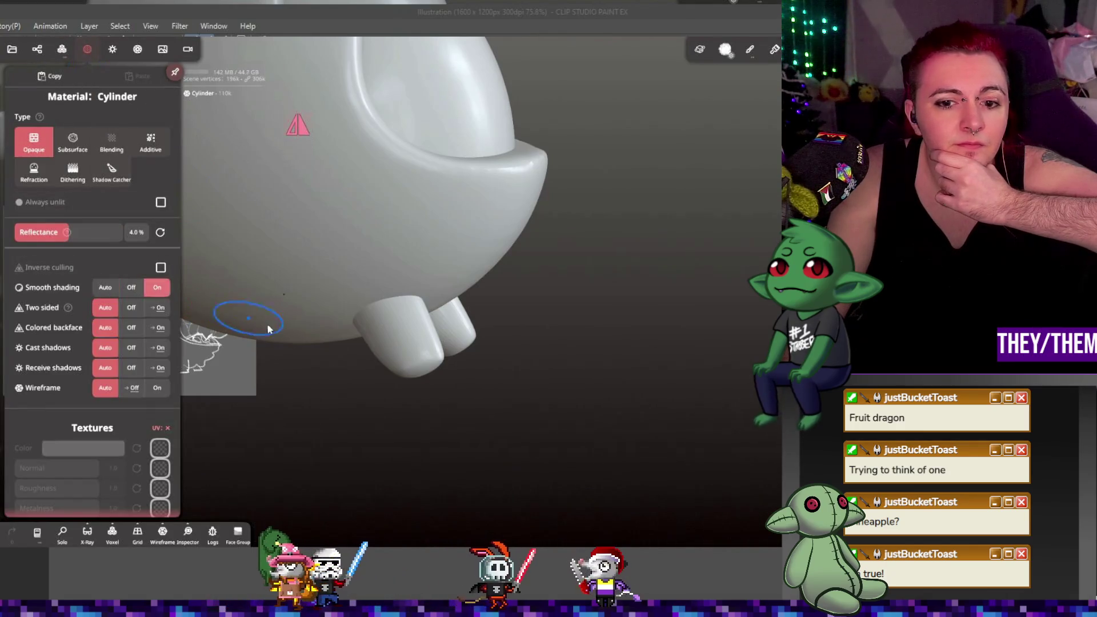
mouse_move(245, 314)
left_mouse_down()
mouse_move(399, 394)
mouse_move(553, 378)
mouse_move(511, 397)
left_mouse_up()
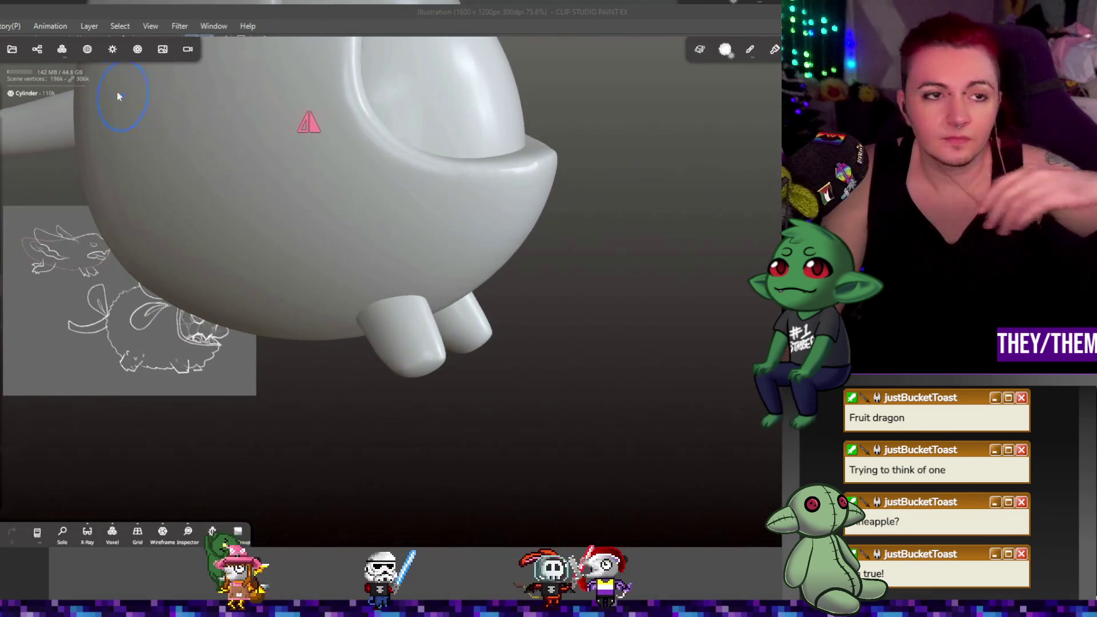
- Clone the leg cylinder as Cylinder 1 and move it toward the back of the body
left_click(36, 49)
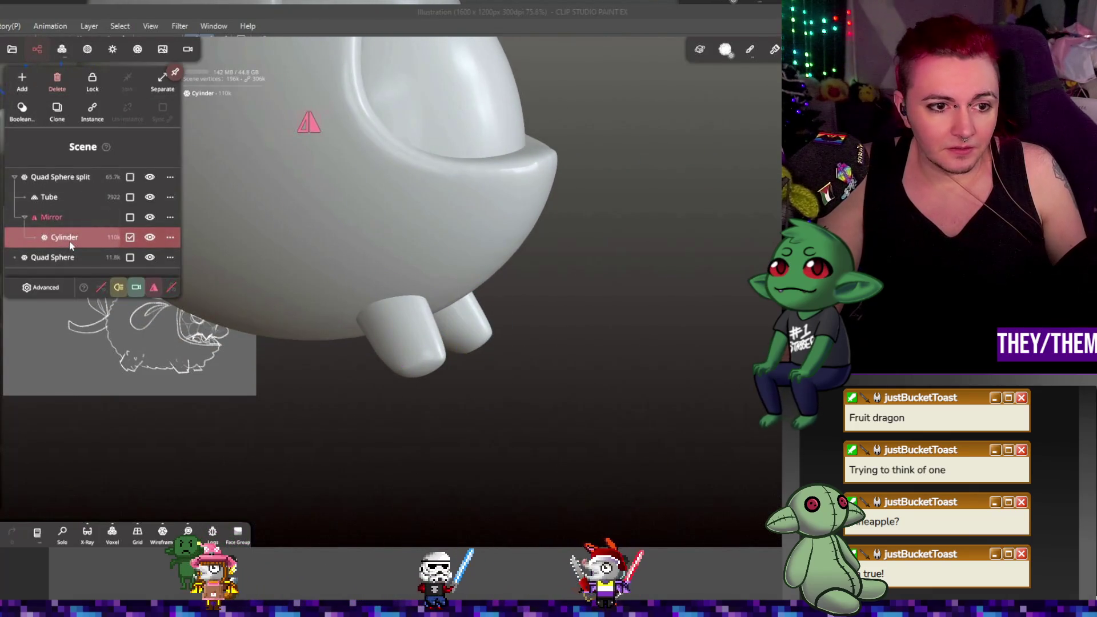
left_click(57, 109)
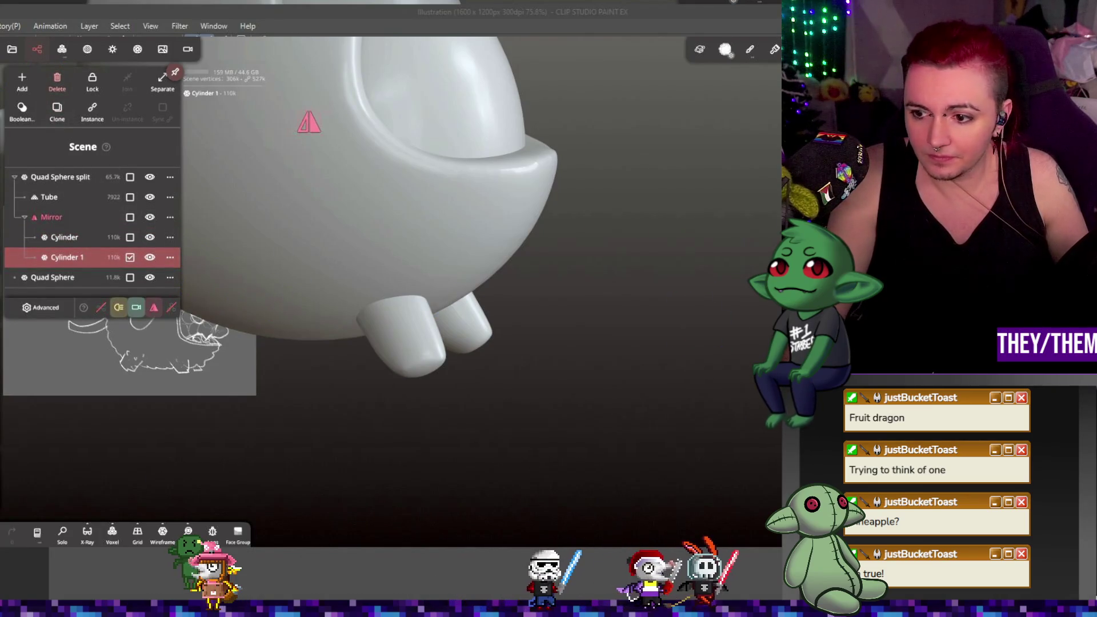
key("g")
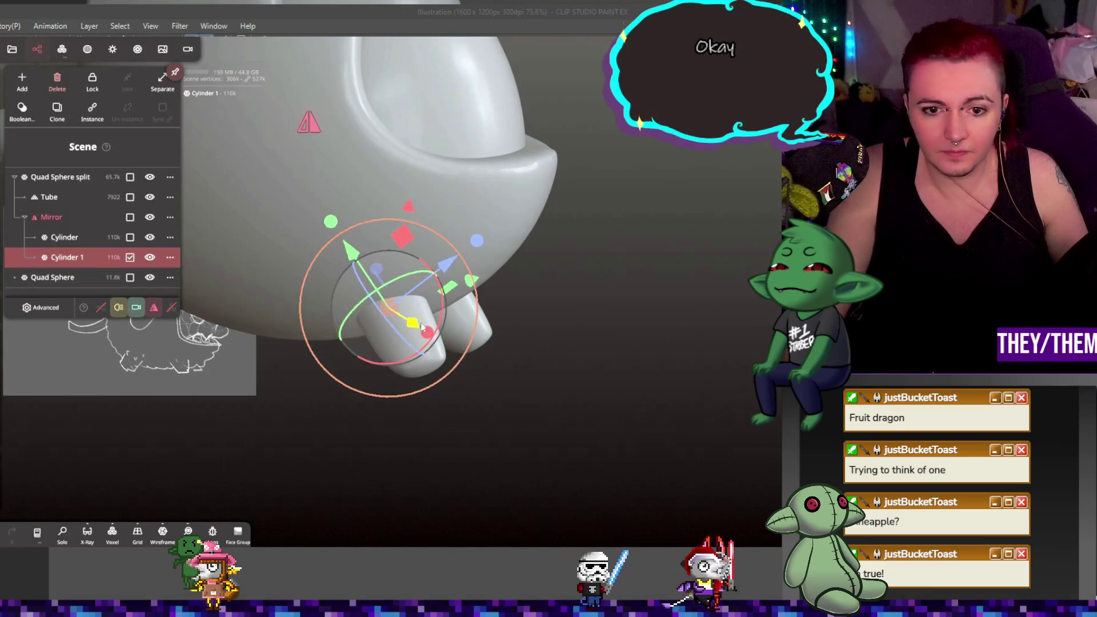
mouse_move(391, 306)
left_mouse_down()
mouse_move(193, 286)
mouse_move(228, 334)
left_mouse_up()
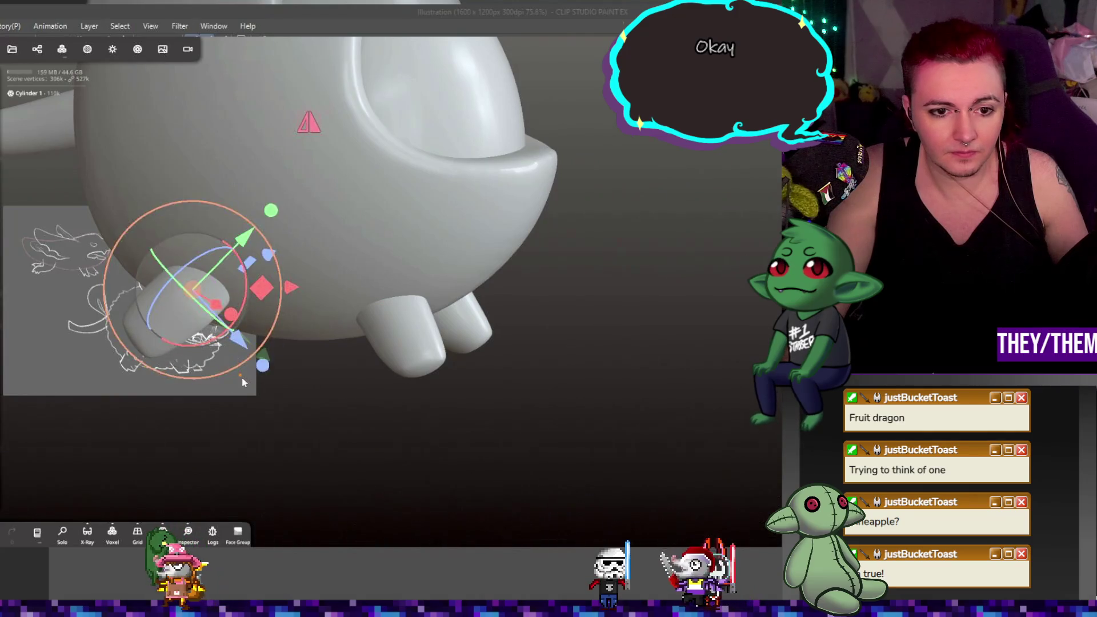
mouse_move(246, 377)
left_mouse_down()
mouse_move(483, 373)
mouse_move(506, 394)
left_mouse_up()
mouse_move(402, 340)
left_mouse_down()
mouse_move(366, 359)
mouse_move(360, 391)
mouse_move(249, 377)
mouse_move(284, 376)
left_mouse_up()
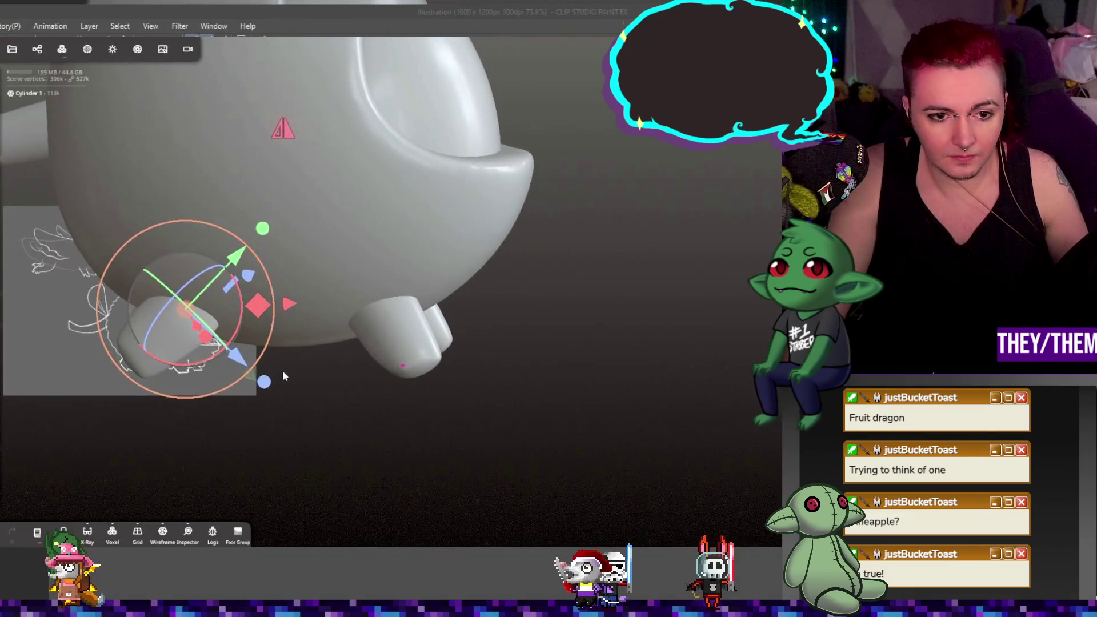
- Rotate and nudge the rear legs into place, then select the Quad Sphere split body
mouse_move(235, 338)
left_mouse_down()
mouse_move(238, 315)
mouse_move(196, 297)
left_mouse_up()
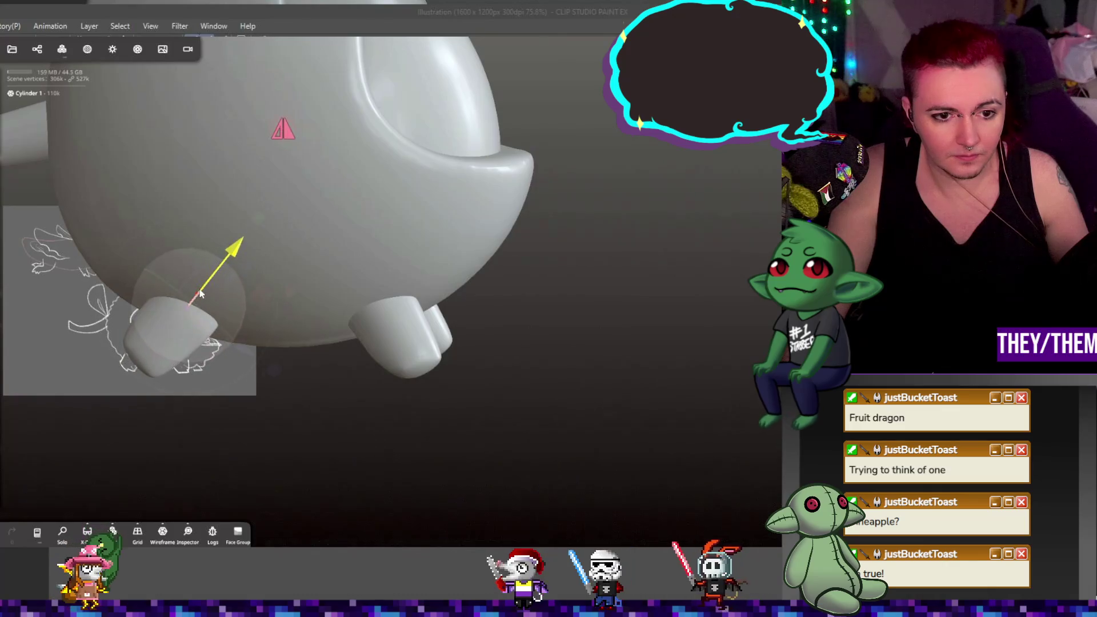
left_click(195, 298)
left_click_drag(194, 299, 177, 300)
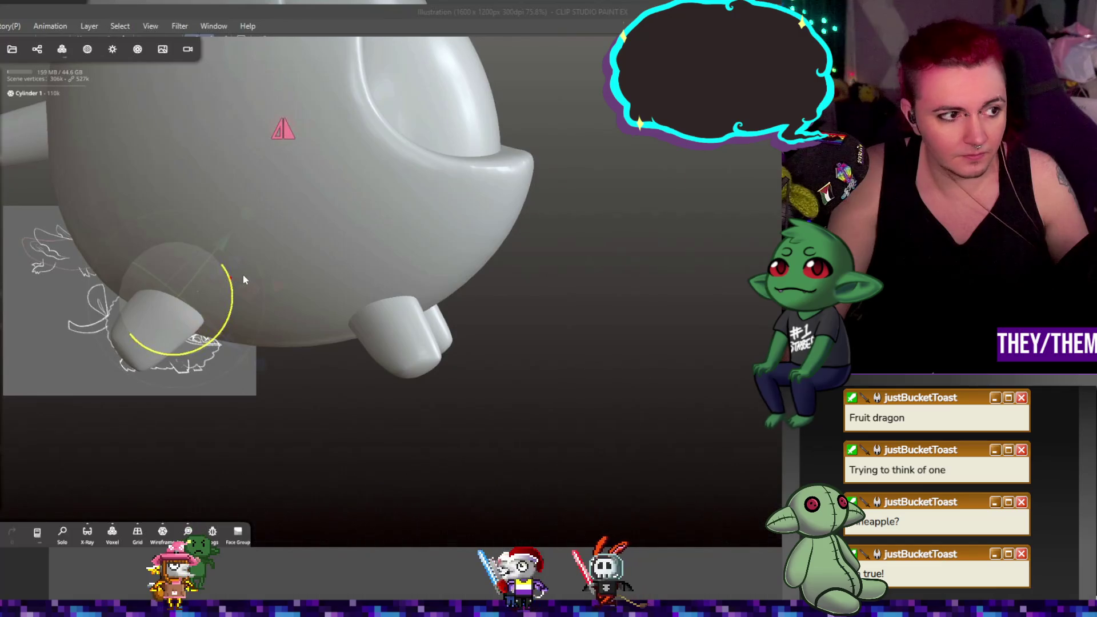
left_click_drag(242, 275, 266, 269)
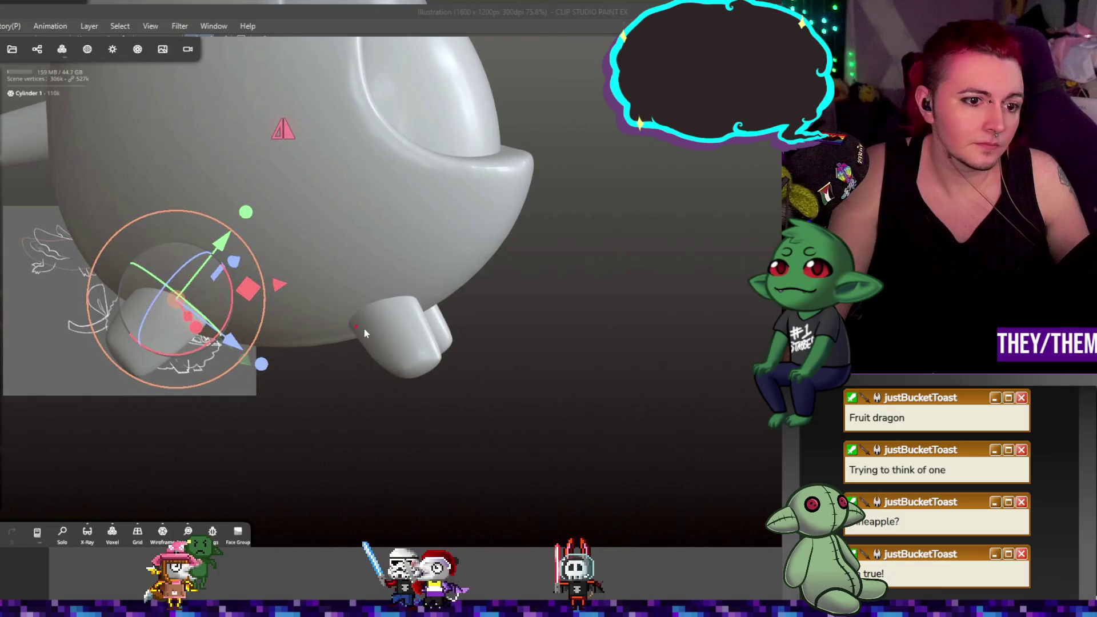
mouse_move(364, 327)
middle_mouse_down()
mouse_move(504, 356)
mouse_move(610, 346)
middle_mouse_up()
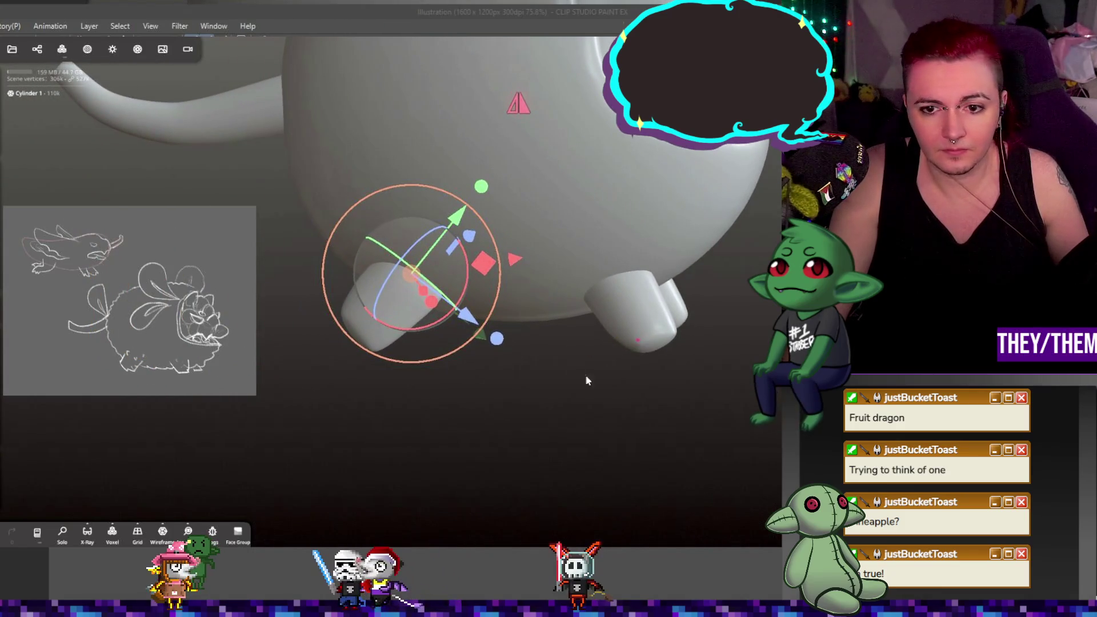
mouse_move(587, 380)
left_mouse_down()
mouse_move(395, 363)
mouse_move(592, 377)
mouse_move(640, 373)
mouse_move(629, 355)
left_mouse_up()
left_click_drag(417, 274, 416, 271)
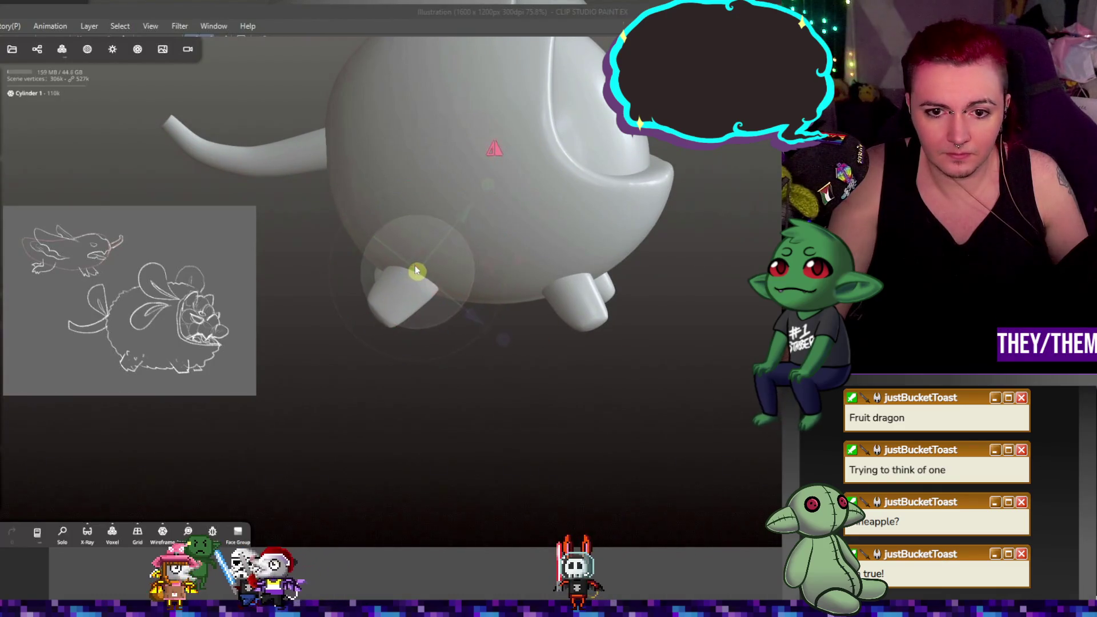
mouse_move(452, 366)
left_mouse_down()
mouse_move(677, 361)
mouse_move(406, 365)
mouse_move(680, 340)
mouse_move(585, 372)
mouse_move(553, 359)
mouse_move(615, 366)
mouse_move(640, 382)
left_mouse_up()
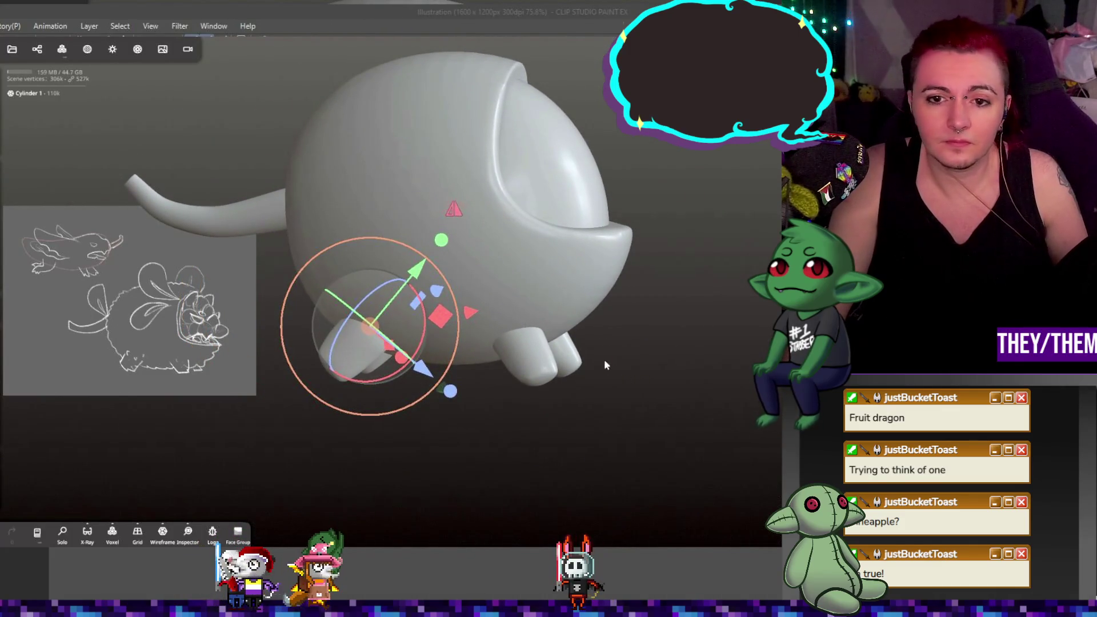
left_click(543, 276)
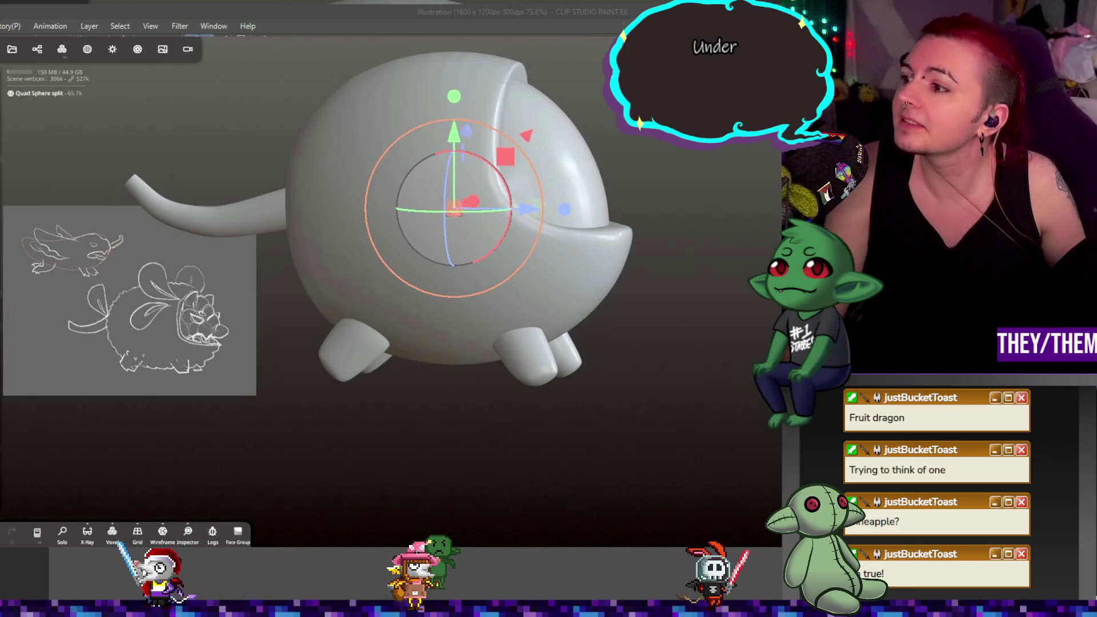
mouse_move(518, 268)
left_mouse_down()
mouse_move(542, 271)
mouse_move(506, 273)
left_mouse_up()
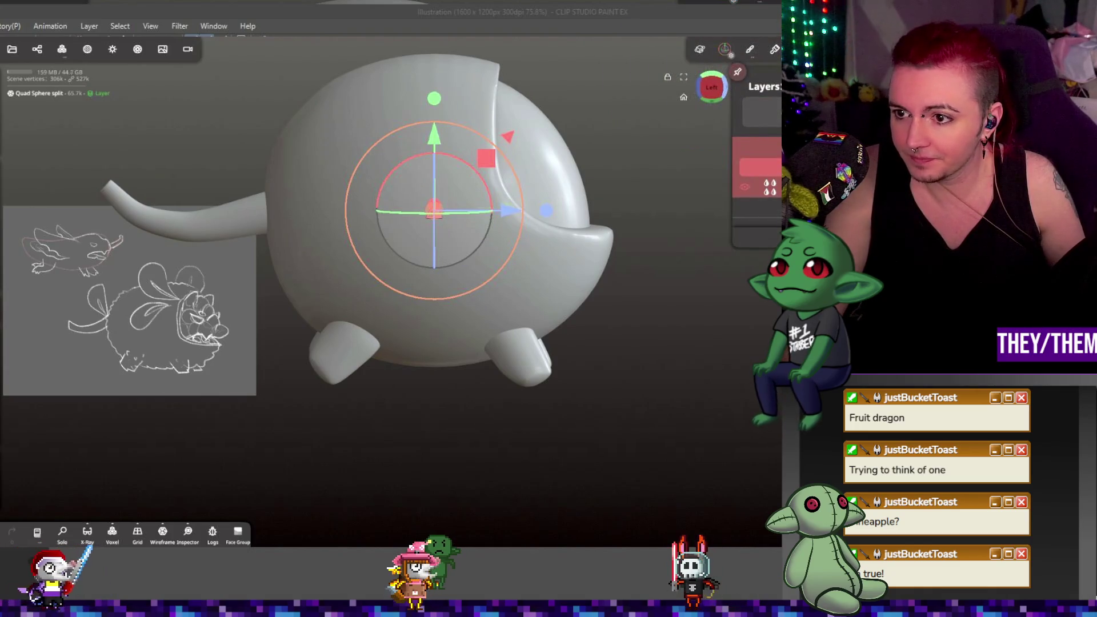
- Pick a stamp pattern from the alpha library, test it on the body's side, and undo
key("g")
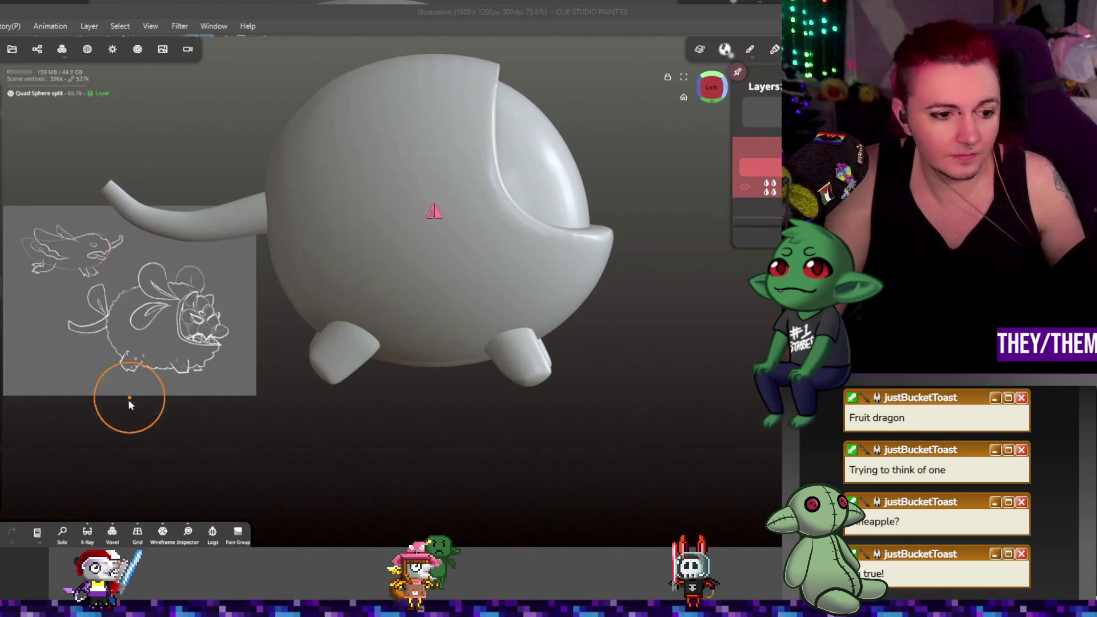
key("space")
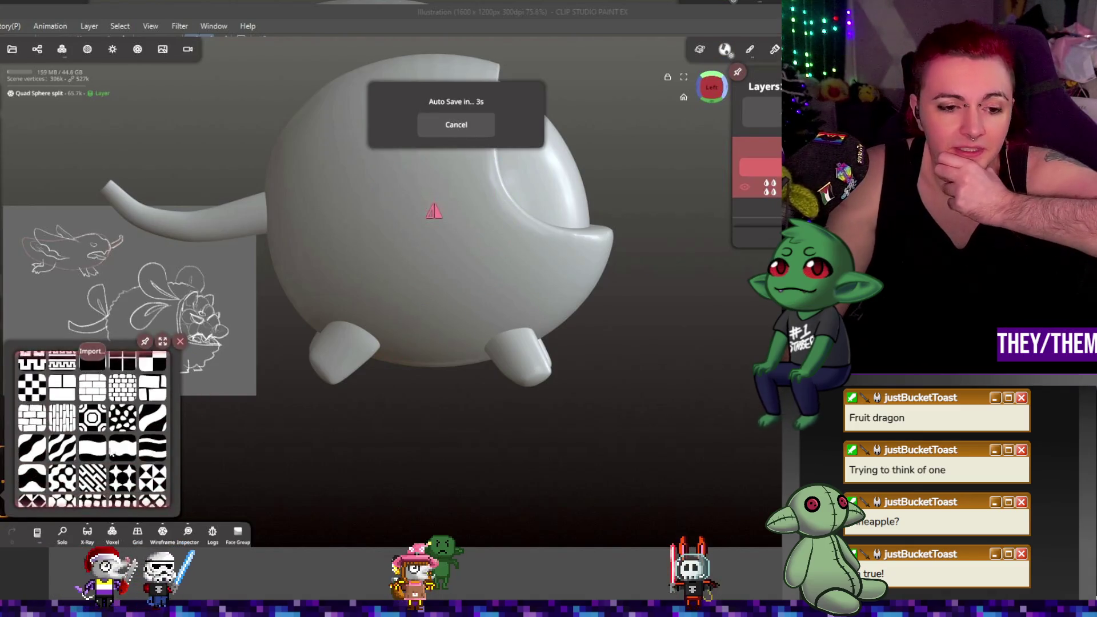
scroll(114, 437, "down", 1)
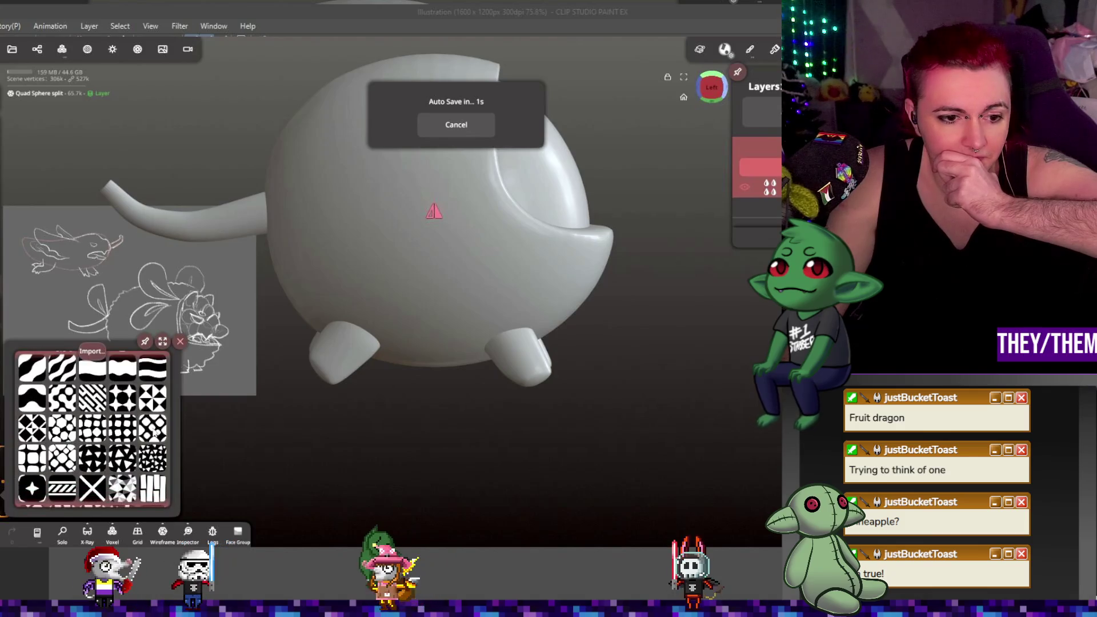
scroll(154, 434, "down", 1)
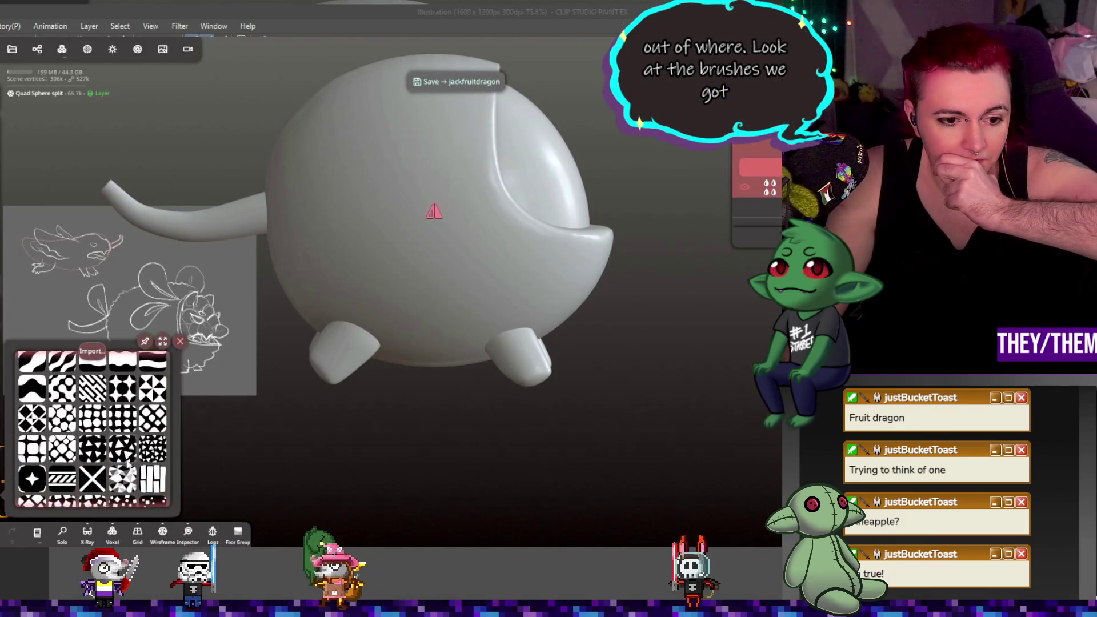
scroll(91, 428, "down", 3)
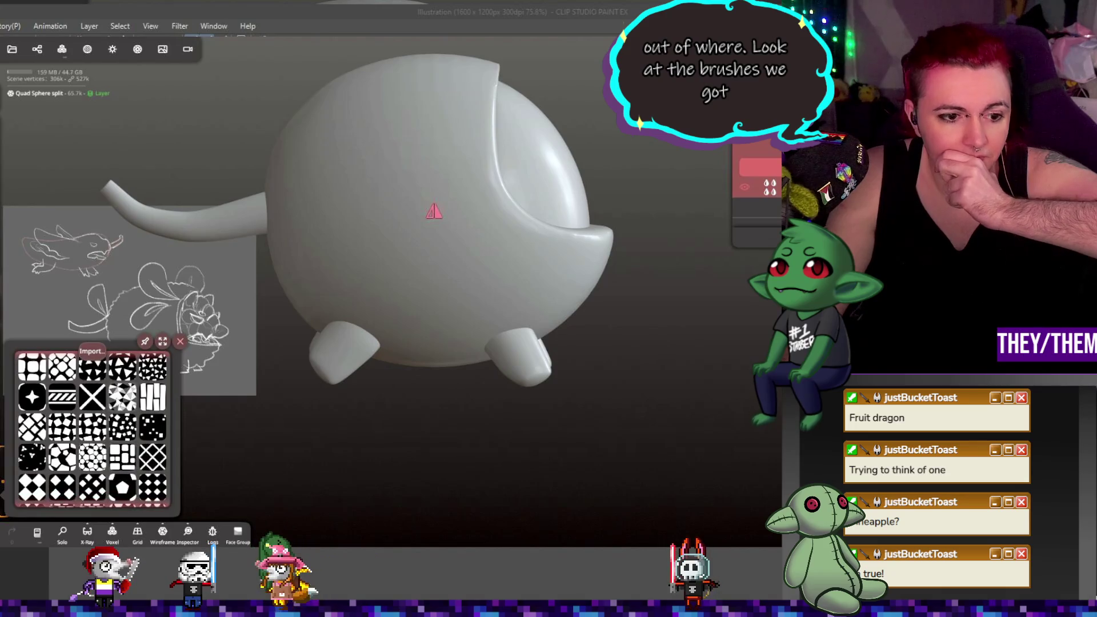
scroll(92, 429, "down", 3)
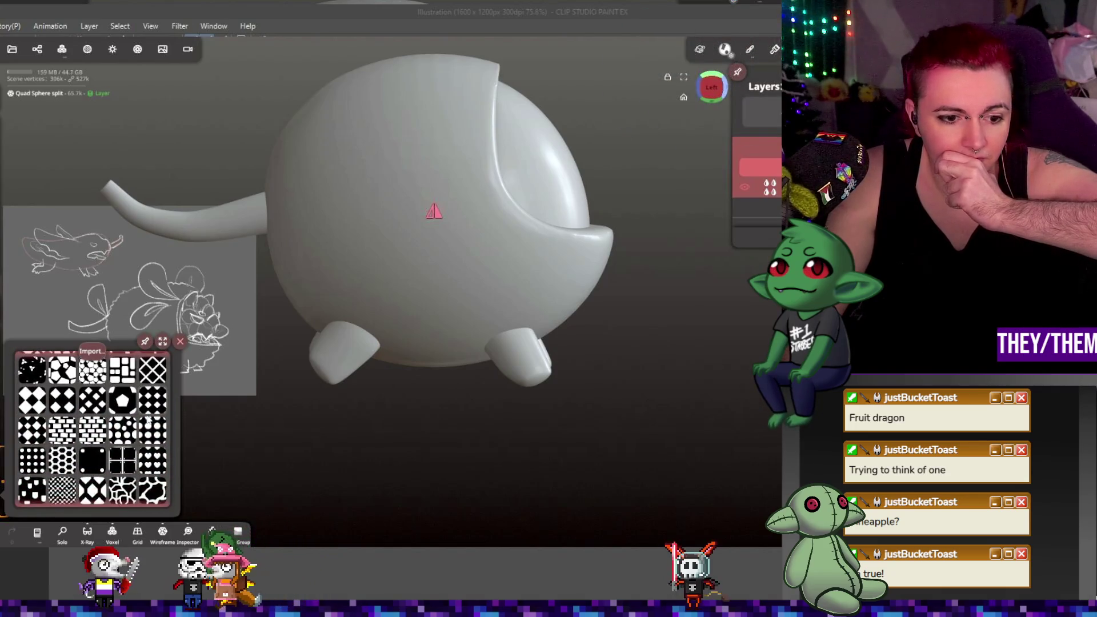
scroll(148, 420, "down", 5)
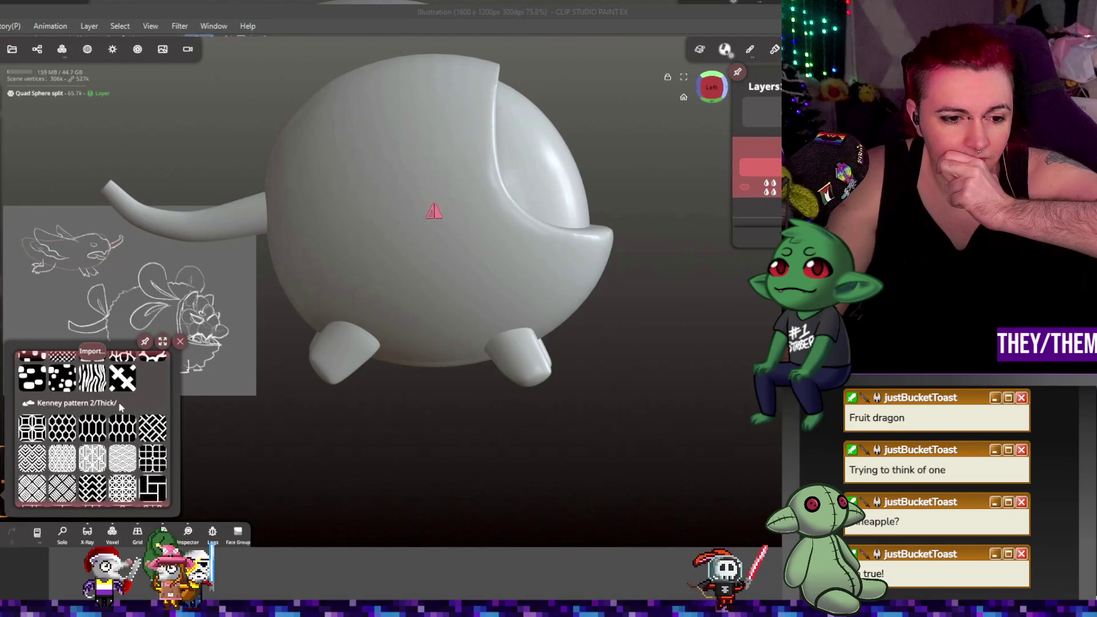
scroll(120, 406, "down", 5)
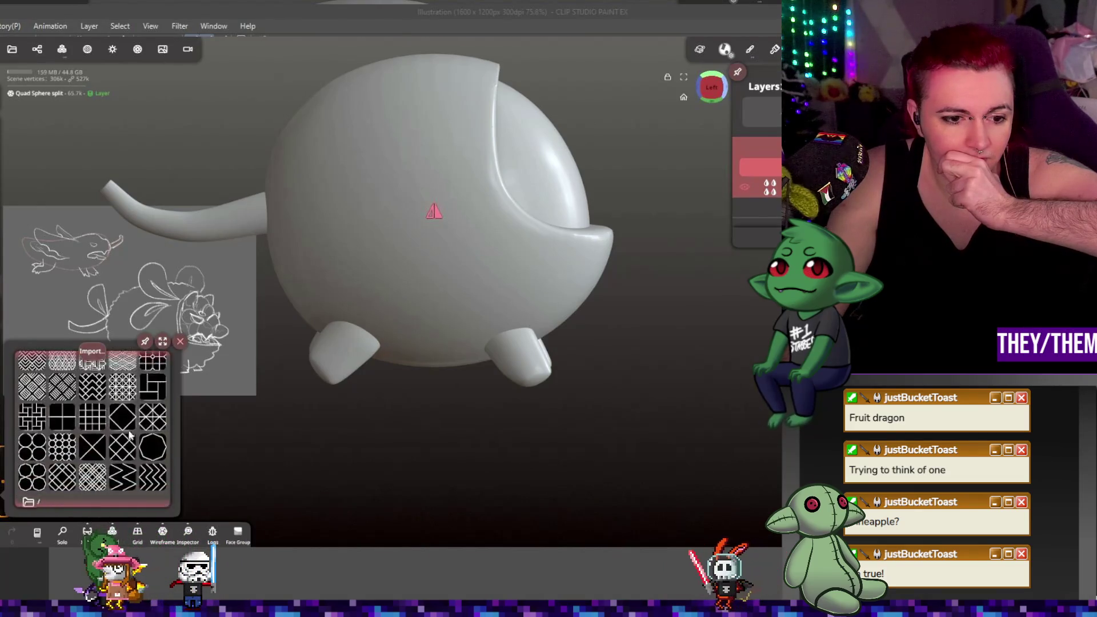
scroll(129, 436, "up", 3)
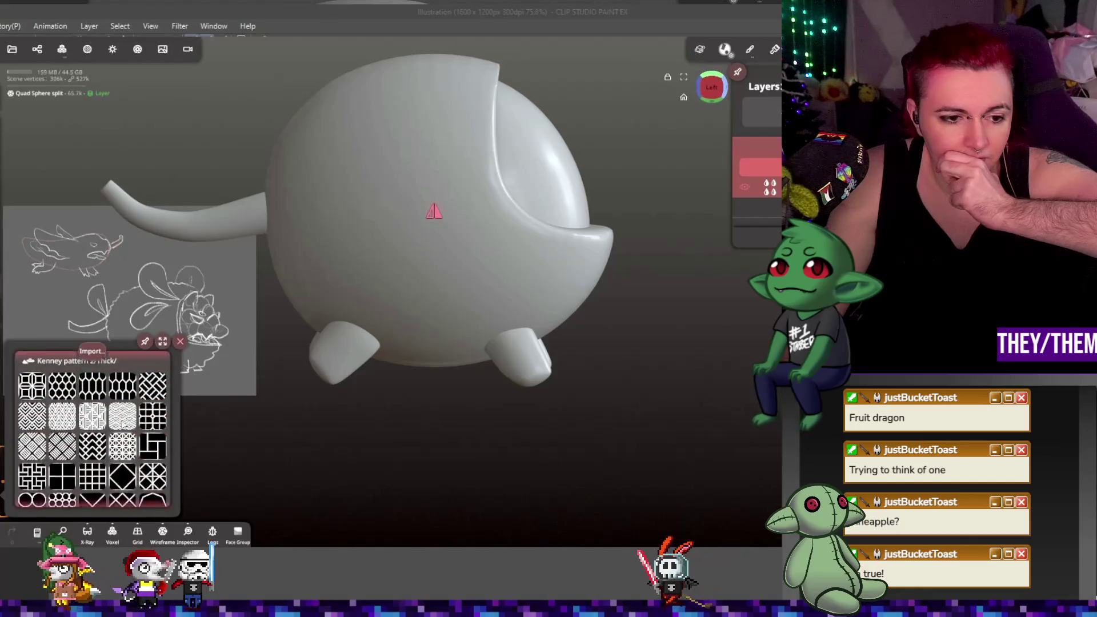
scroll(122, 422, "down", 10)
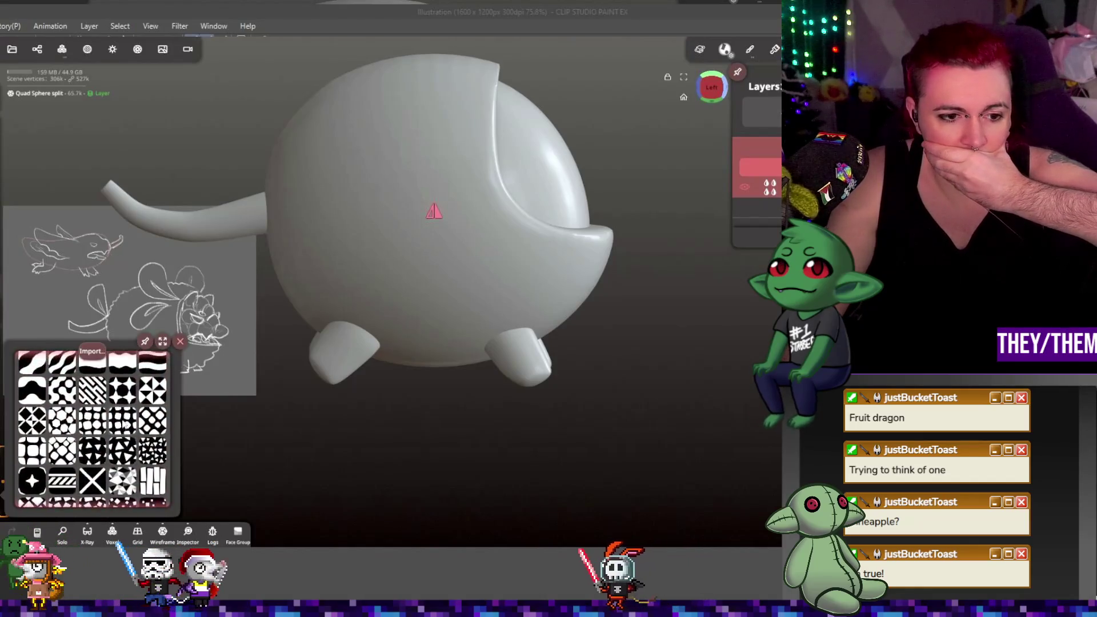
scroll(125, 424, "up", 5)
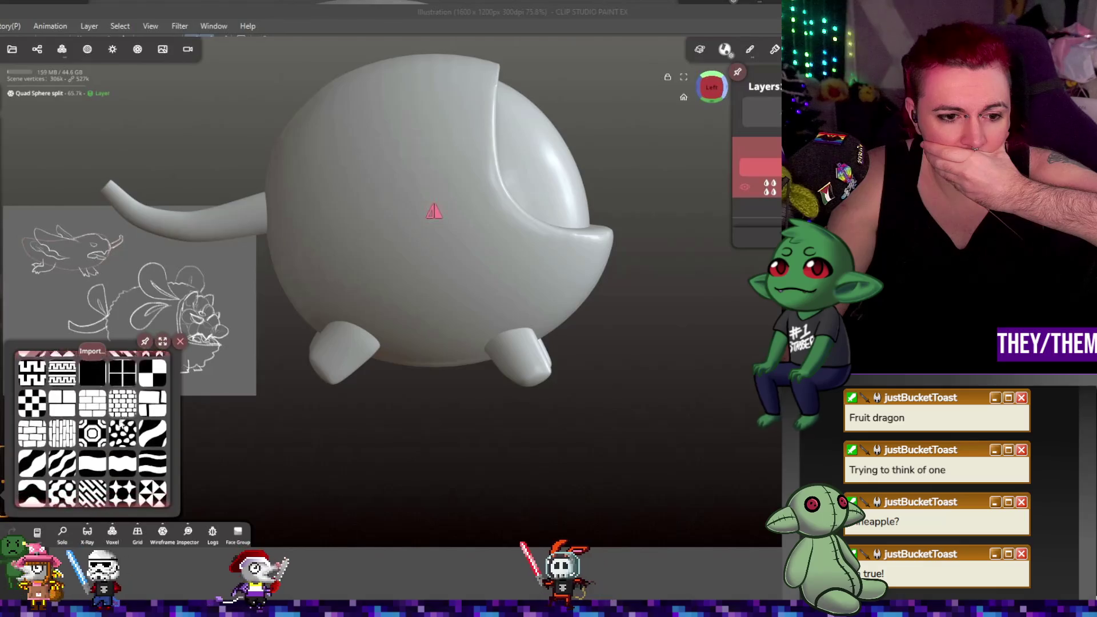
scroll(122, 424, "down", 3)
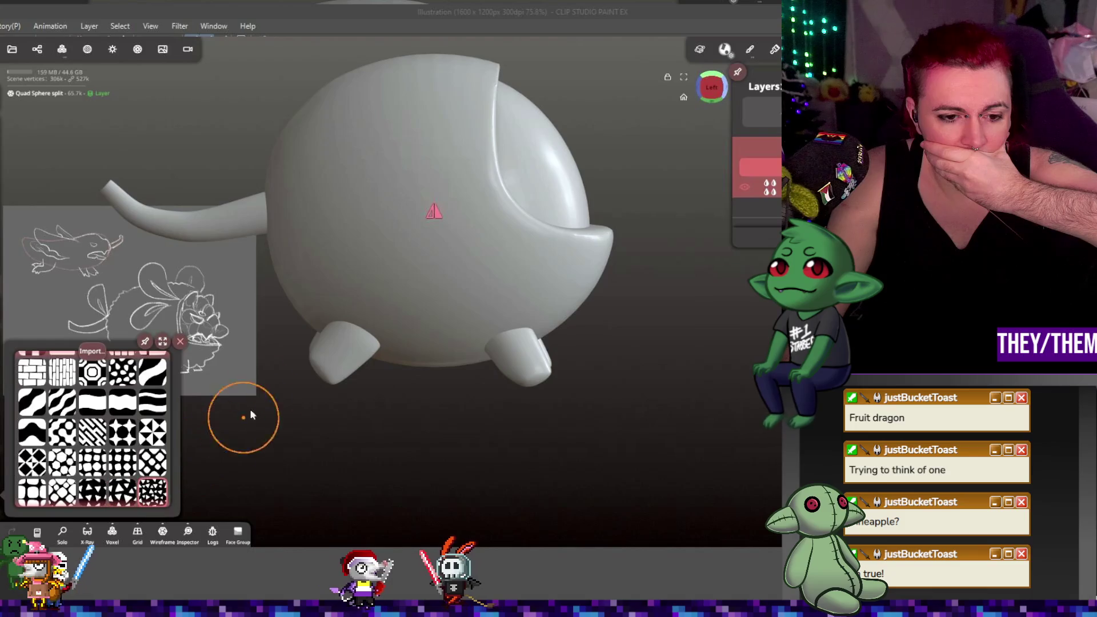
left_click(414, 269)
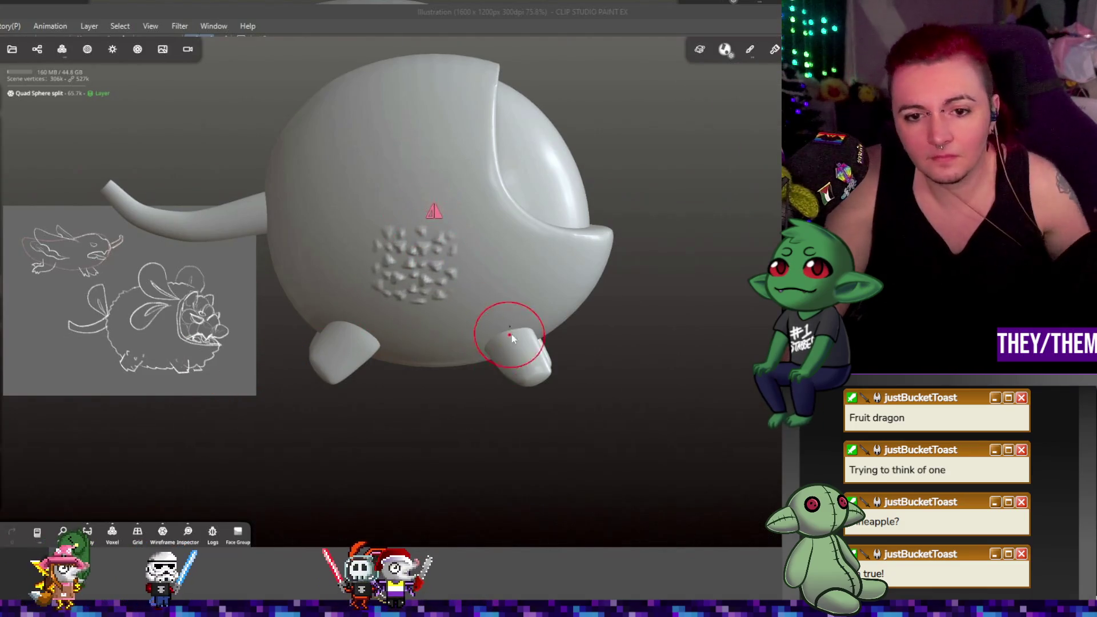
mouse_move(531, 338)
middle_mouse_down()
mouse_move(429, 345)
mouse_move(460, 407)
mouse_move(536, 307)
mouse_move(507, 334)
mouse_move(508, 324)
middle_mouse_up()
key("ctrl+z")
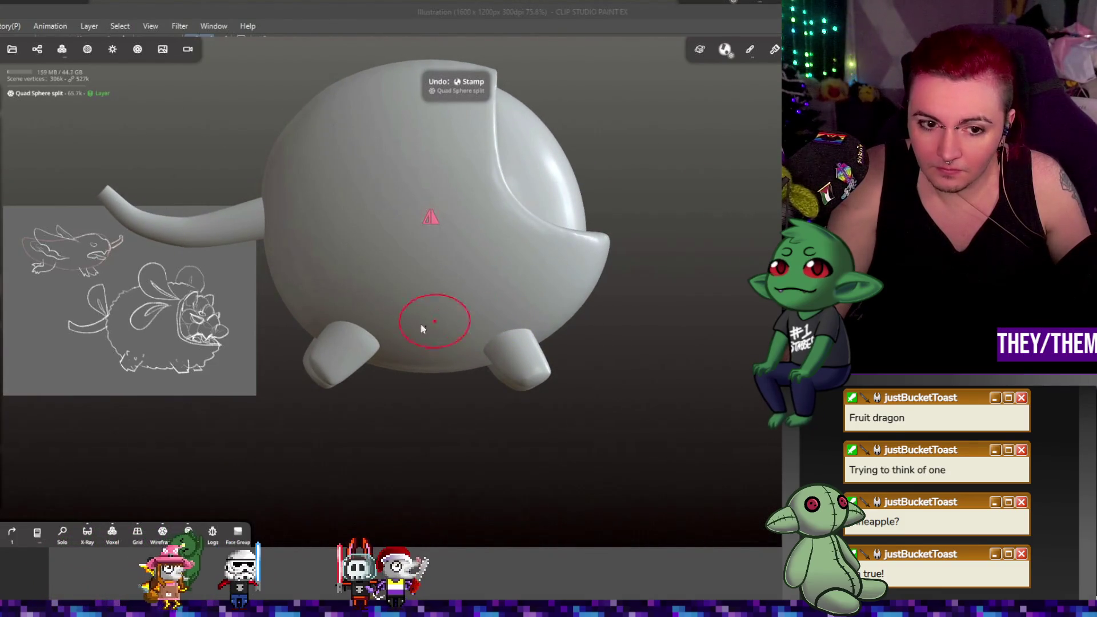
- In the paint settings, choose a different pattern from the stamp library
left_click(1, 467)
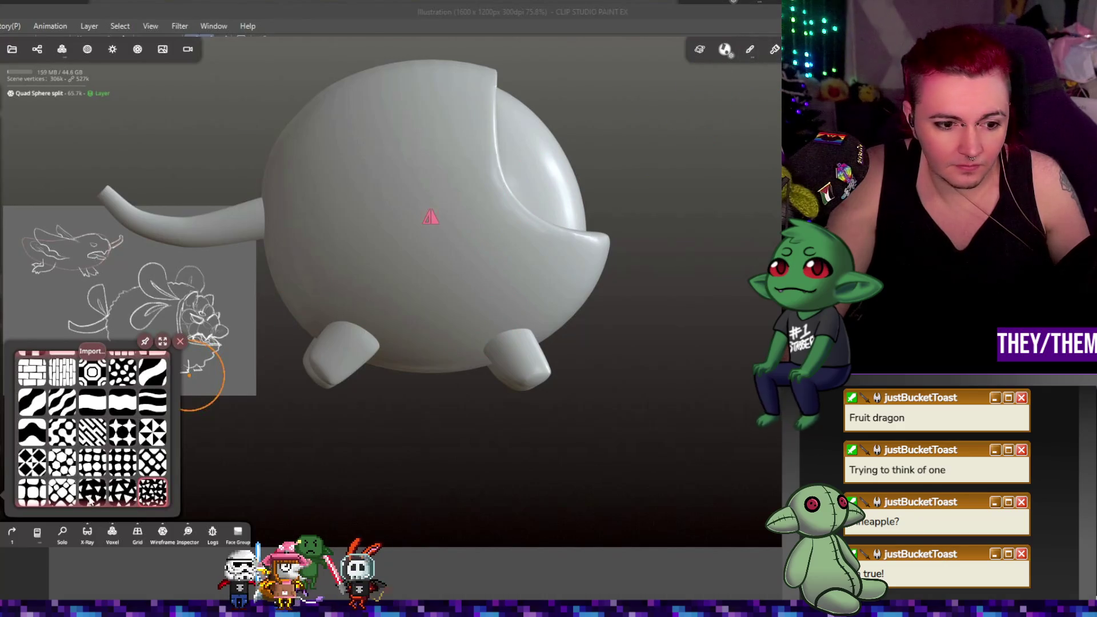
left_click(776, 51)
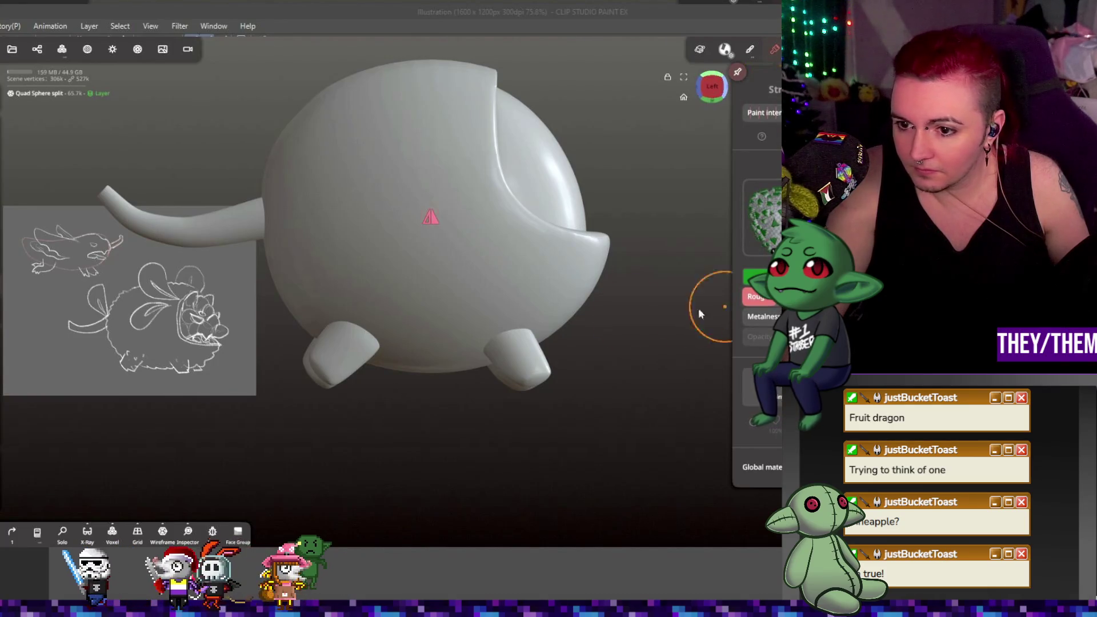
key("m")
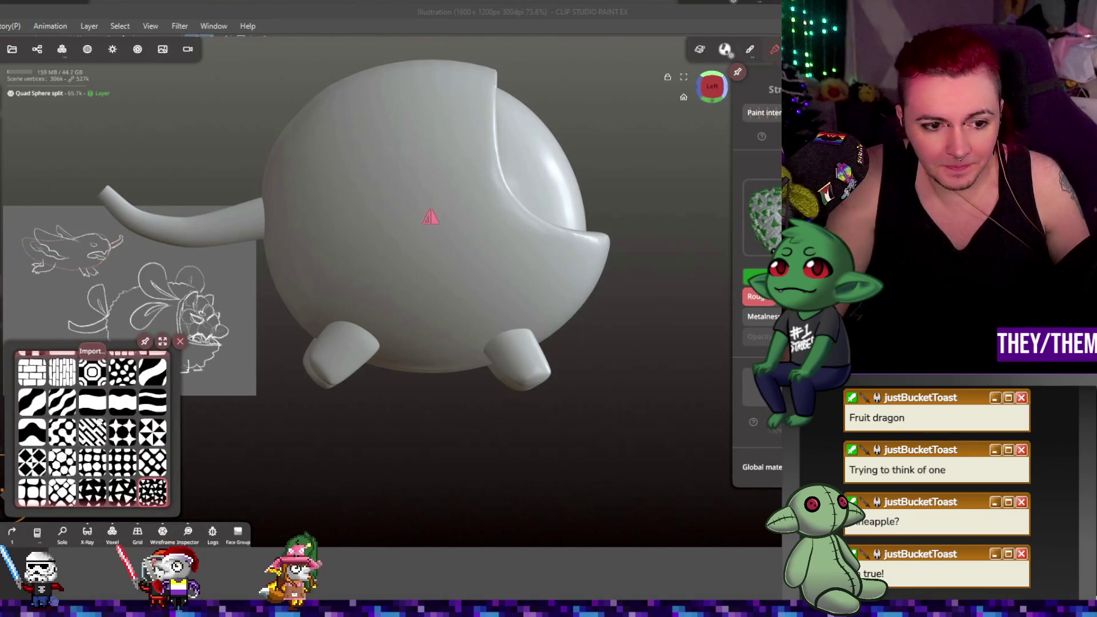
scroll(97, 423, "down", 4)
left_click(122, 401)
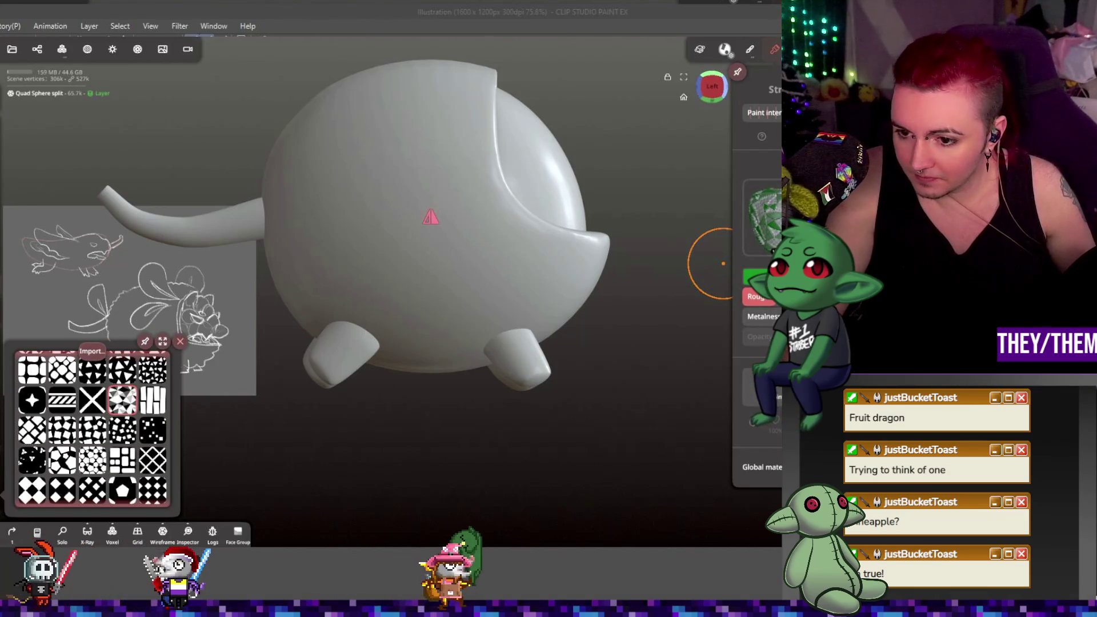
left_click(759, 298)
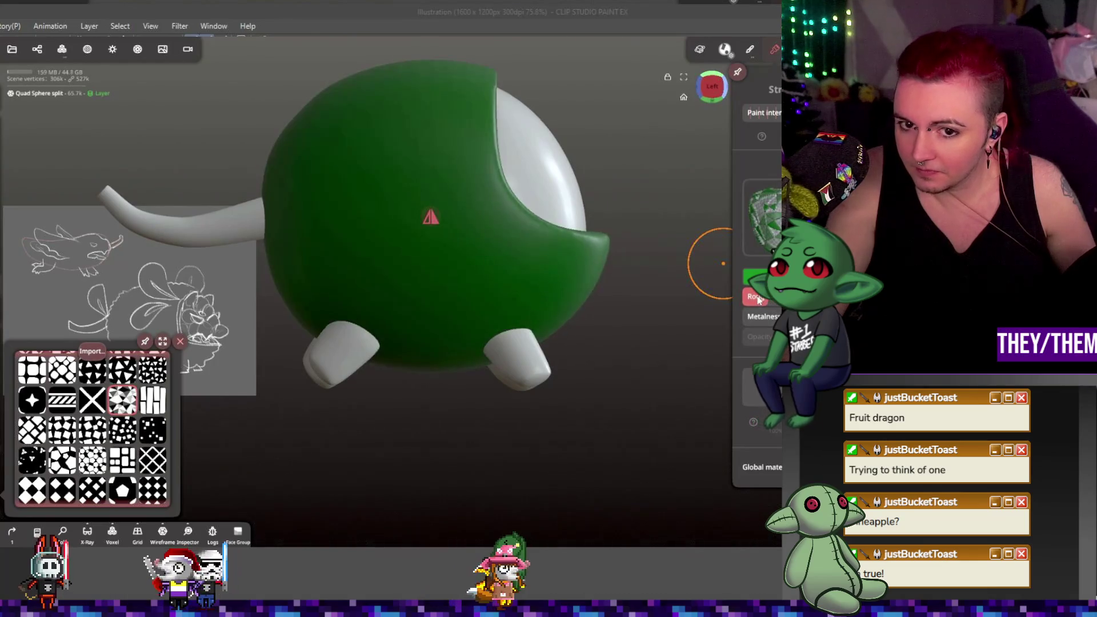
left_click(759, 299)
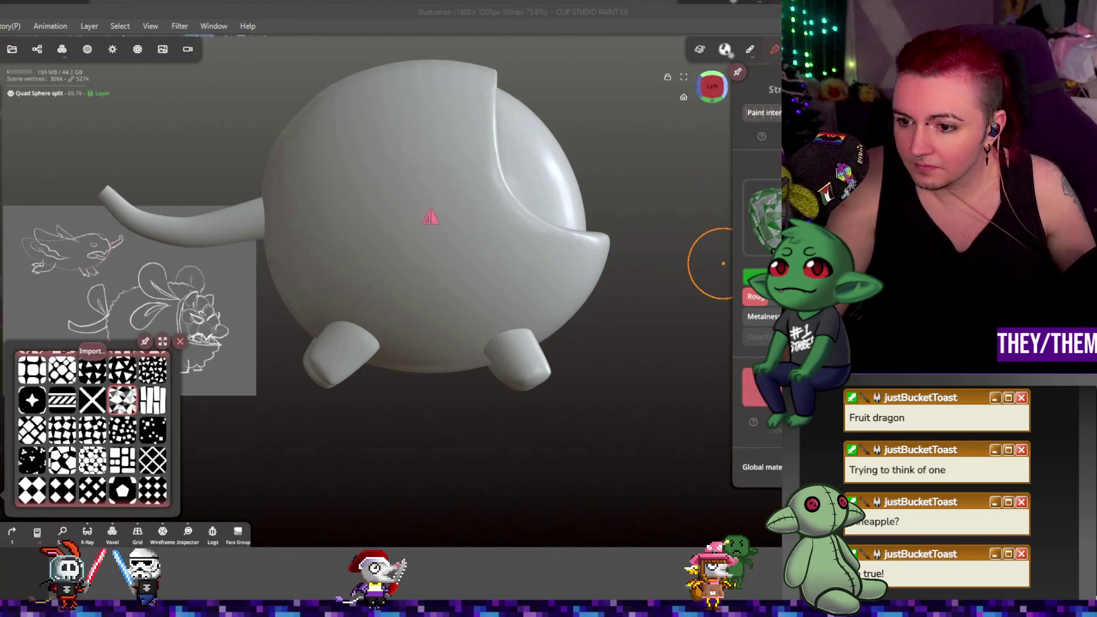
mouse_move(658, 368)
left_mouse_down()
mouse_move(619, 380)
mouse_move(680, 338)
left_mouse_up()
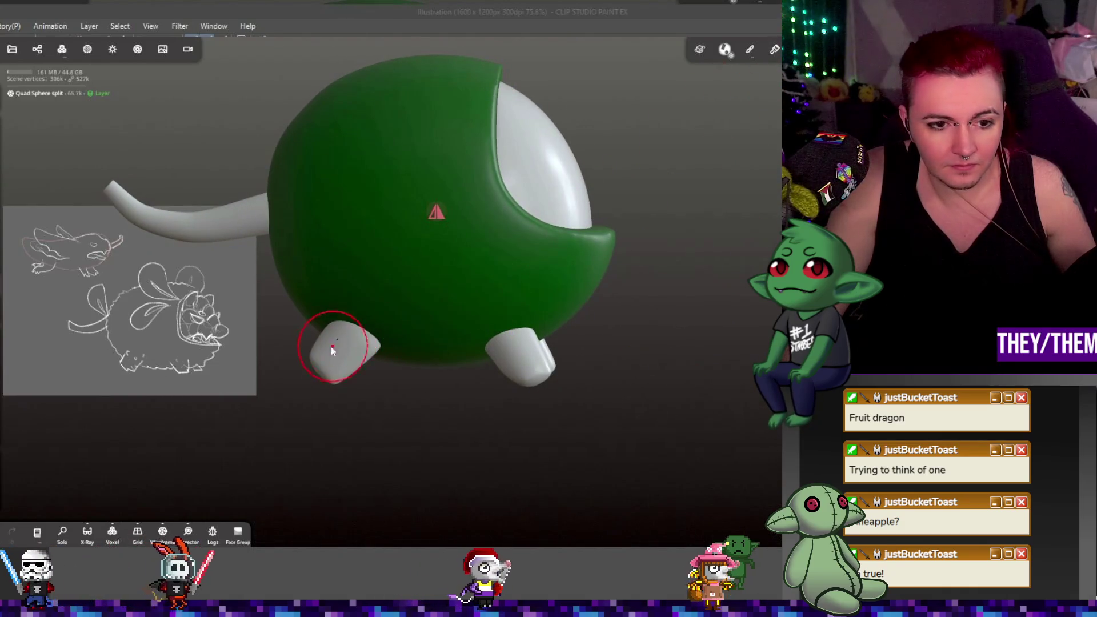
left_click(433, 242)
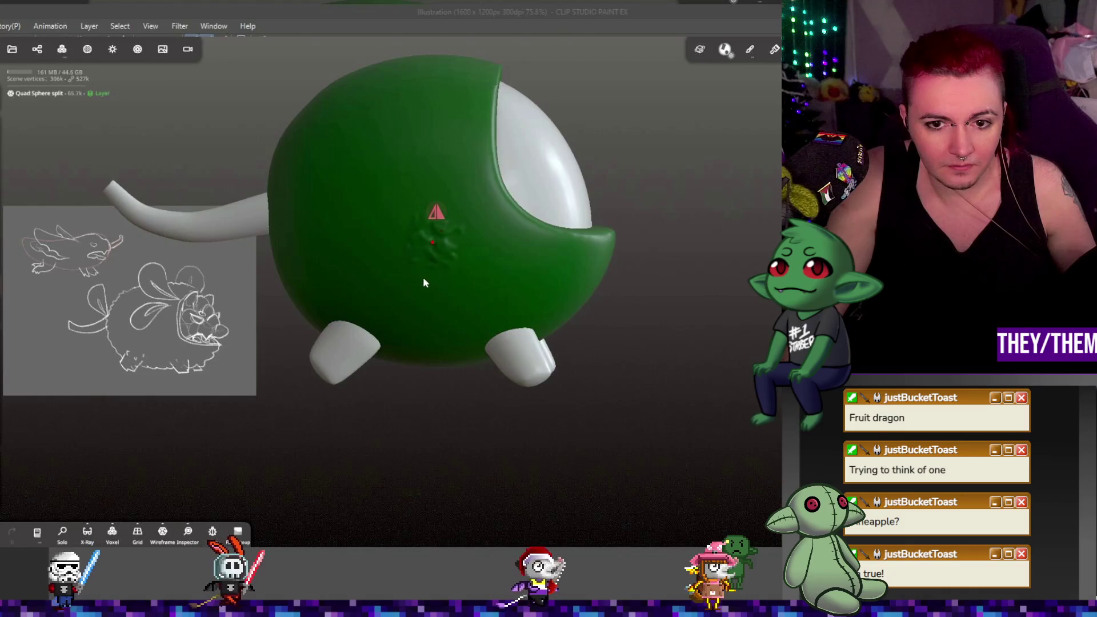
left_click_drag(429, 217, 406, 308)
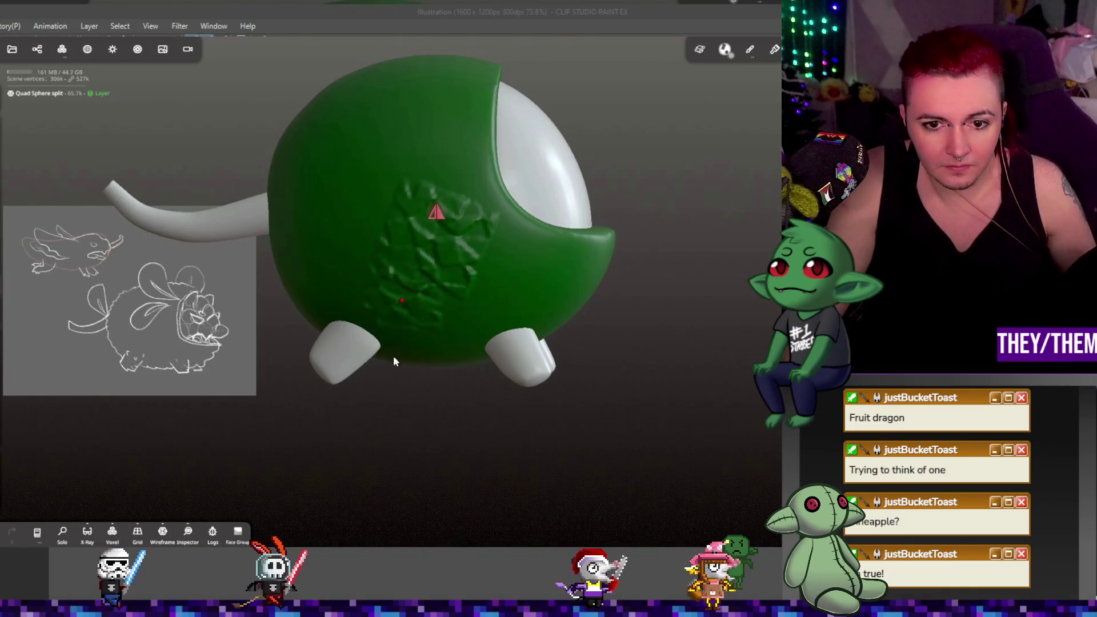
left_click_drag(333, 213, 329, 262)
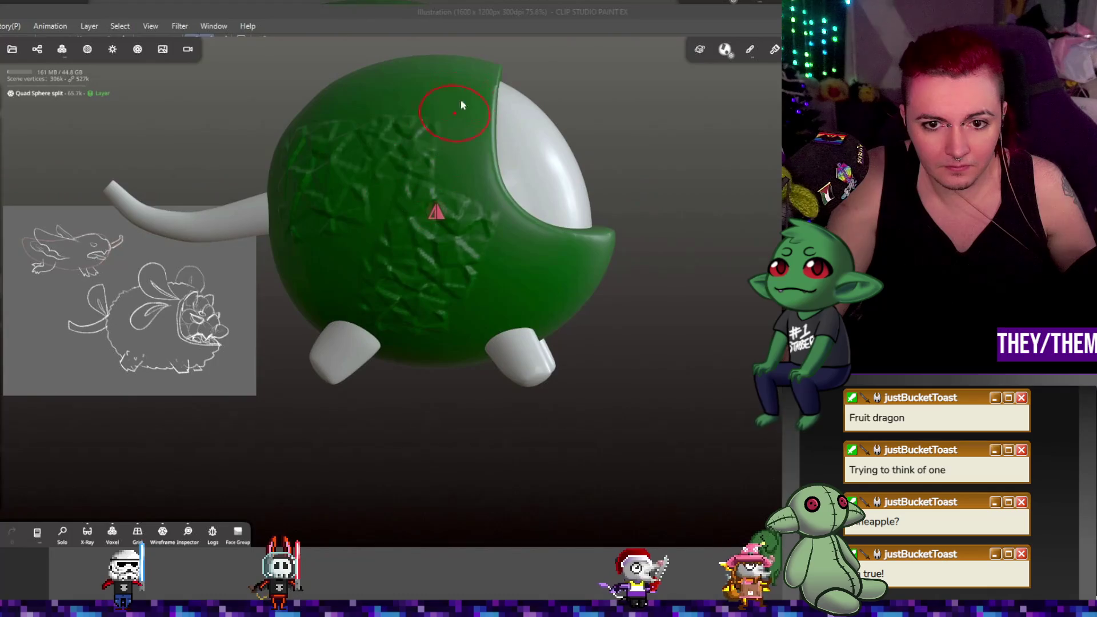
mouse_move(486, 148)
left_mouse_down()
mouse_move(557, 221)
mouse_move(539, 215)
mouse_move(534, 318)
mouse_move(606, 229)
left_mouse_up()
key("ctrl+z")
key("ctrl+z")
key("ctrl+z")
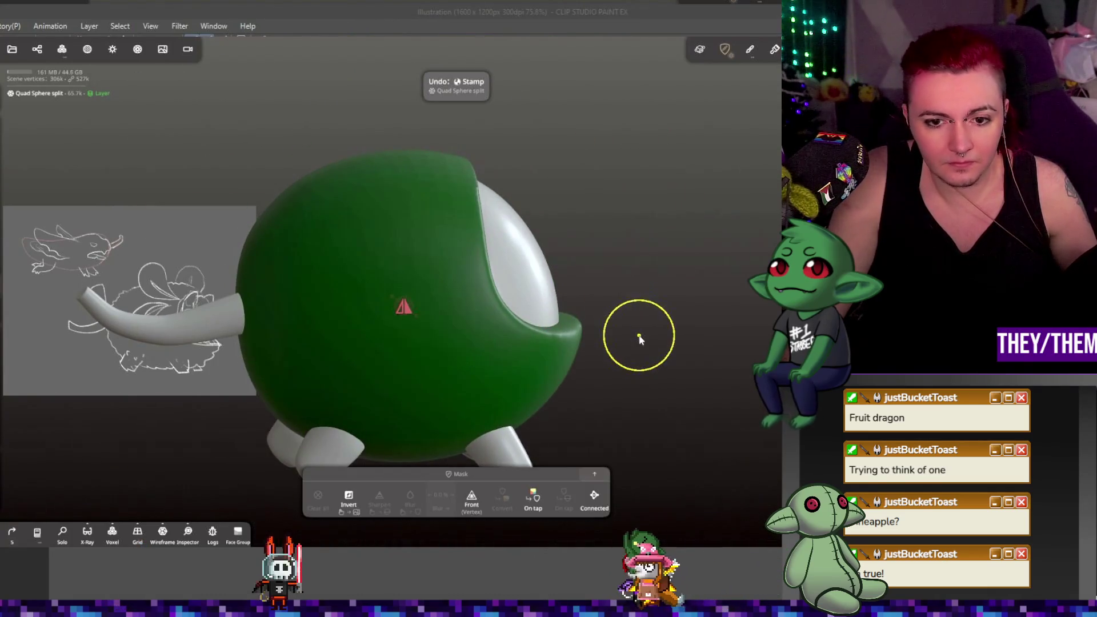
left_click(2, 485)
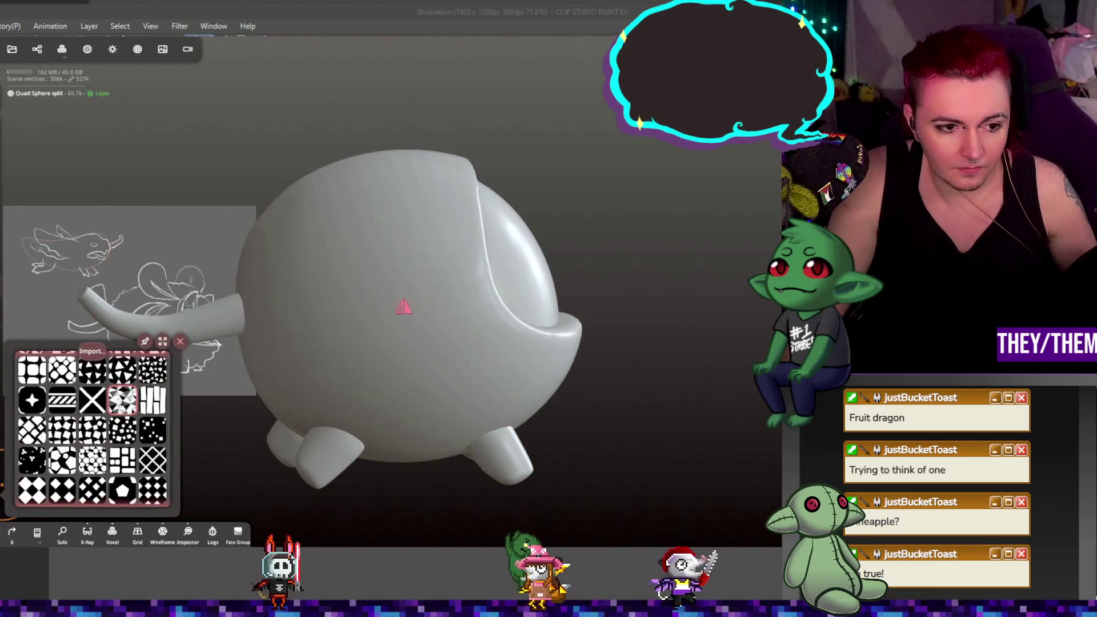
scroll(104, 397, "up", 10)
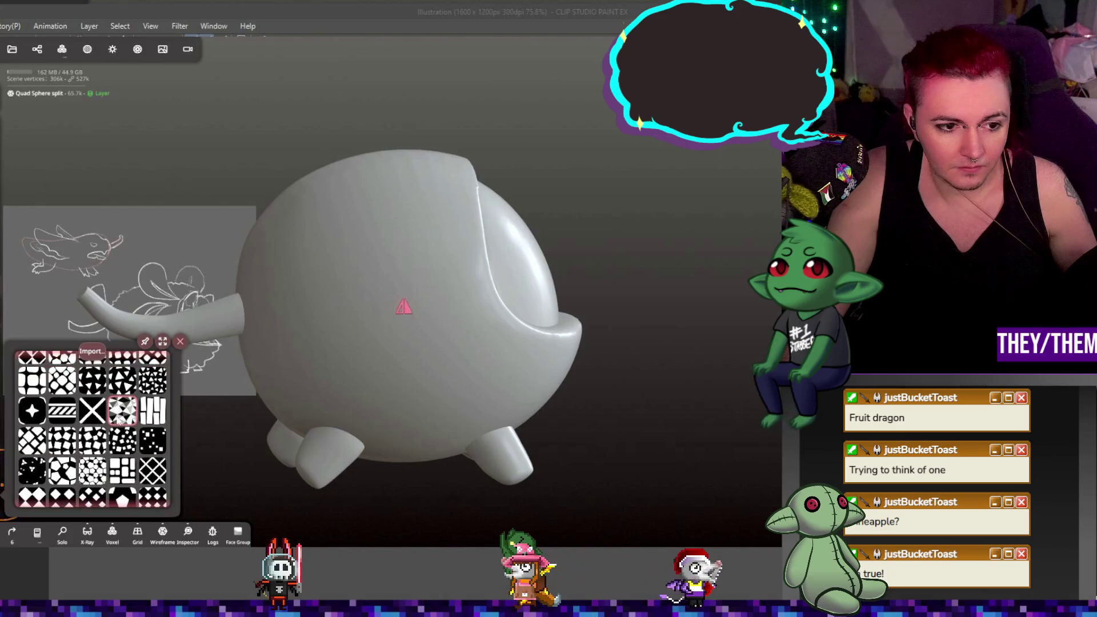
left_click(399, 326)
left_click_drag(405, 324, 416, 360)
key("m")
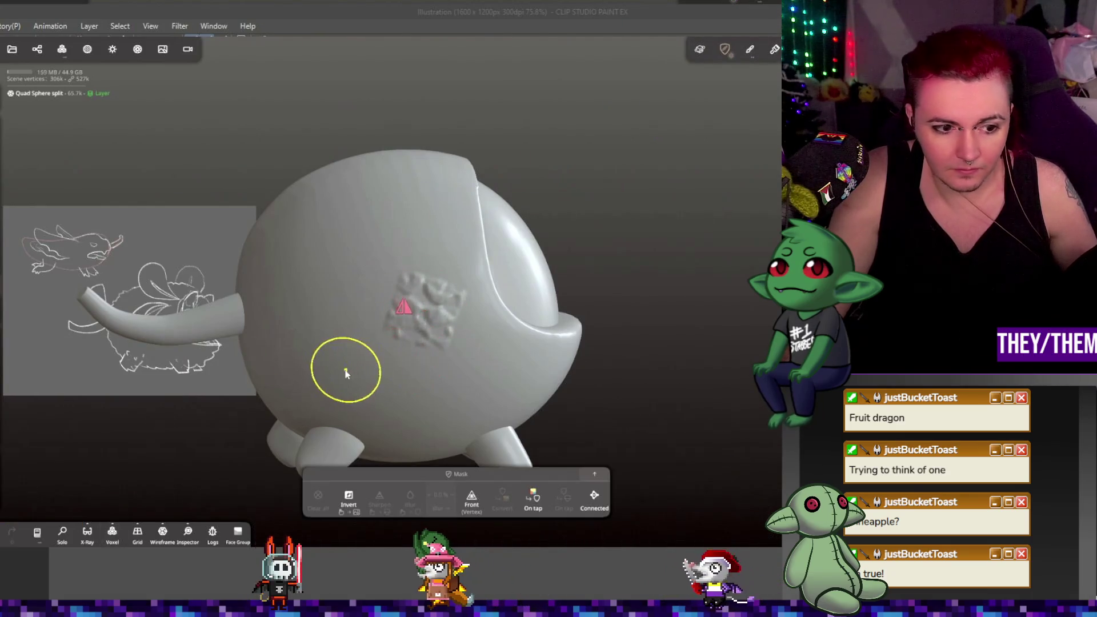
key("ctrl+z")
left_click_drag(365, 311, 349, 342)
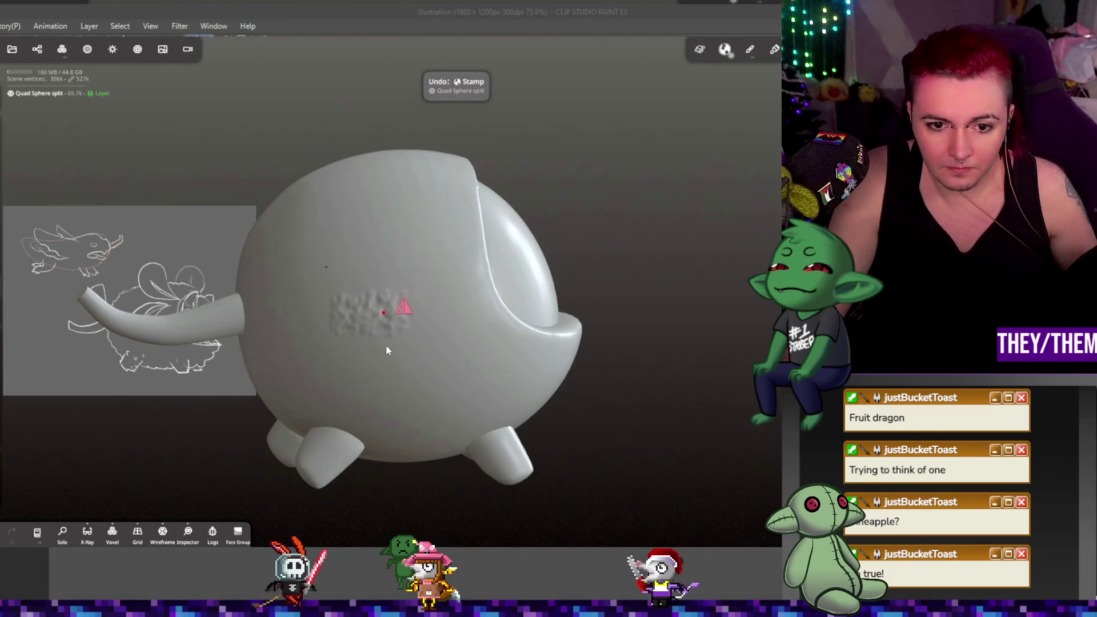
mouse_move(387, 350)
right_mouse_down()
mouse_move(392, 325)
mouse_move(464, 361)
mouse_move(352, 375)
mouse_move(407, 378)
mouse_move(433, 350)
mouse_move(497, 331)
right_mouse_up()
key("m")
key("ctrl+z")
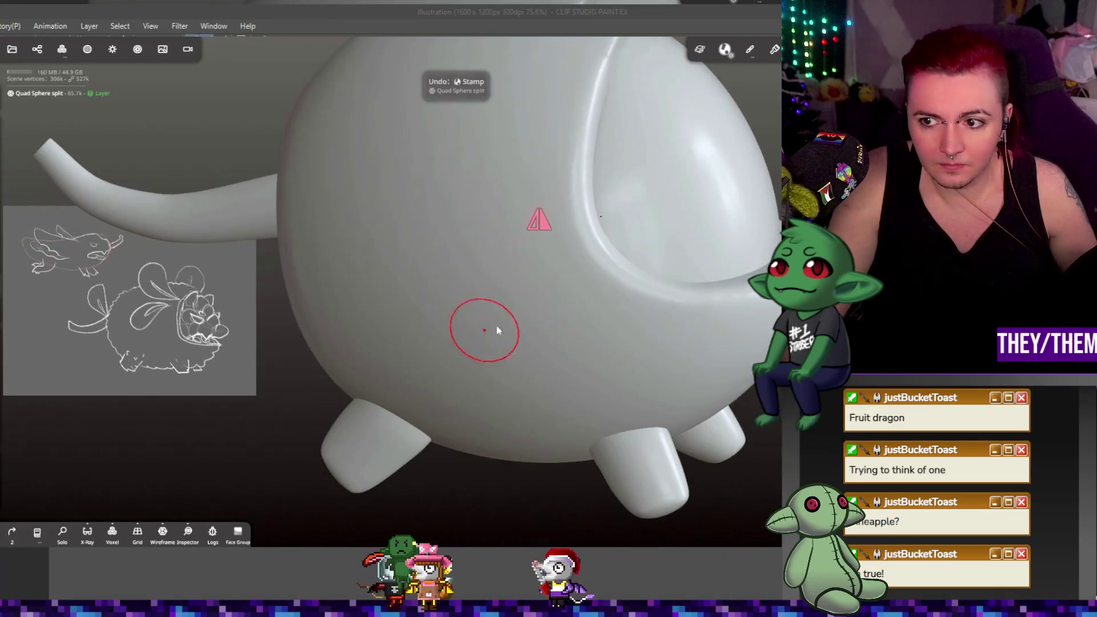
left_click(37, 49)
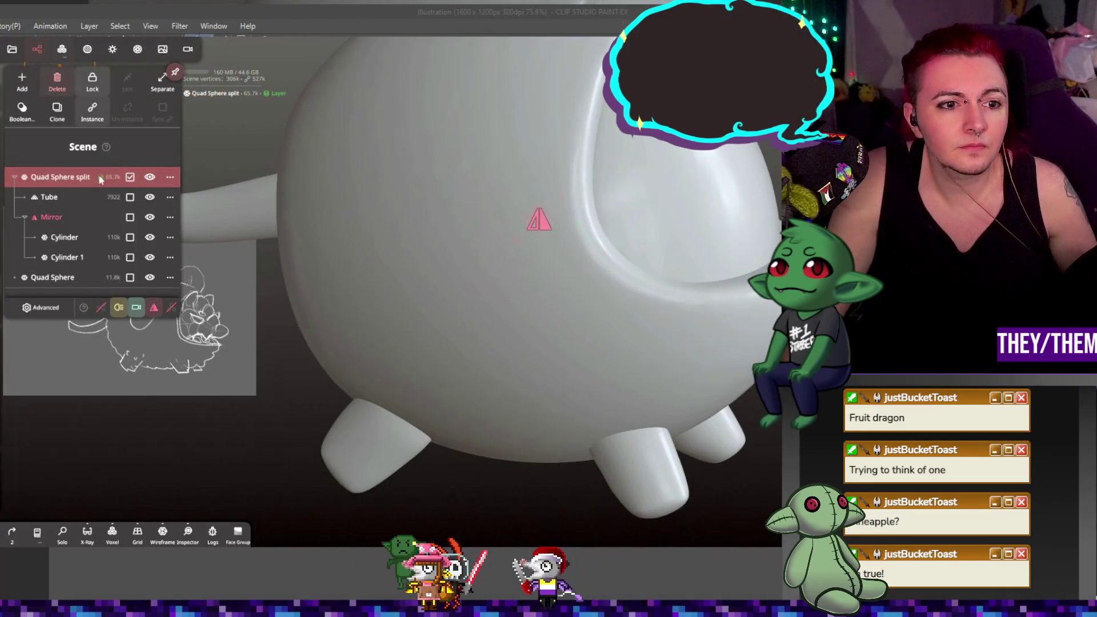
- Move Tube and the Mirror leg group out from under Quad Sphere split in the Scene list
left_click(77, 177)
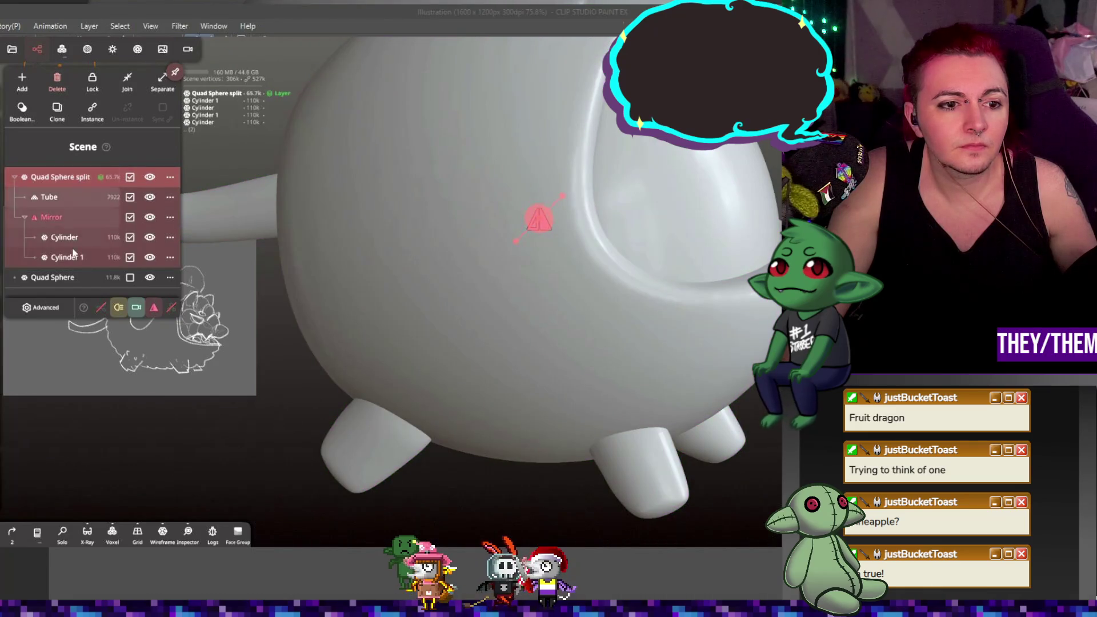
left_click(56, 184)
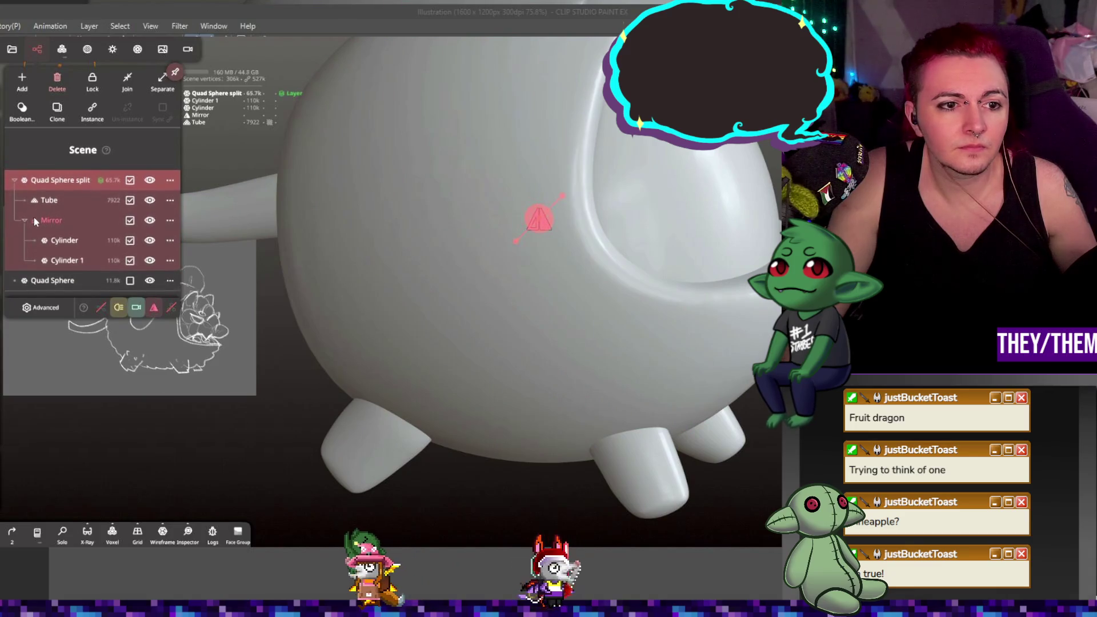
left_click_drag(49, 200, 12, 267)
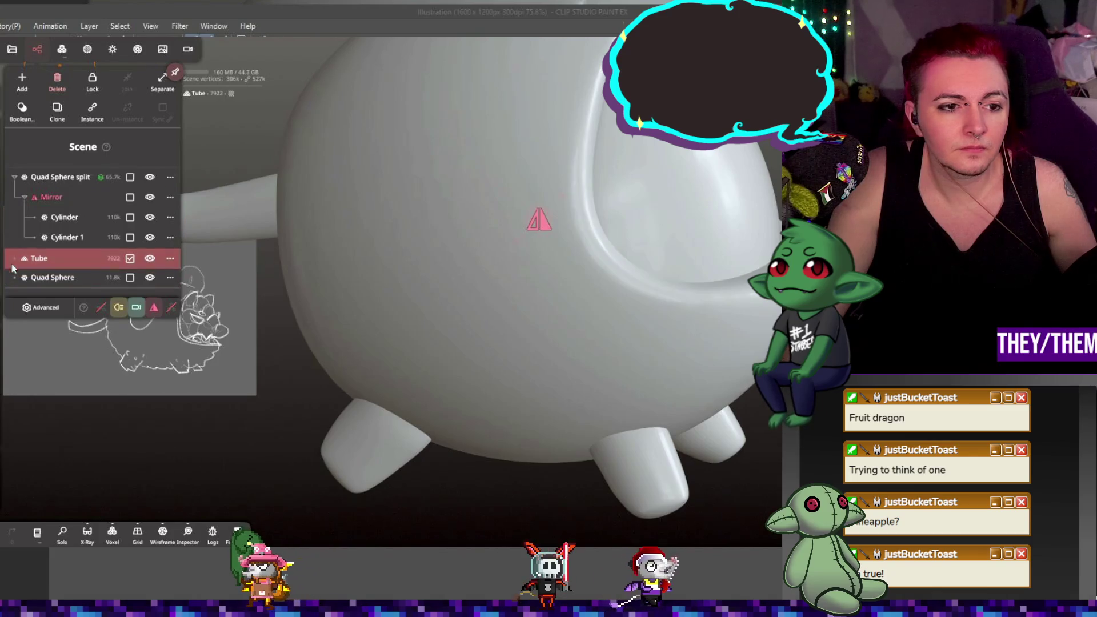
left_click(53, 199)
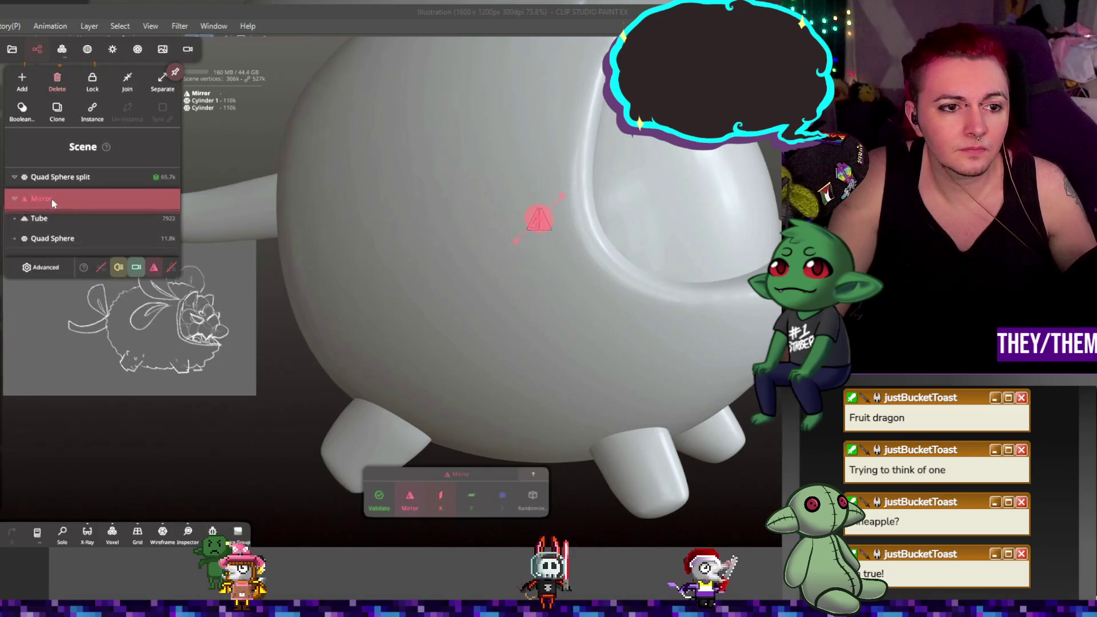
left_click_drag(53, 200, 38, 245)
- Select Quad Sphere split, the body, and bring up its voxel remesh settings
left_click(60, 177)
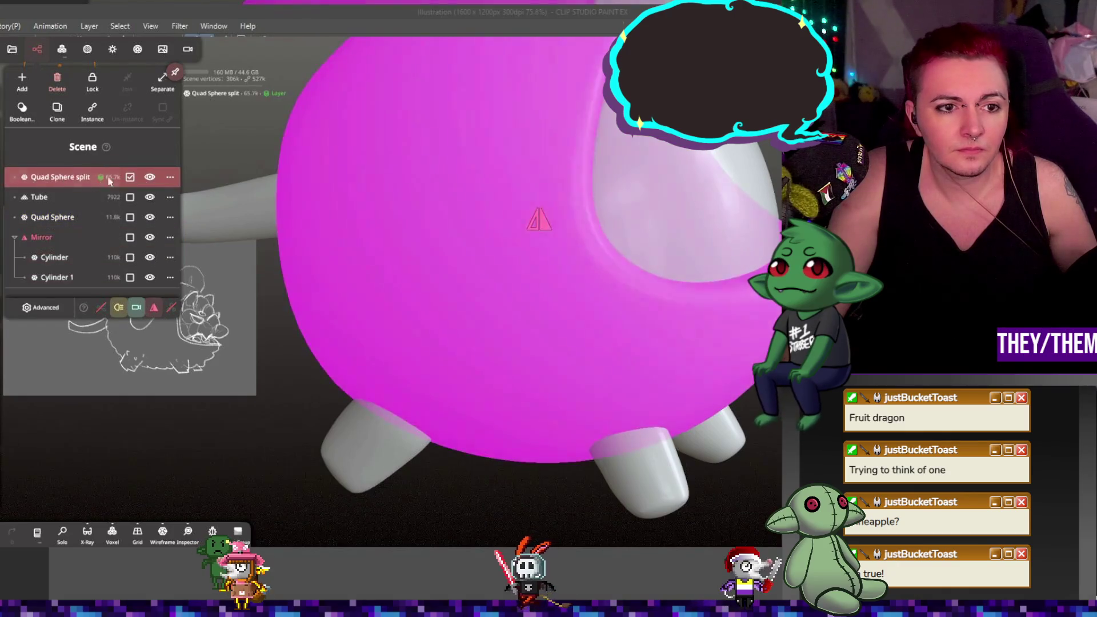
left_click(448, 227)
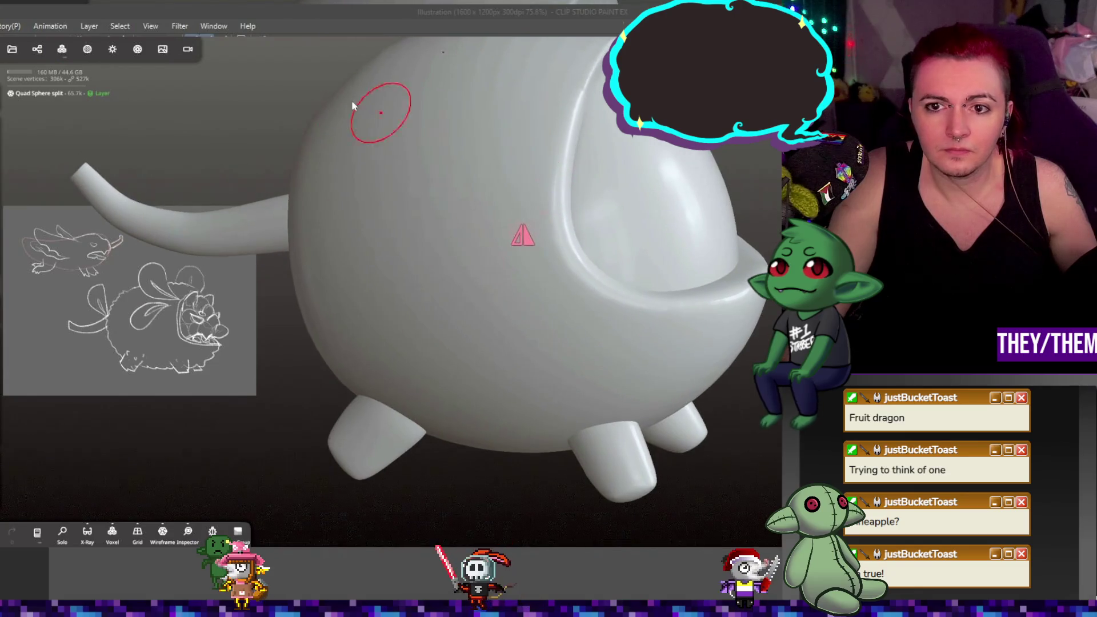
left_click(62, 49)
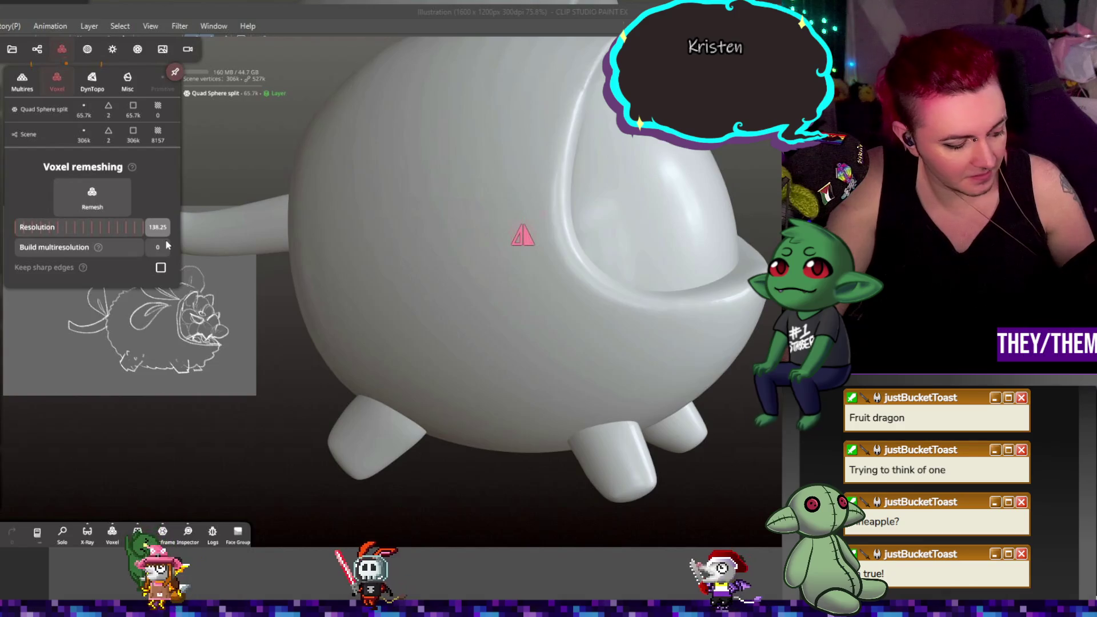
- Voxel-remesh the body at resolution 300
type("300")
key("Return")
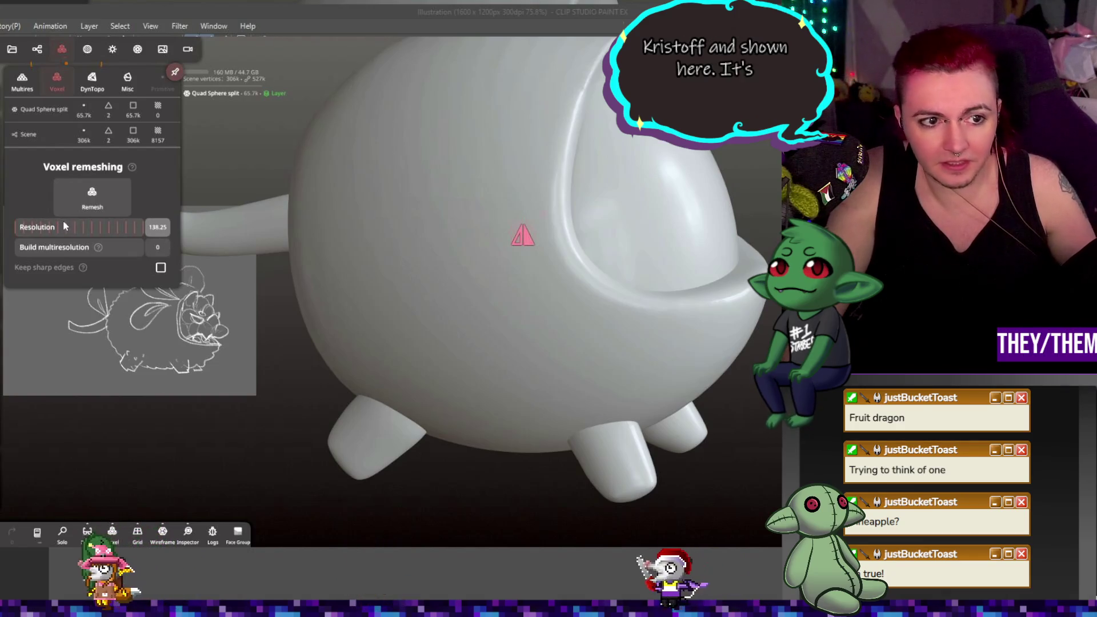
left_click(122, 211)
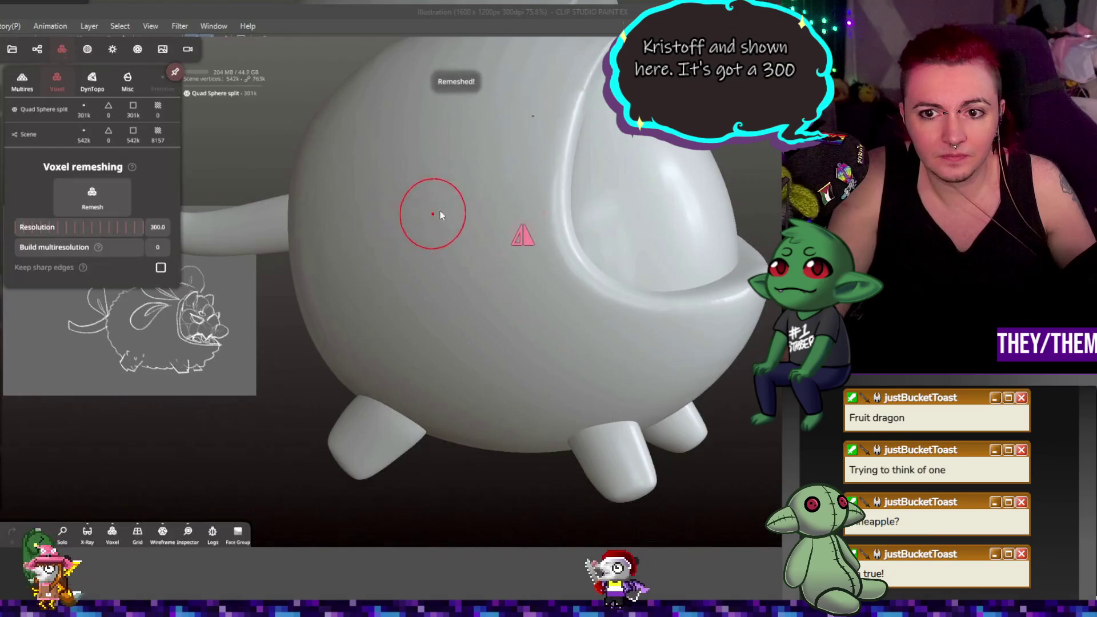
- Stamp a test patch on the remeshed body, undo it, and show the body's material settings
scroll(436, 215, "down", 3)
left_click(466, 186)
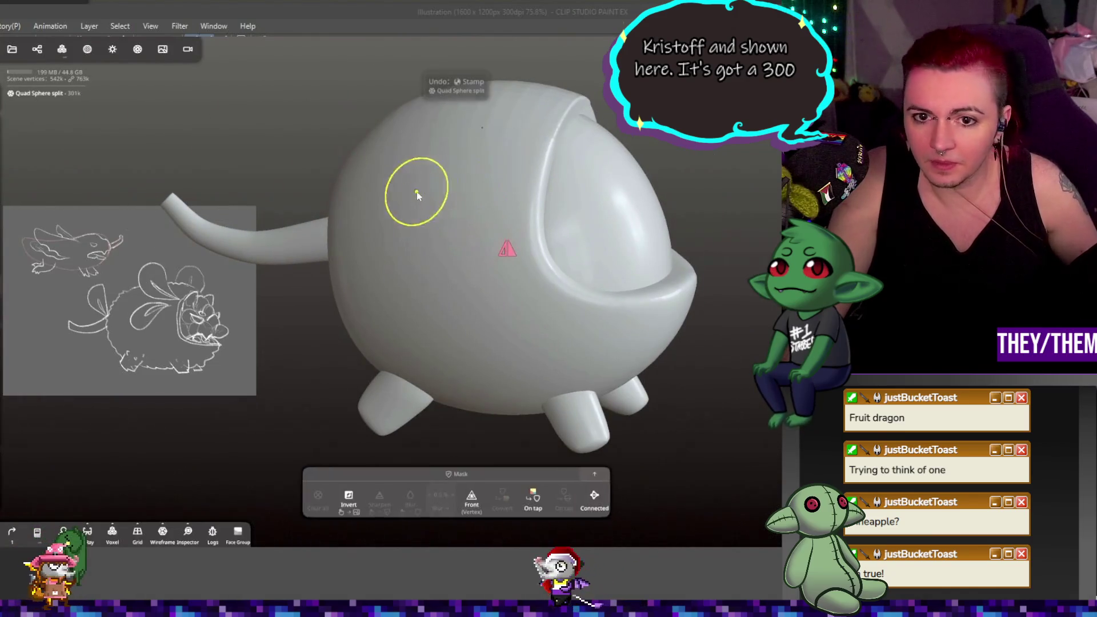
key("ctrl+z")
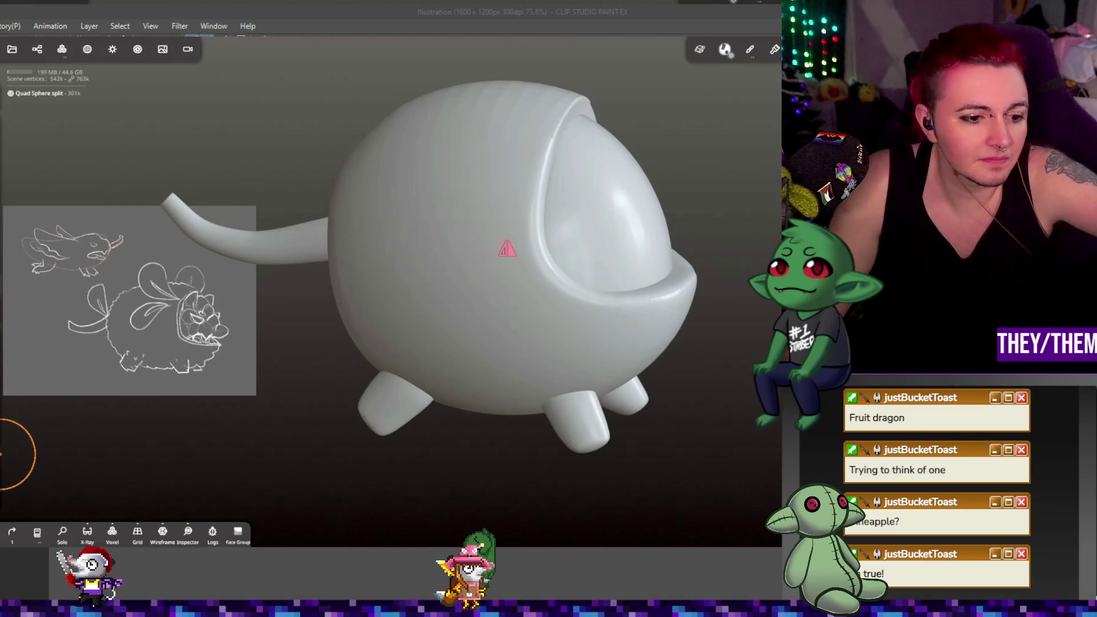
key("a")
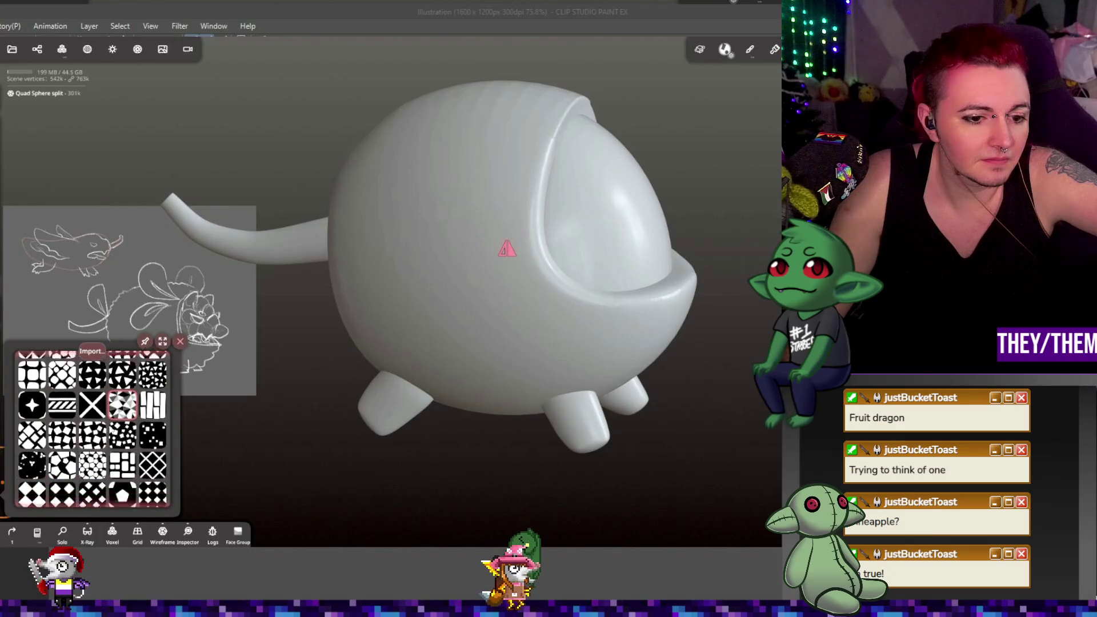
left_click(87, 49)
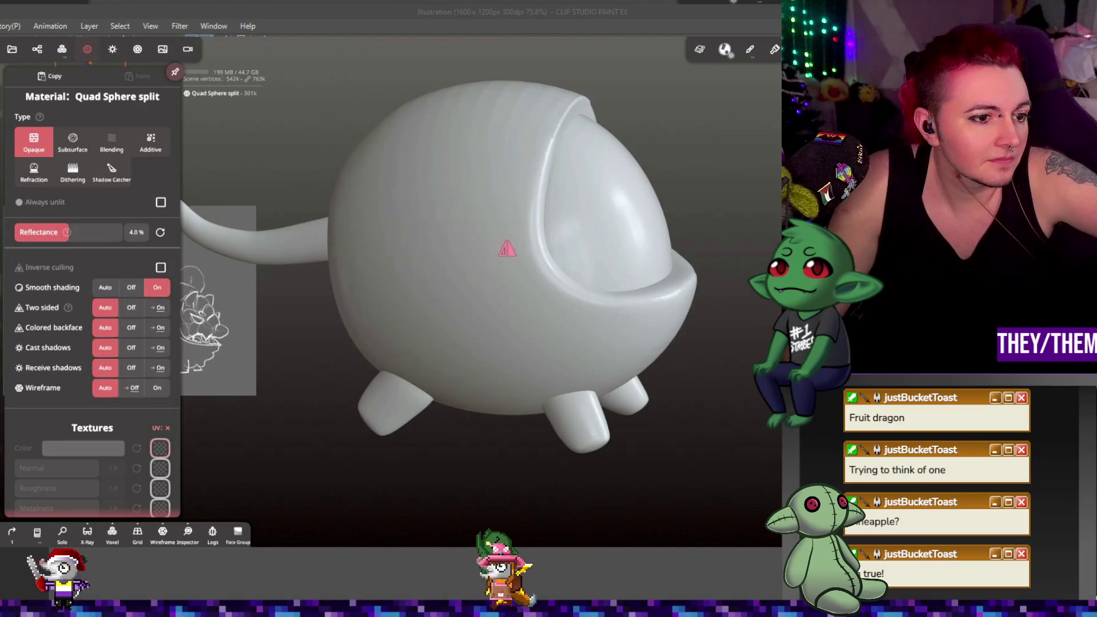
- Close and reopen the body's material settings while orbiting to check the front
left_click(690, 328)
mouse_move(691, 328)
left_mouse_down()
mouse_move(600, 343)
mouse_move(684, 317)
left_mouse_up()
left_click(88, 50)
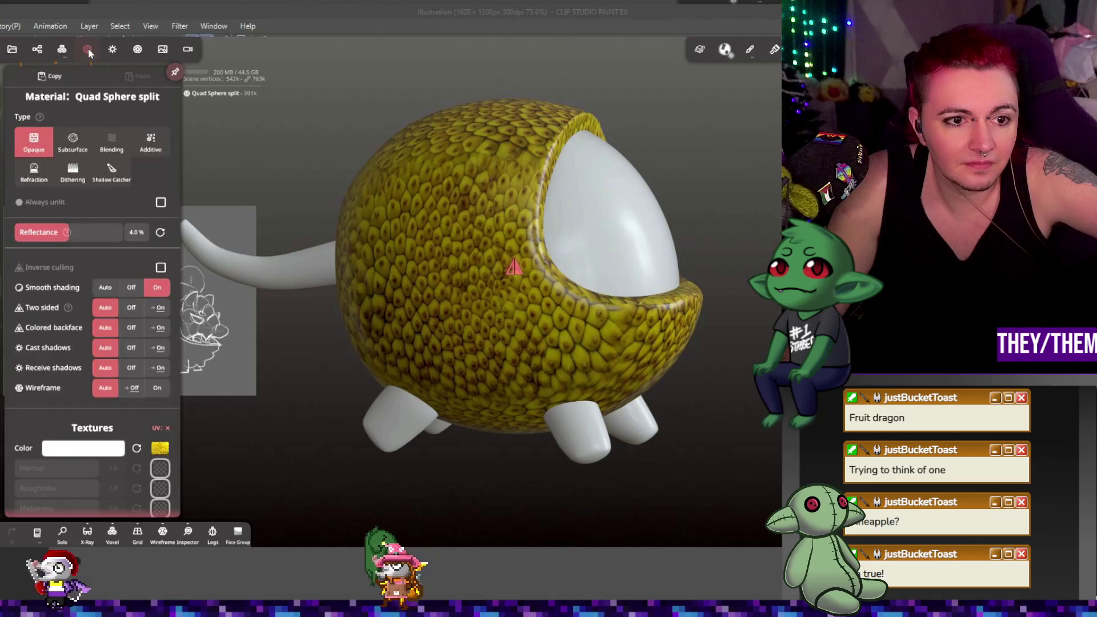
scroll(138, 461, "down", 1)
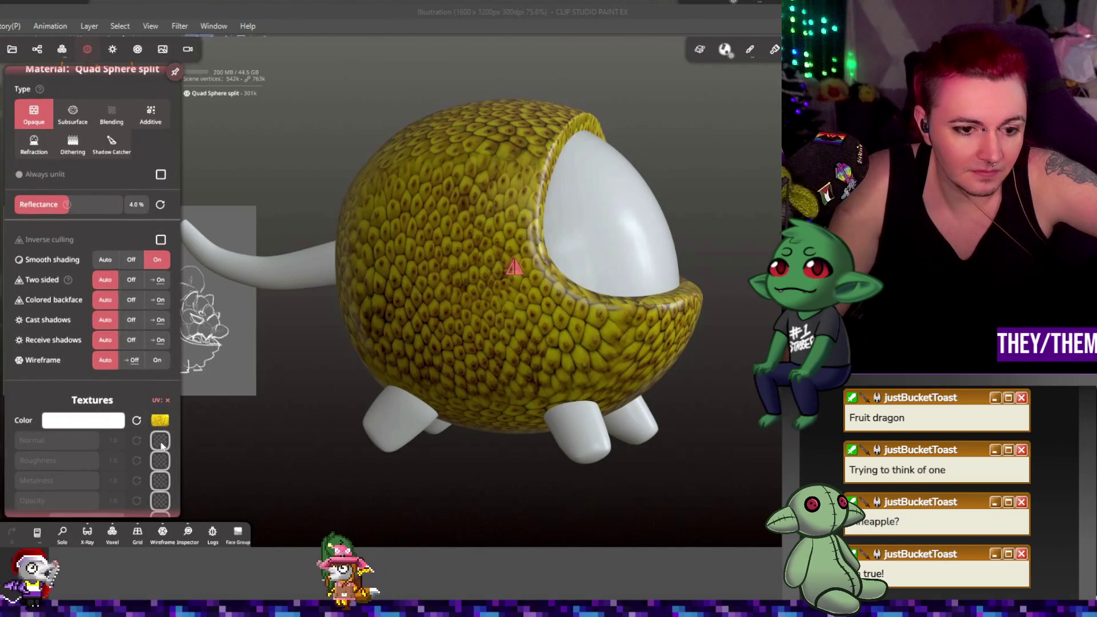
mouse_move(731, 346)
left_mouse_down()
mouse_move(537, 348)
mouse_move(742, 334)
mouse_move(806, 352)
mouse_move(719, 362)
mouse_move(758, 363)
mouse_move(735, 361)
left_mouse_up()
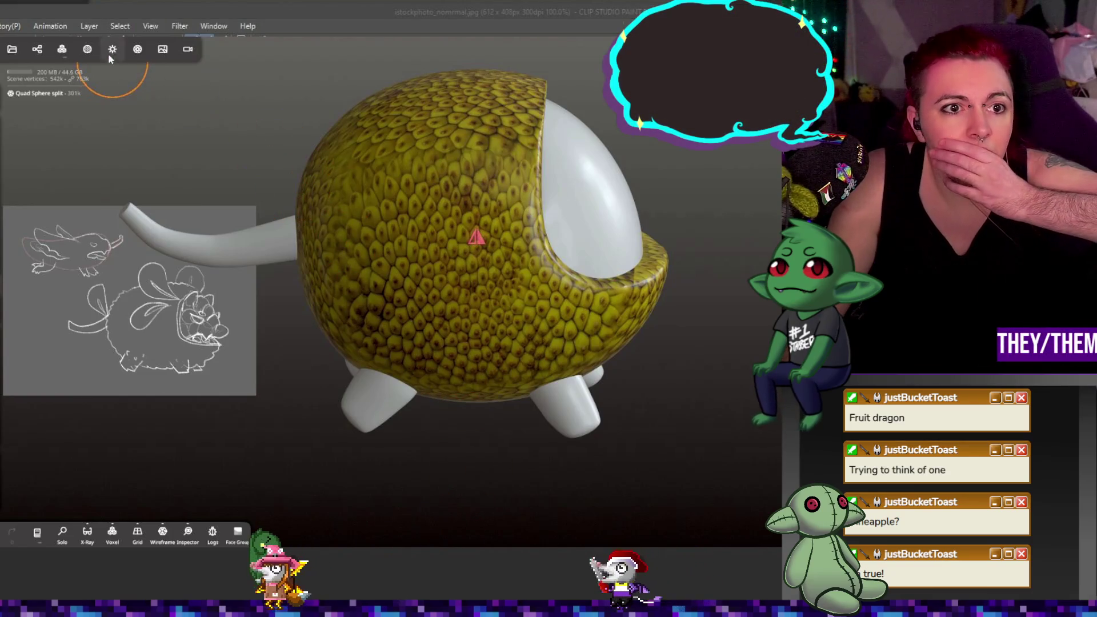
- Load a normal map into the body's Normal texture slot and inspect the surface
left_click(87, 49)
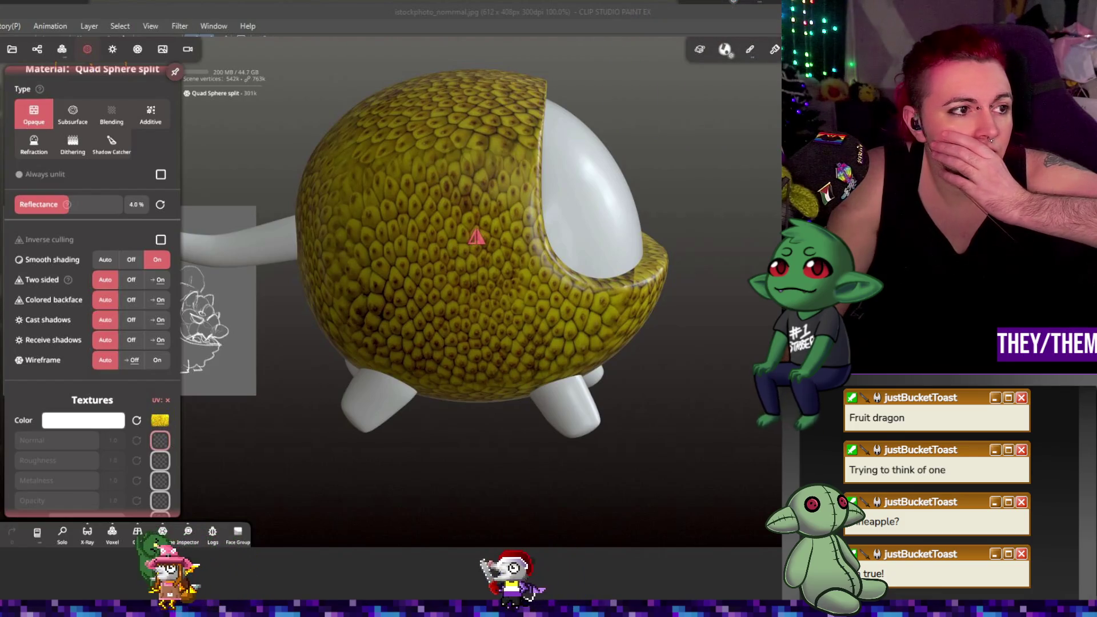
left_click(160, 441)
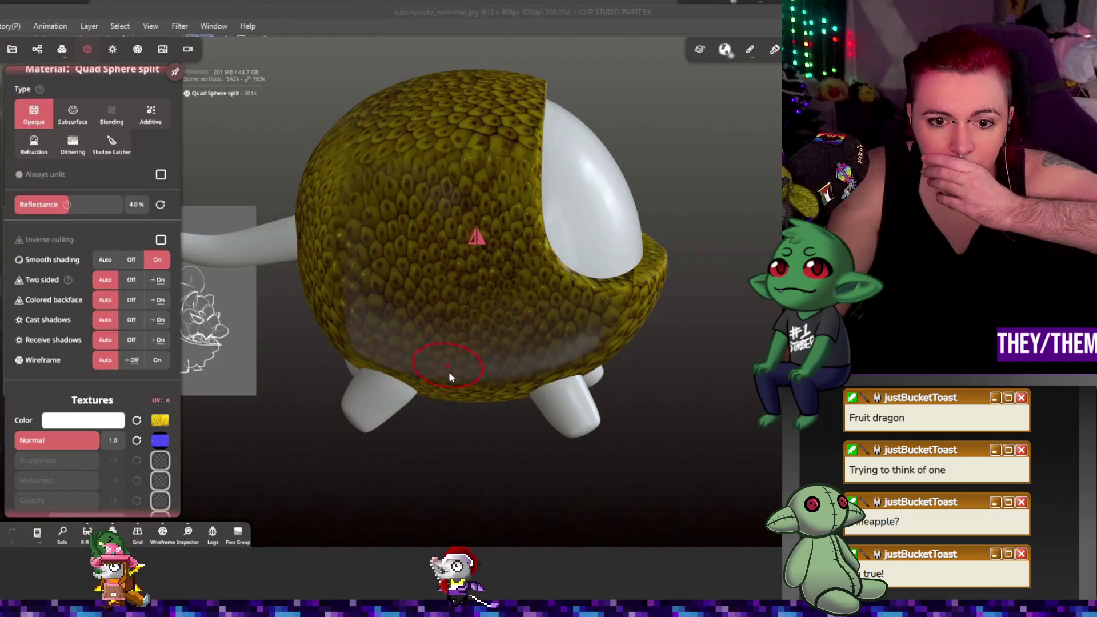
left_click(448, 372)
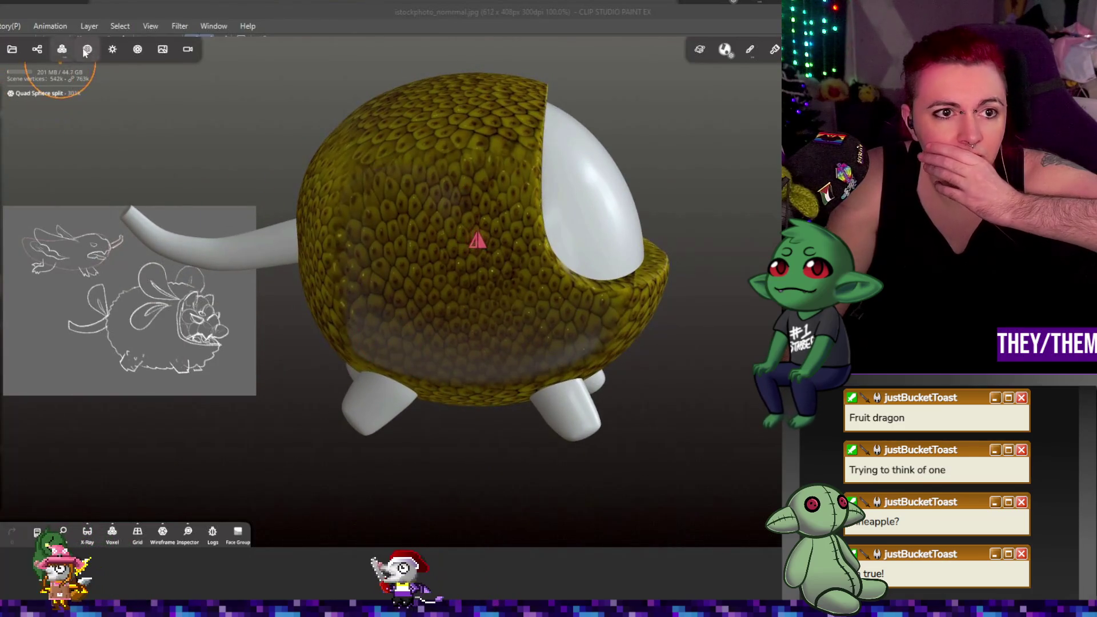
left_click(87, 49)
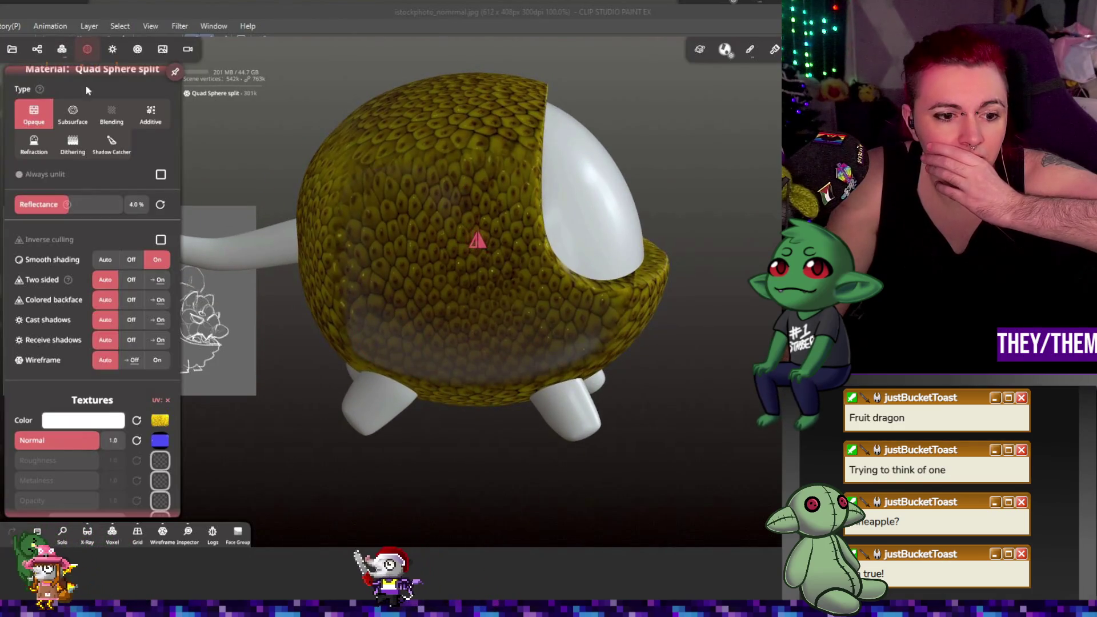
- Review the normal map's texture settings, then open the Color texture slot
left_click(160, 442)
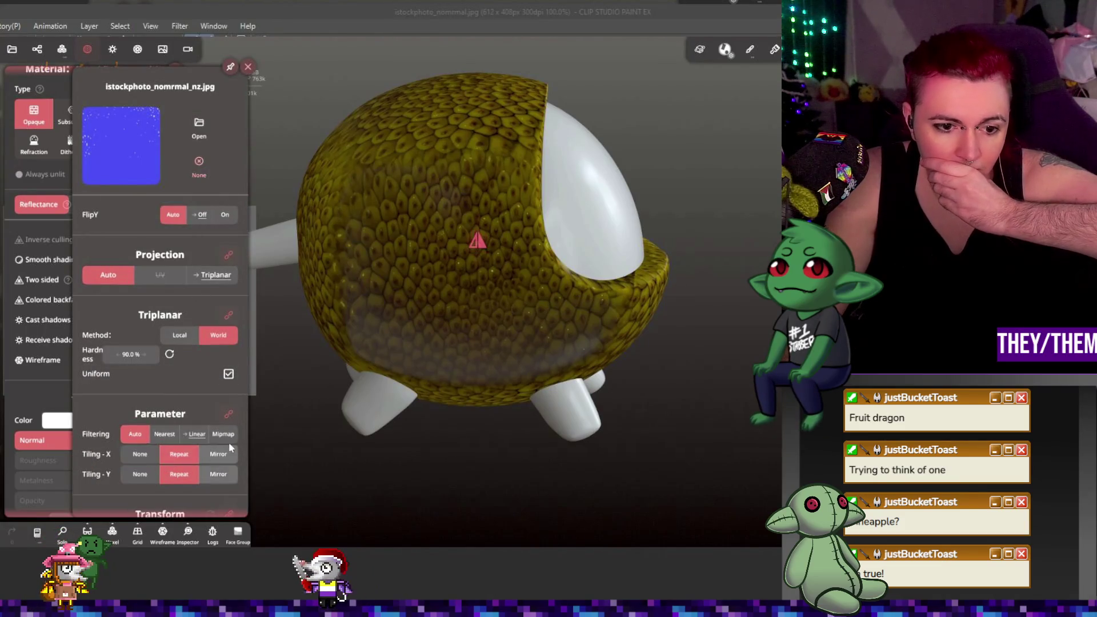
scroll(216, 375, "down", 3)
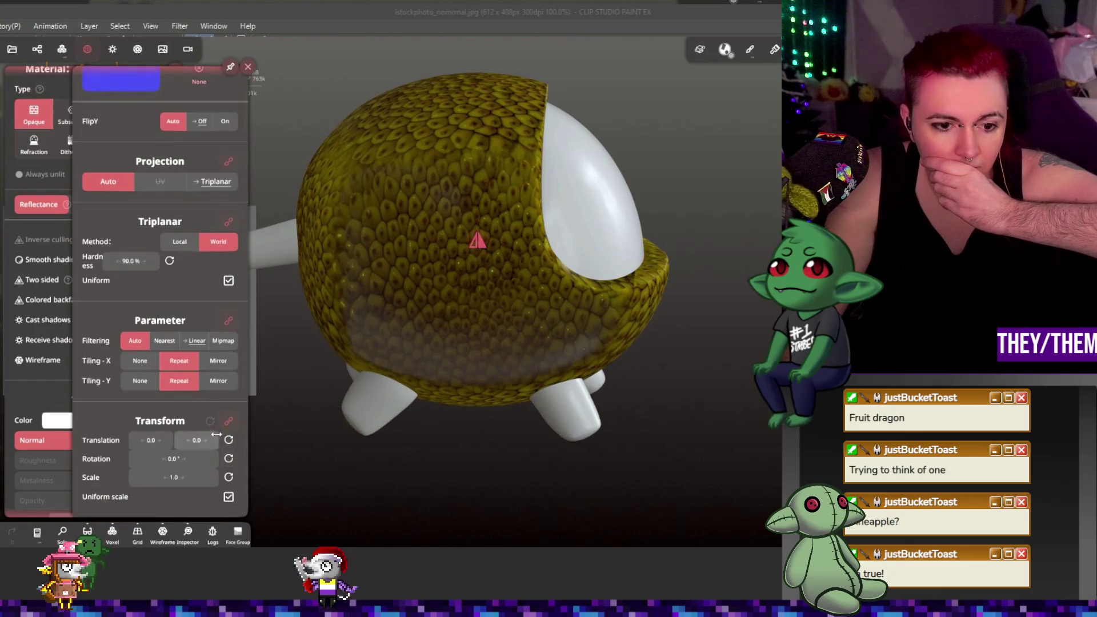
scroll(212, 466, "up", 3)
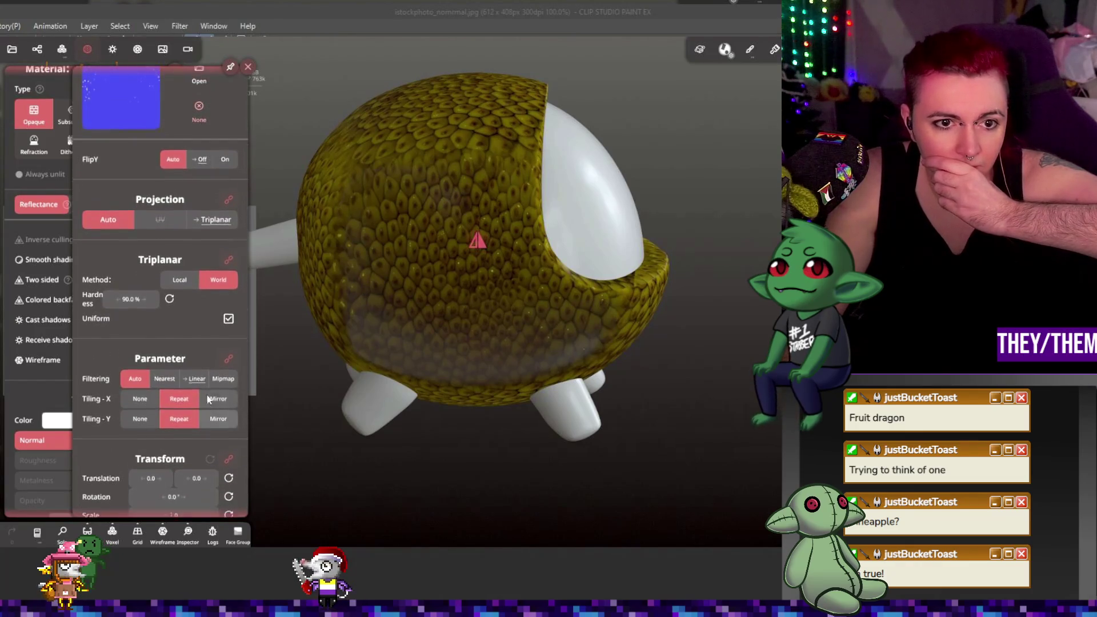
scroll(199, 229, "up", 1)
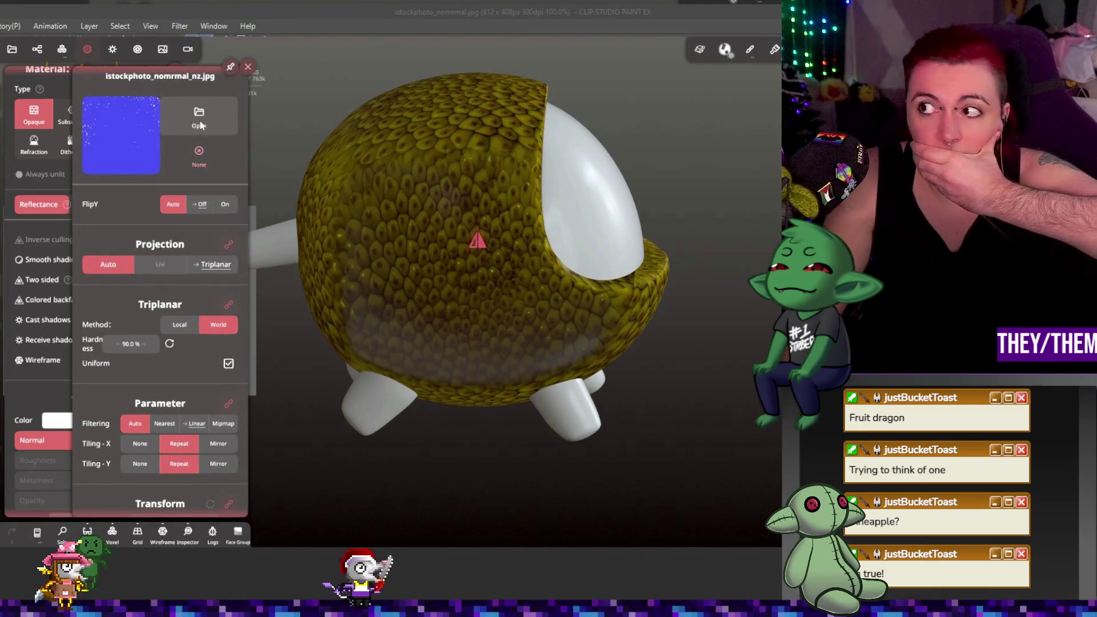
left_click(249, 66)
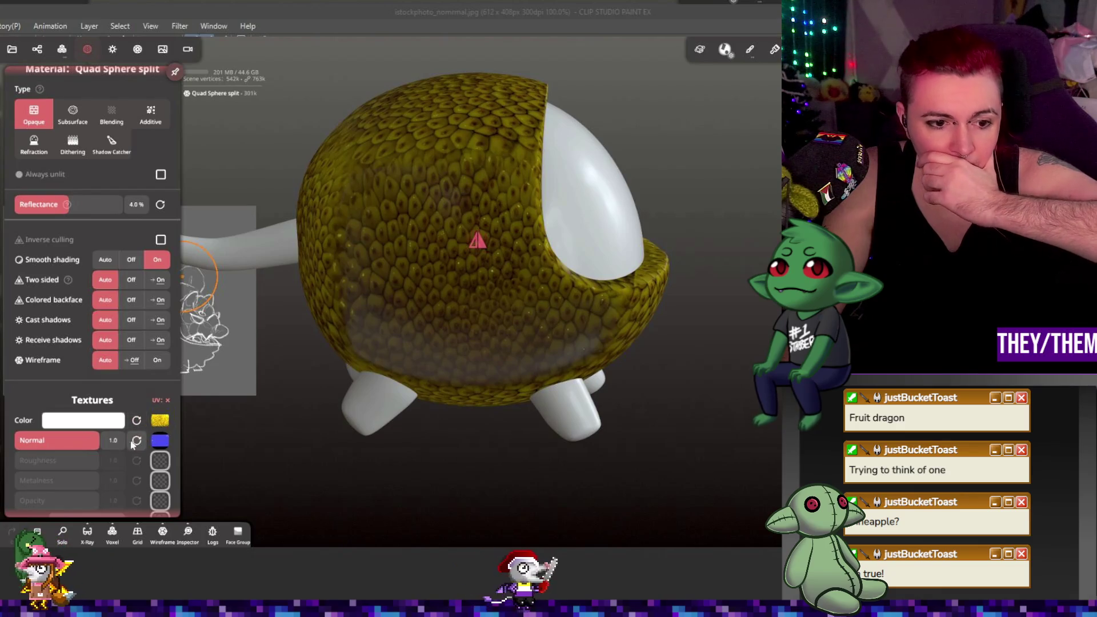
left_click(161, 421)
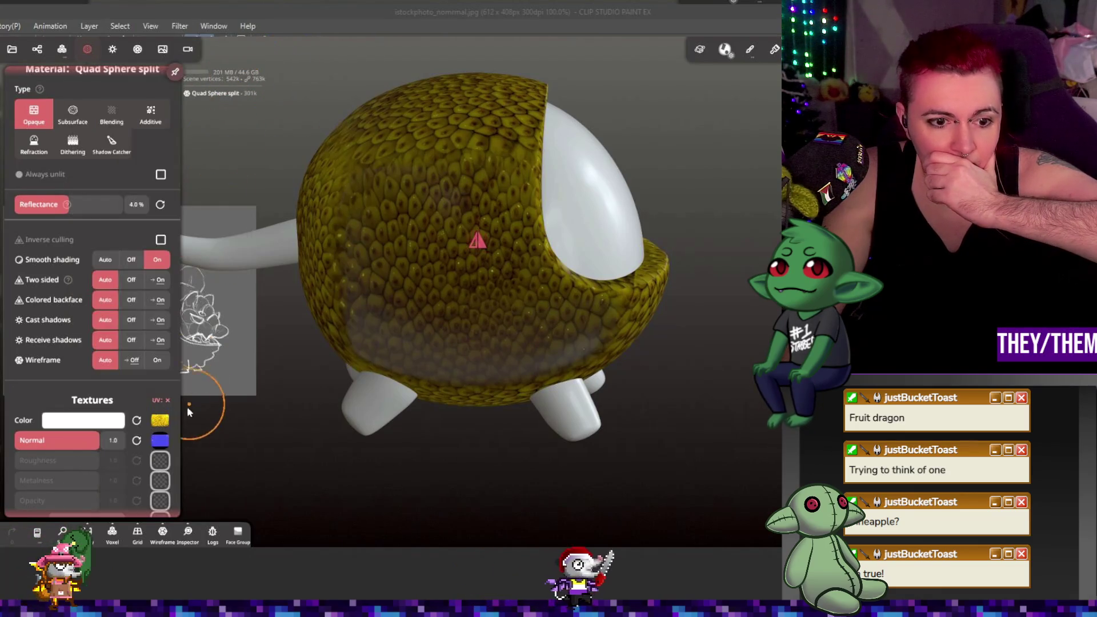
left_click(160, 421)
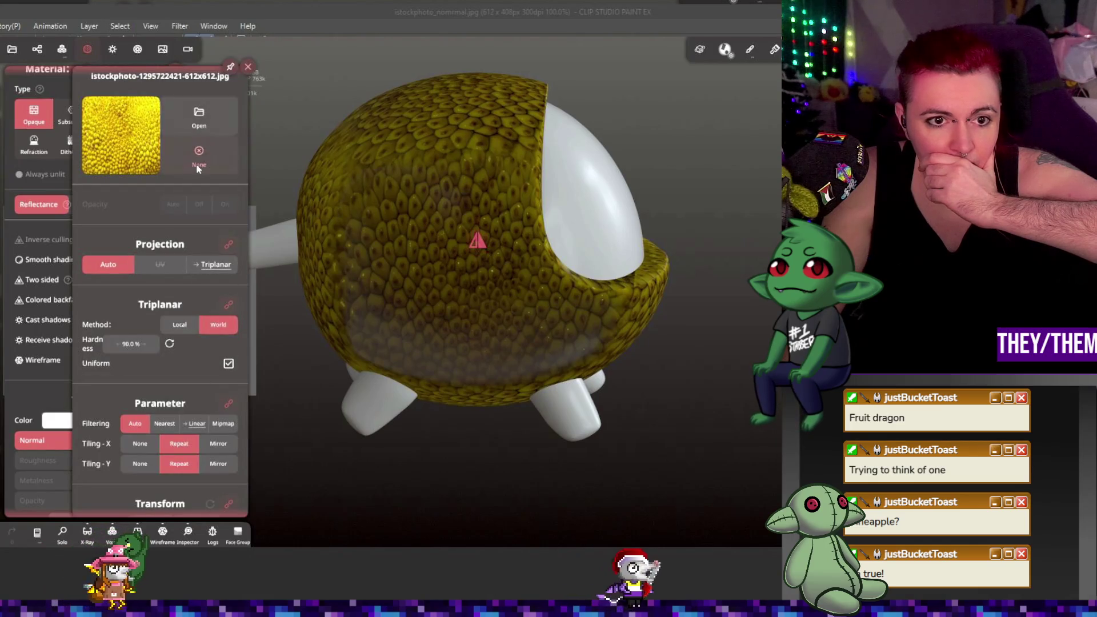
- Set both the Color and Normal textures of the body to None
left_click(232, 146)
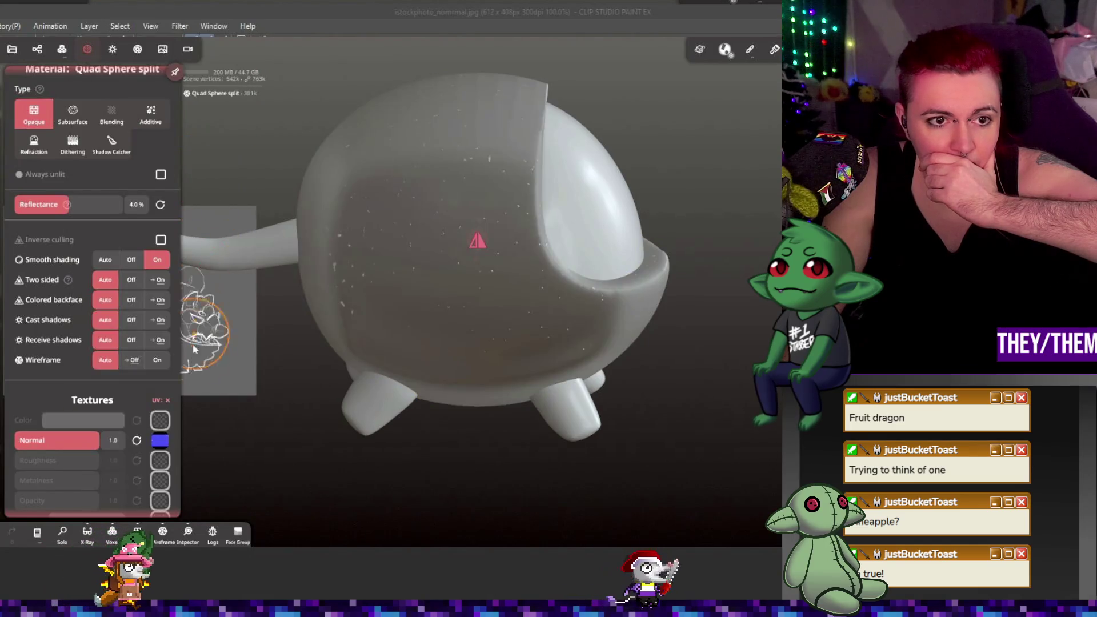
left_click(160, 440)
left_click(232, 145)
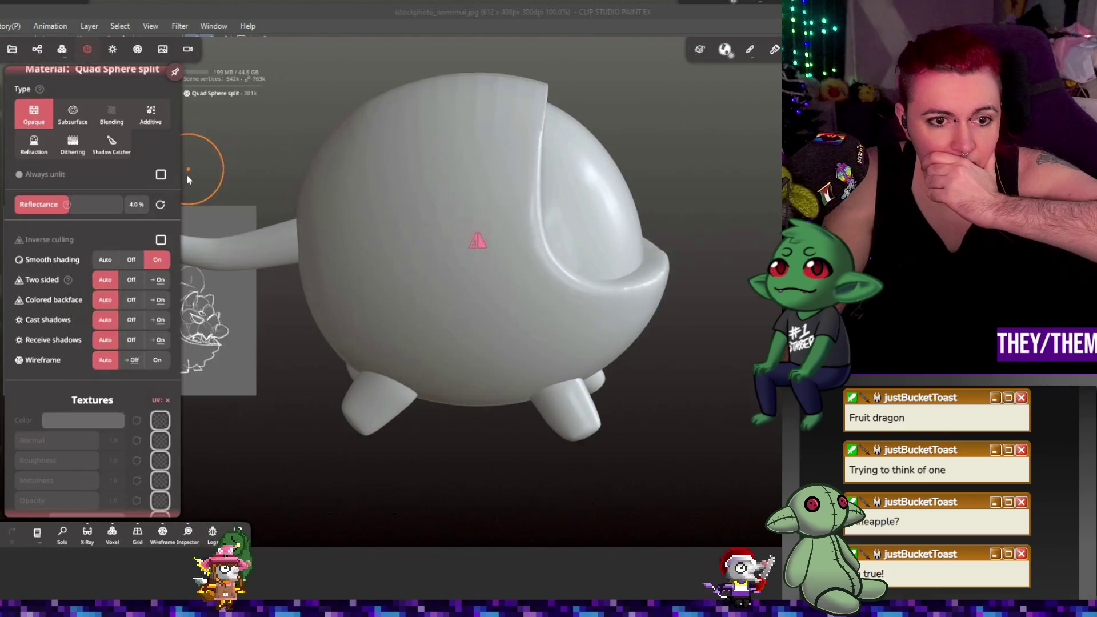
- Choose a bumpy alpha from the stamp pattern library
scroll(108, 454, "down", 1)
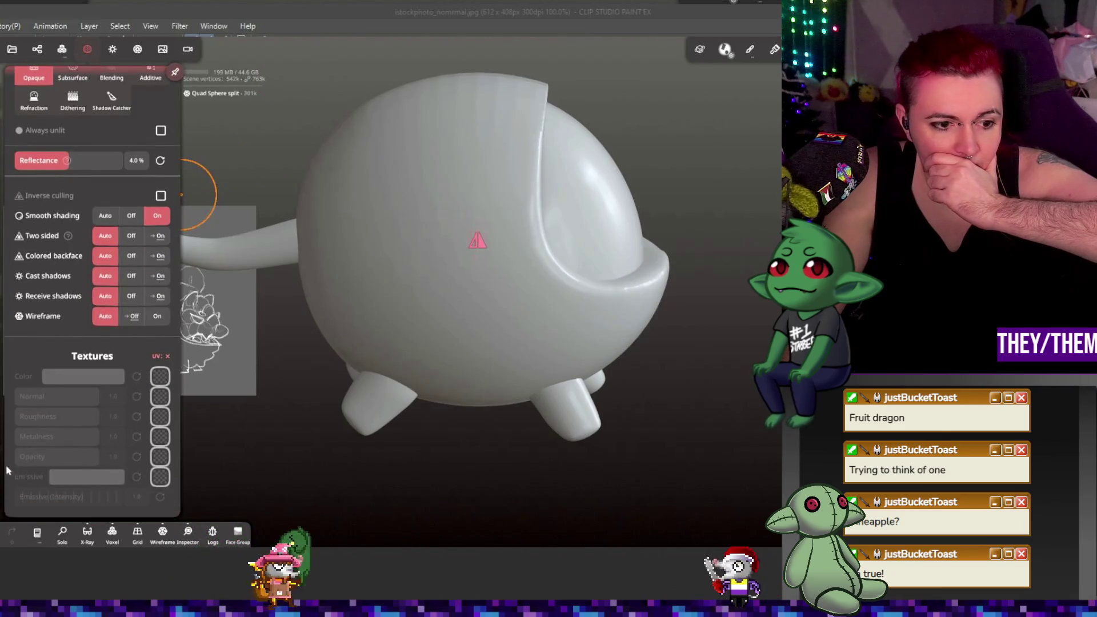
left_click(160, 417)
scroll(69, 362, "up", 2)
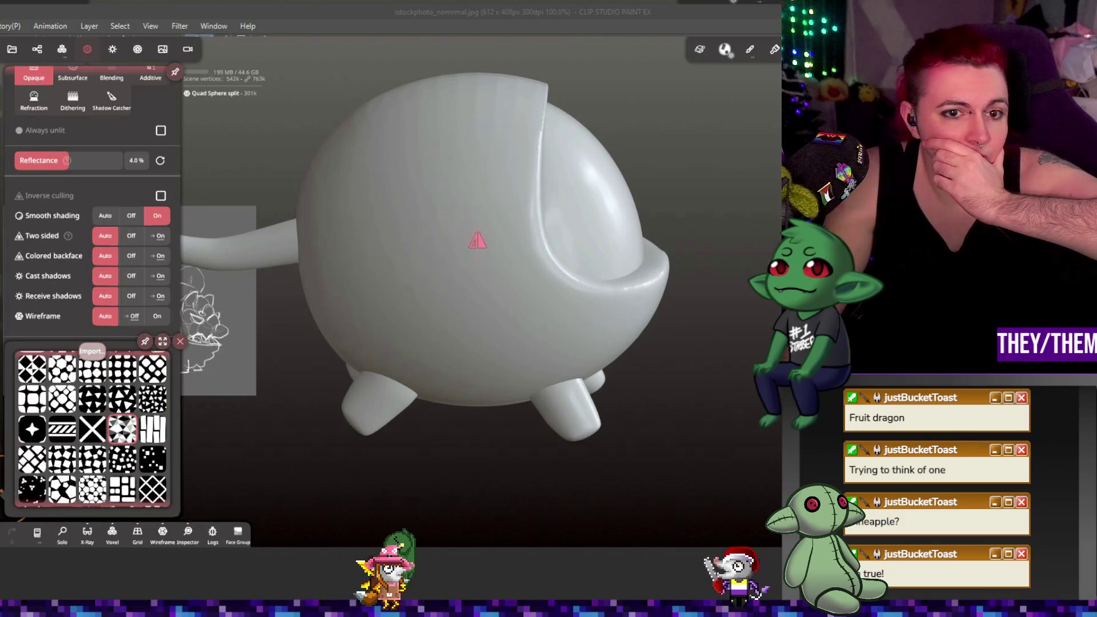
left_click(420, 230)
- Stamp trial patches of the bumpy alpha on the body, then undo them
mouse_move(427, 260)
left_mouse_down()
mouse_move(410, 271)
mouse_move(396, 325)
mouse_move(438, 373)
mouse_move(429, 390)
left_mouse_up()
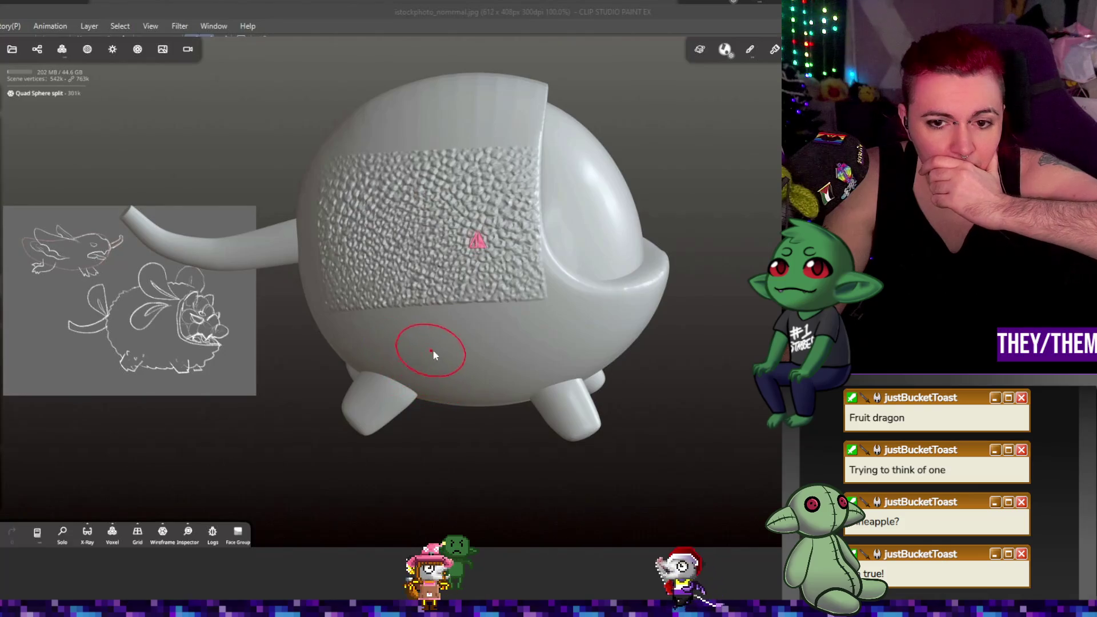
right_click_drag(433, 358, 446, 354)
mouse_move(462, 423)
left_mouse_down()
mouse_move(427, 459)
mouse_move(448, 478)
left_mouse_up()
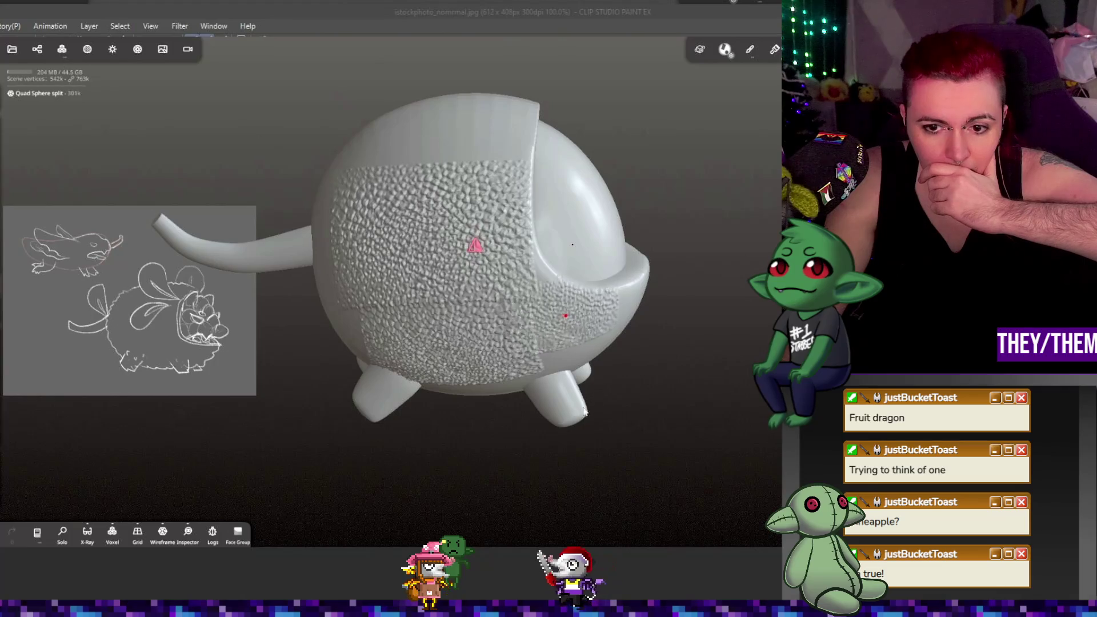
mouse_move(579, 342)
left_mouse_down()
mouse_move(496, 403)
mouse_move(427, 390)
mouse_move(451, 389)
mouse_move(468, 362)
mouse_move(451, 355)
mouse_move(471, 330)
mouse_move(482, 443)
mouse_move(585, 351)
mouse_move(479, 412)
mouse_move(336, 421)
mouse_move(297, 362)
mouse_move(526, 349)
mouse_move(551, 444)
mouse_move(536, 457)
left_mouse_up()
key("m")
key("ctrl+z")
key("ctrl+z")
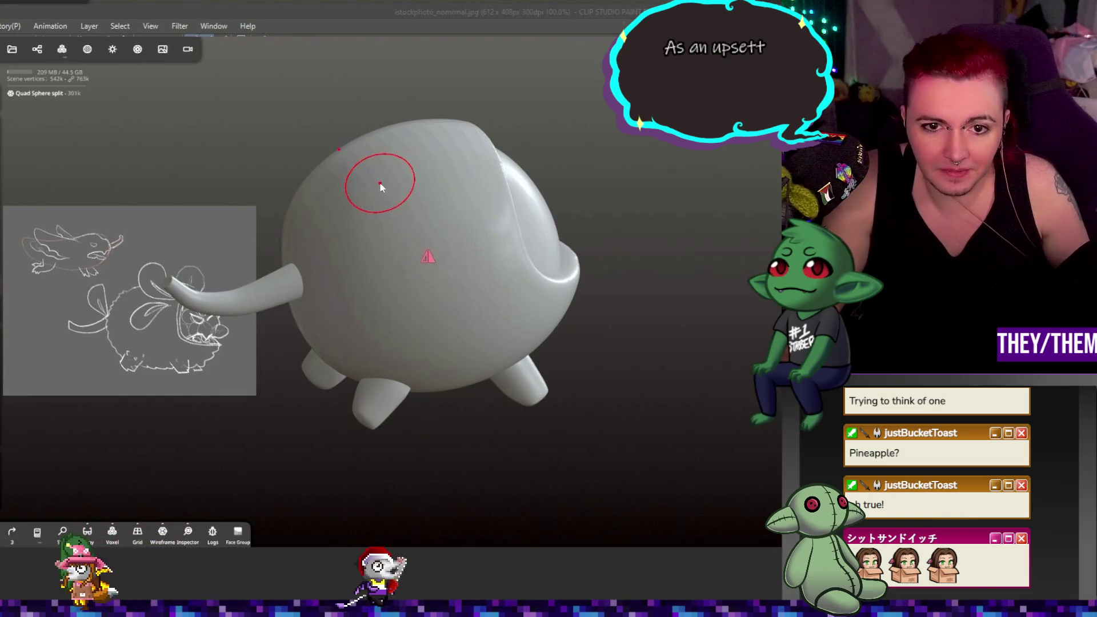
- Press the bumpy pattern over the upper and lower body and check the side
mouse_move(380, 184)
left_mouse_down()
mouse_move(358, 281)
mouse_move(440, 342)
left_mouse_up()
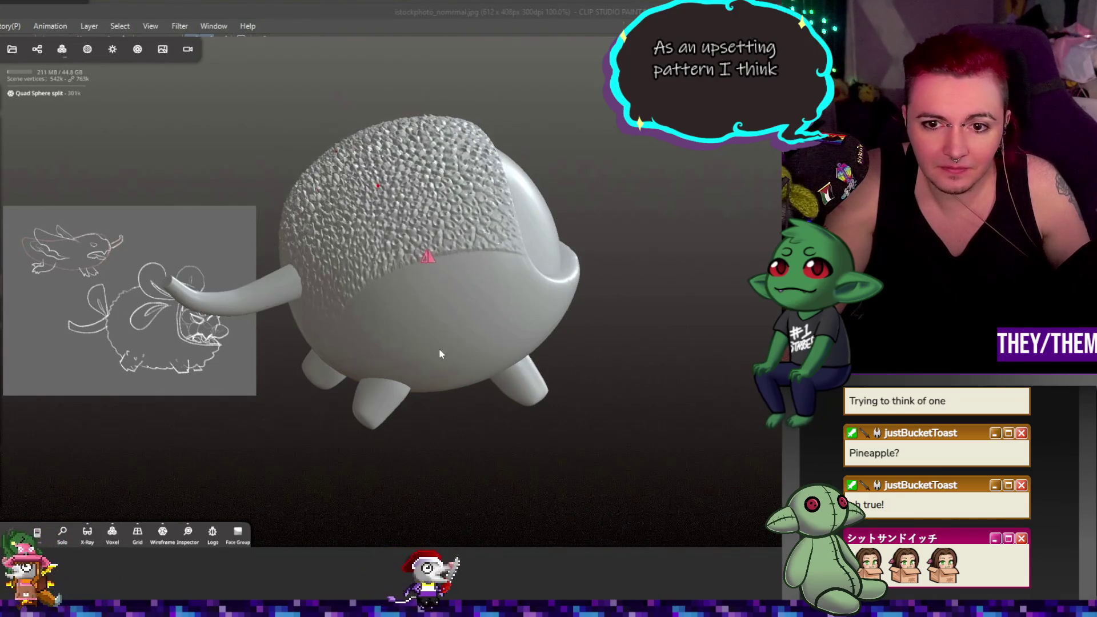
left_click(412, 338)
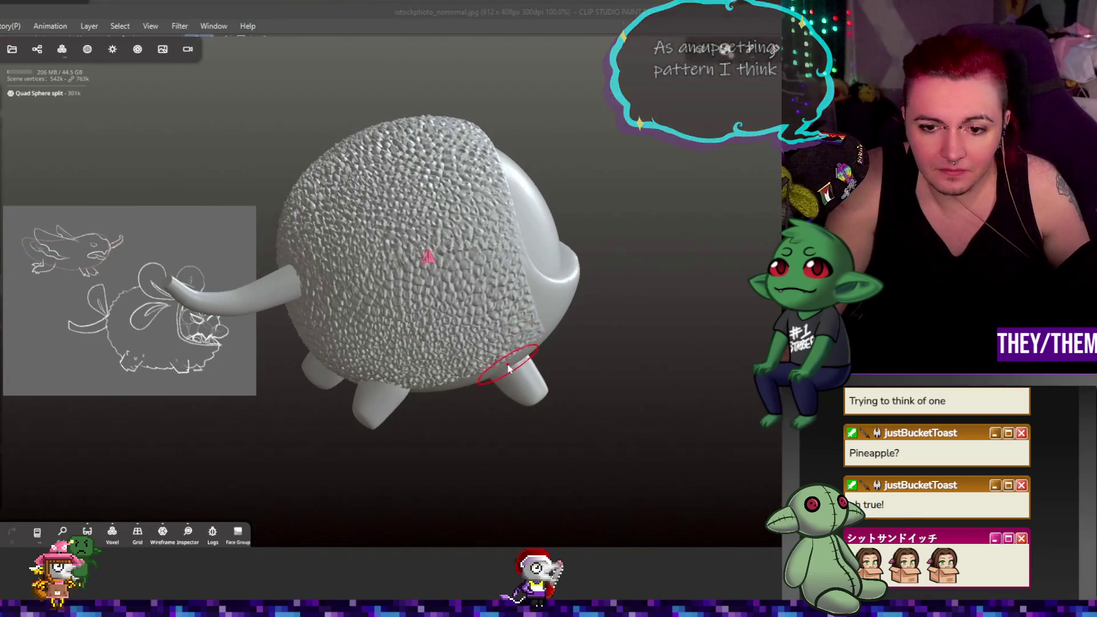
left_click_drag(694, 427, 567, 307)
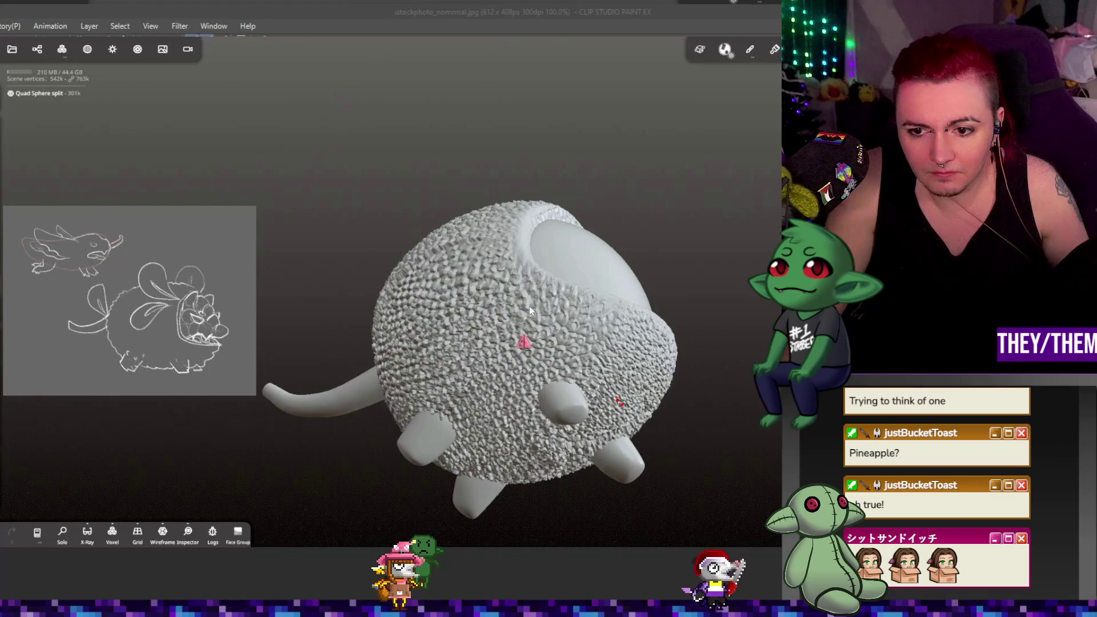
mouse_move(529, 307)
middle_mouse_down()
mouse_move(466, 309)
mouse_move(698, 470)
mouse_move(663, 458)
mouse_move(681, 424)
middle_mouse_up()
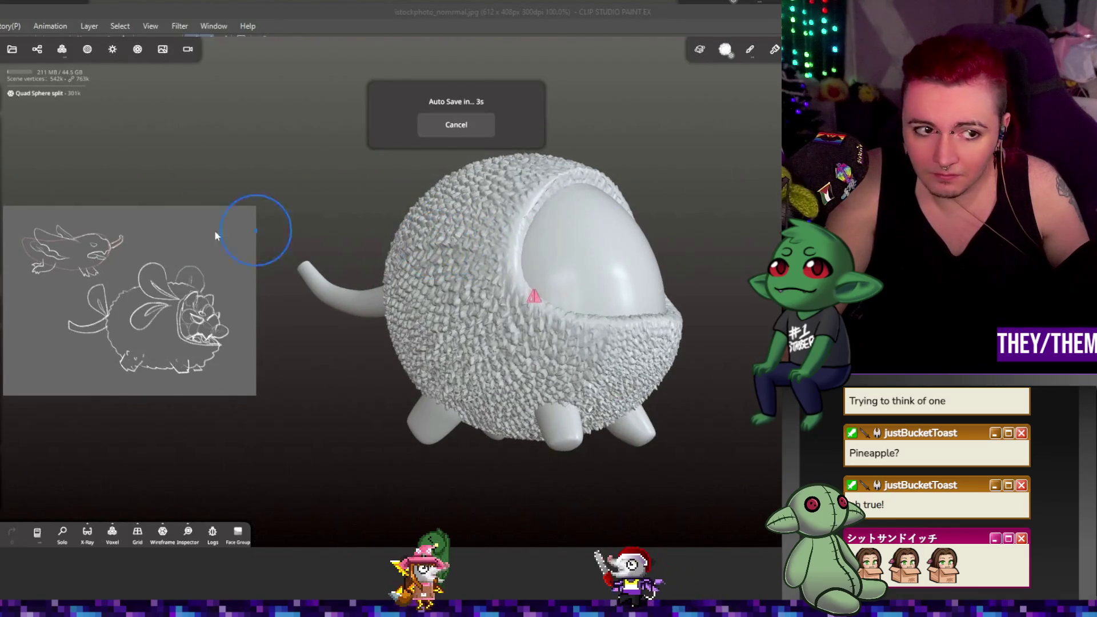
- Lower the tool intensity to 12% and orbit to inspect the texture from all sides
left_click_drag(3, 240, 1, 345)
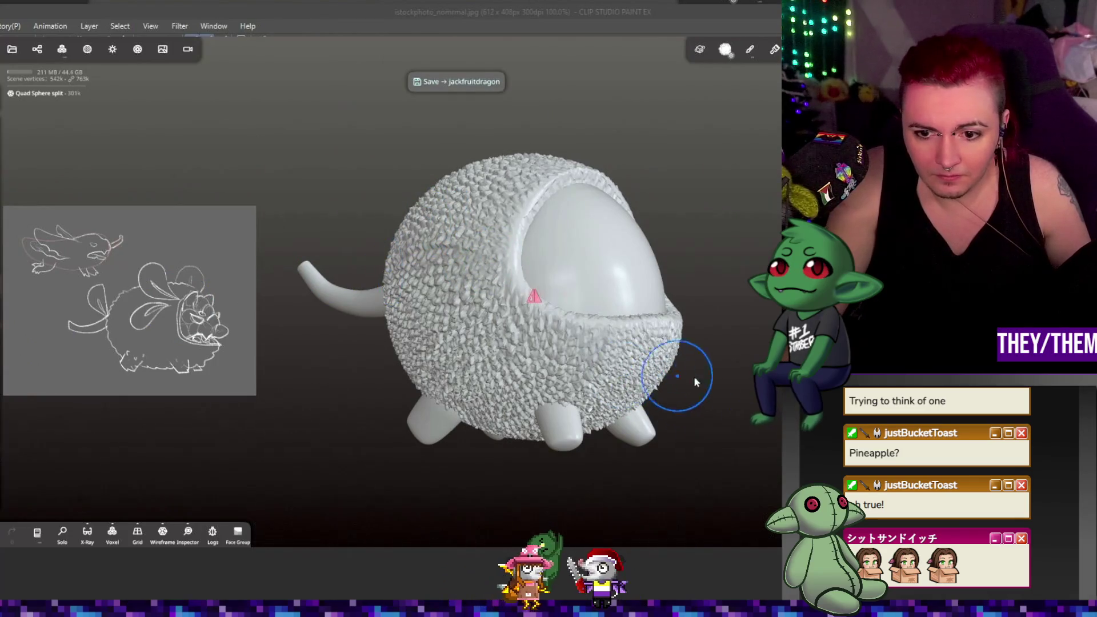
mouse_move(694, 372)
middle_mouse_down()
mouse_move(676, 311)
mouse_move(575, 227)
middle_mouse_up()
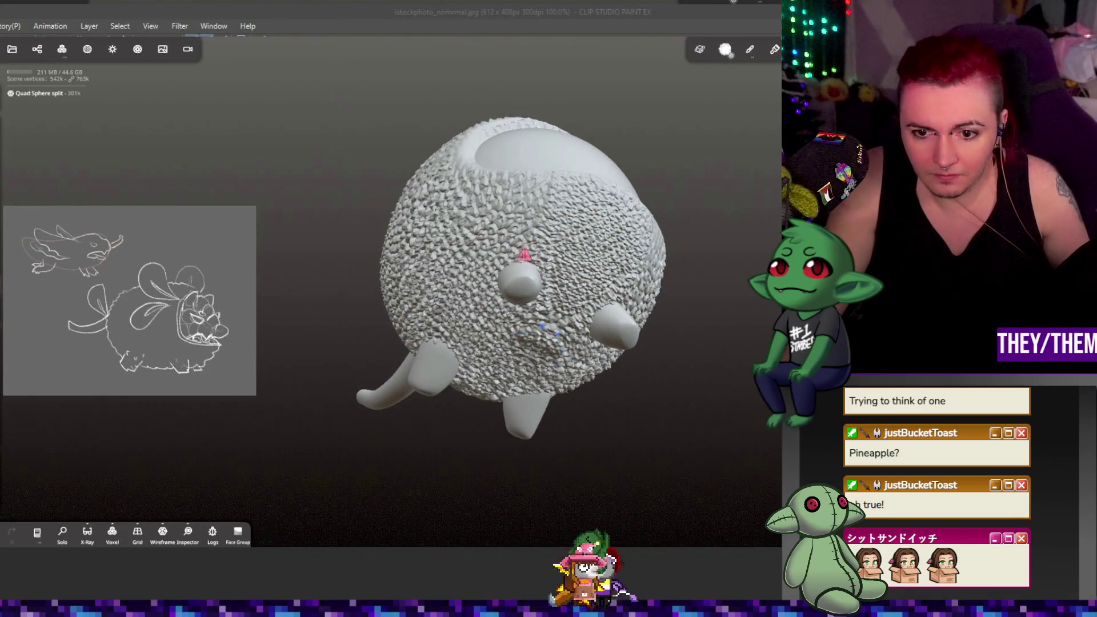
mouse_move(698, 409)
middle_mouse_down()
mouse_move(515, 512)
mouse_move(431, 482)
middle_mouse_up()
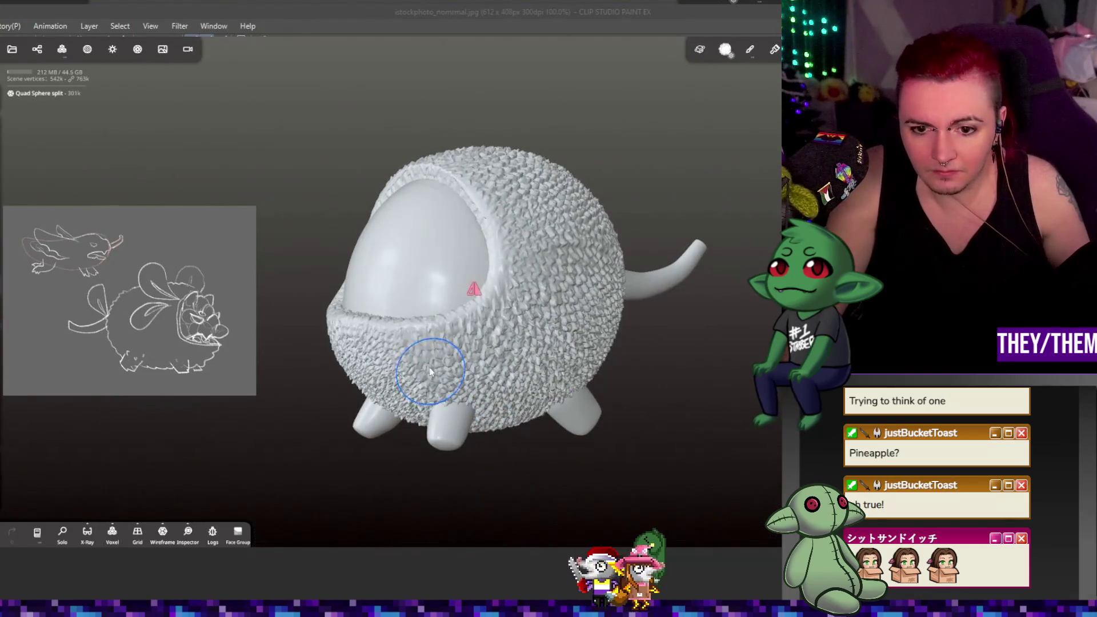
mouse_move(606, 373)
middle_mouse_down()
mouse_move(714, 358)
mouse_move(747, 337)
mouse_move(745, 372)
mouse_move(628, 335)
mouse_move(563, 258)
middle_mouse_up()
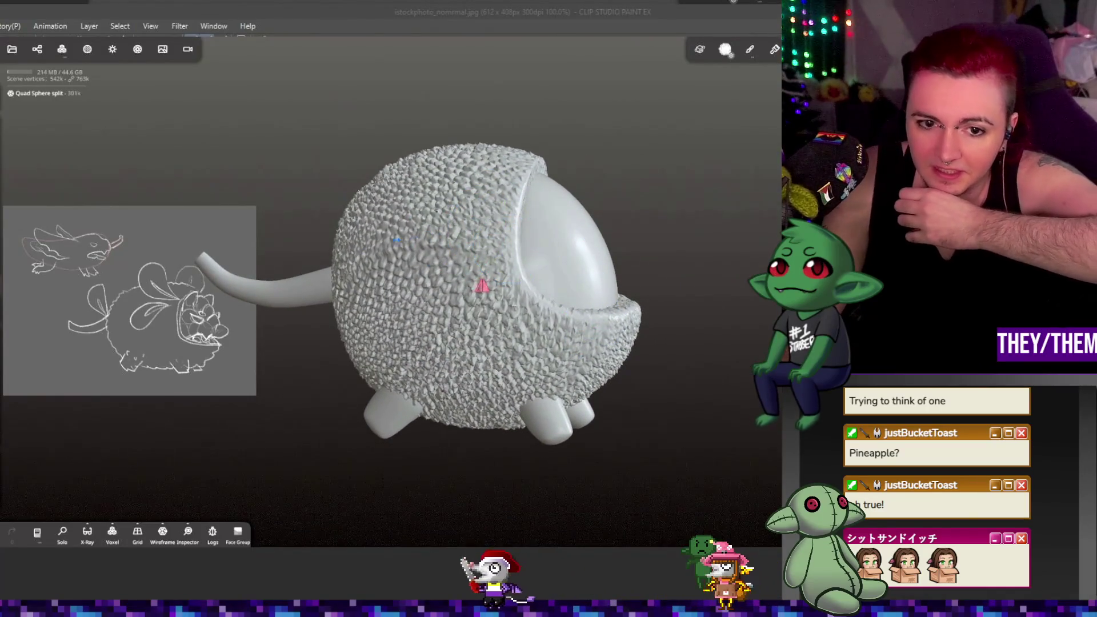
mouse_move(341, 338)
middle_mouse_down()
mouse_move(478, 293)
mouse_move(385, 372)
middle_mouse_up()
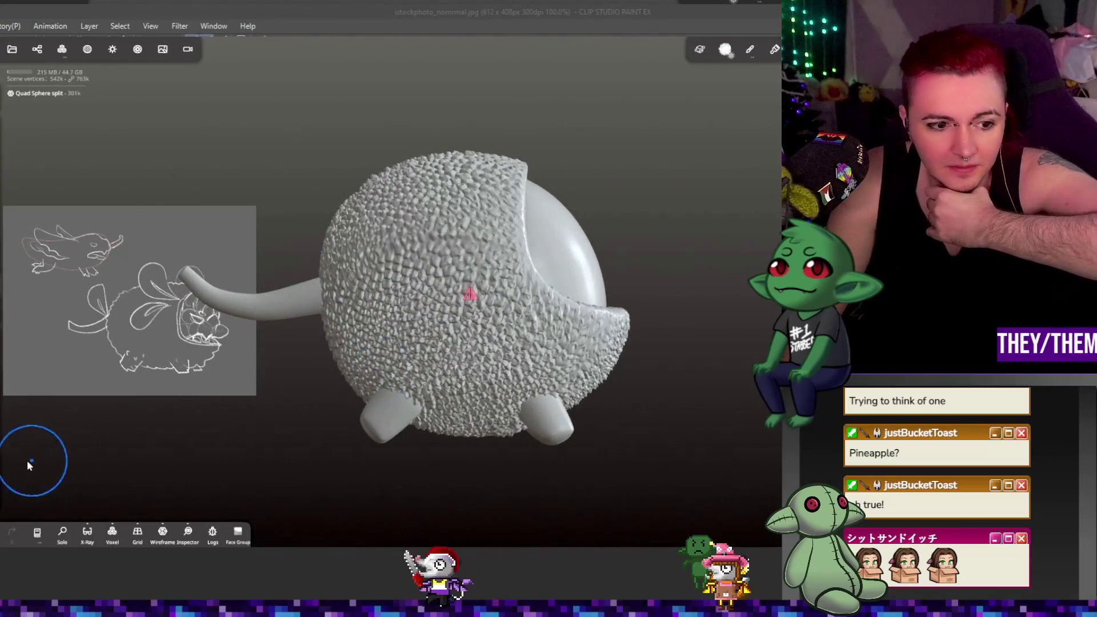
- Choose yellow with roughness 0.25 and apply Paint all to the scaly body
key("space")
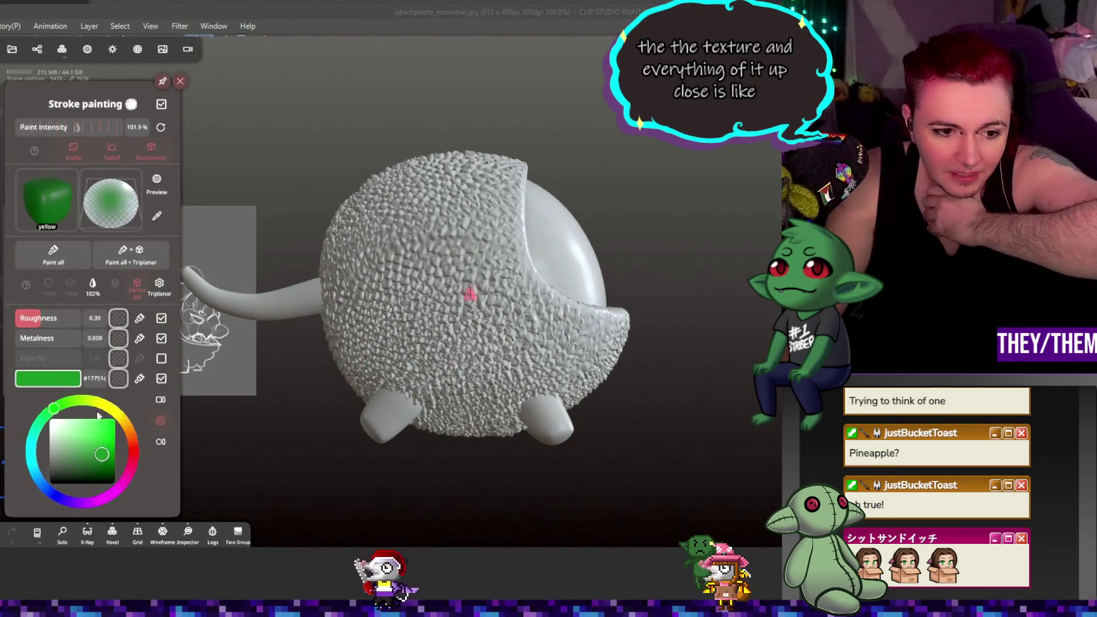
left_click(109, 407)
left_click(114, 419)
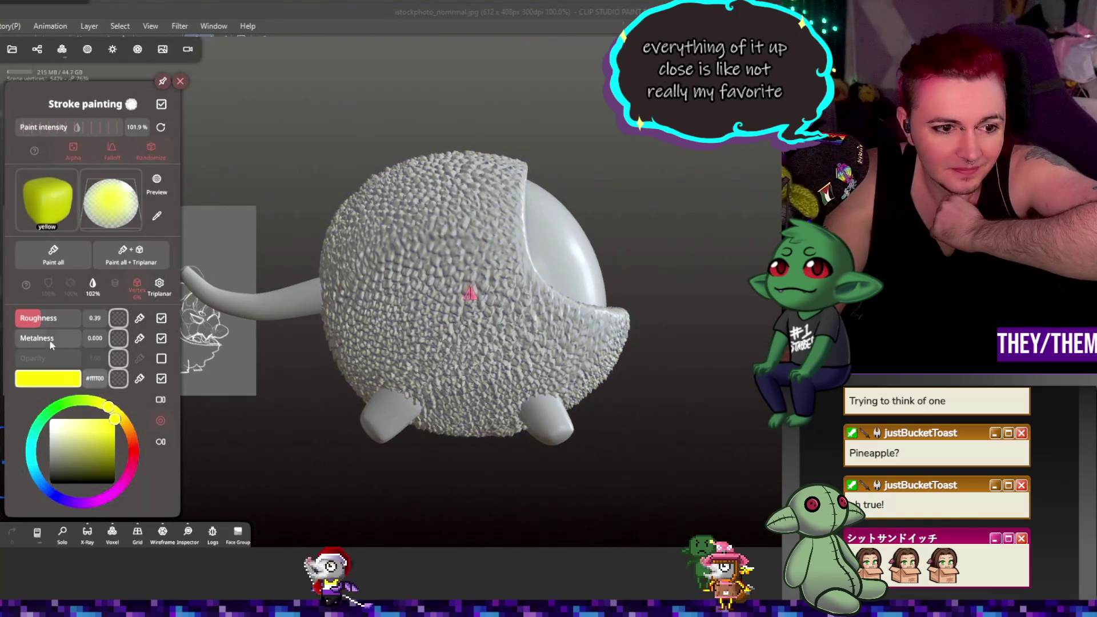
left_click_drag(43, 318, 31, 318)
left_click_drag(108, 407, 115, 429)
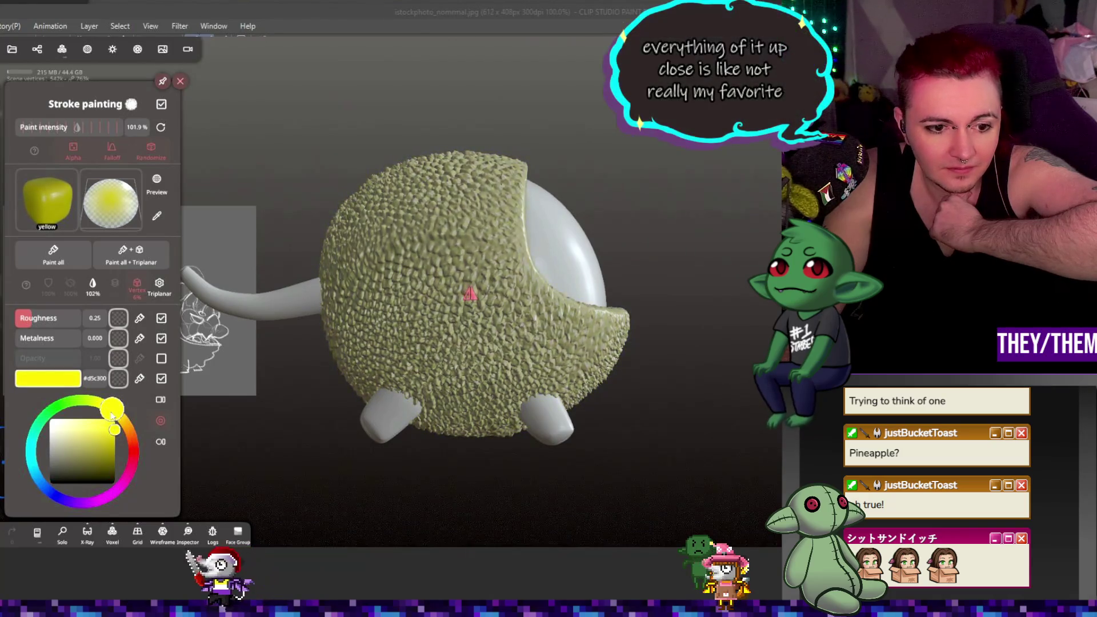
left_click(54, 261)
mouse_move(608, 375)
left_mouse_down()
mouse_move(364, 398)
mouse_move(606, 398)
mouse_move(450, 398)
mouse_move(536, 397)
mouse_move(633, 373)
left_mouse_up()
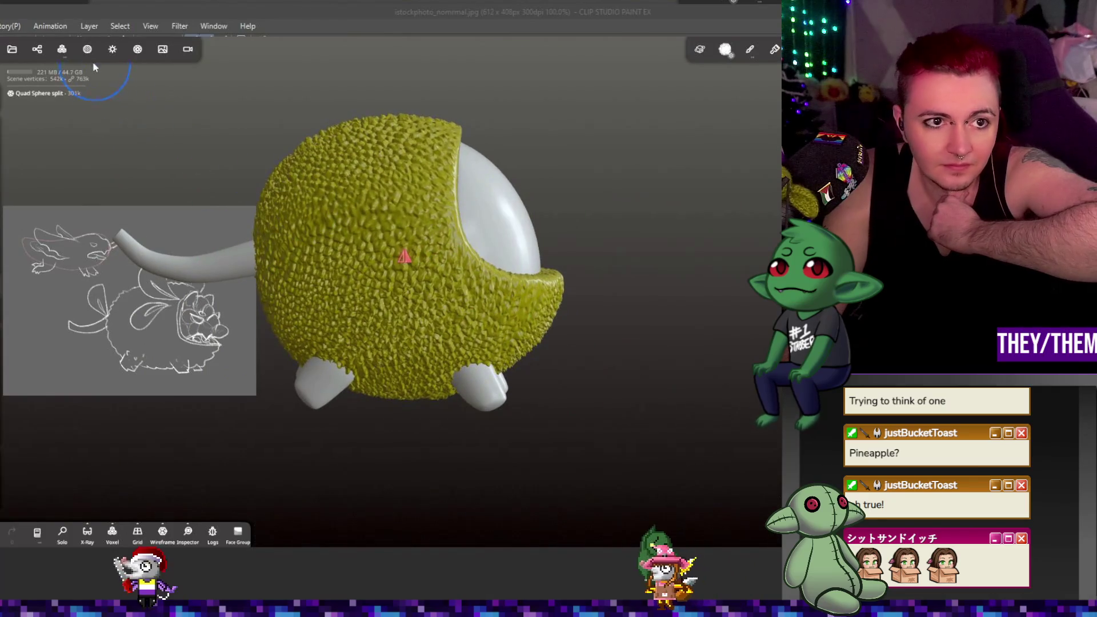
left_click(87, 48)
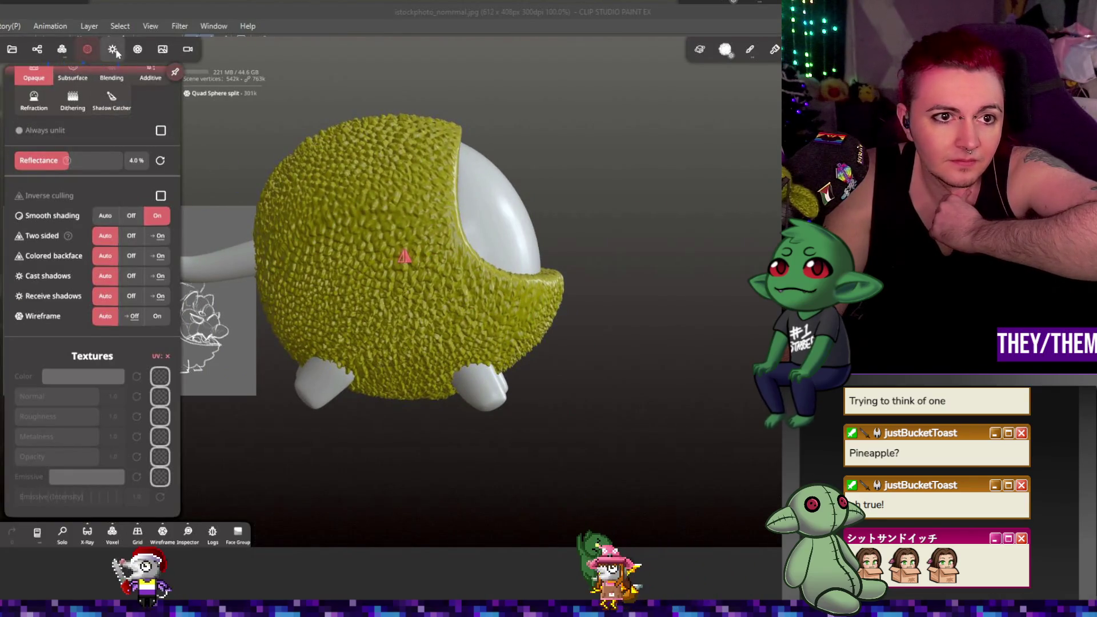
- Switch to MatCap shading and orbit between the front opening and the tail side
left_click(61, 49)
left_click(109, 49)
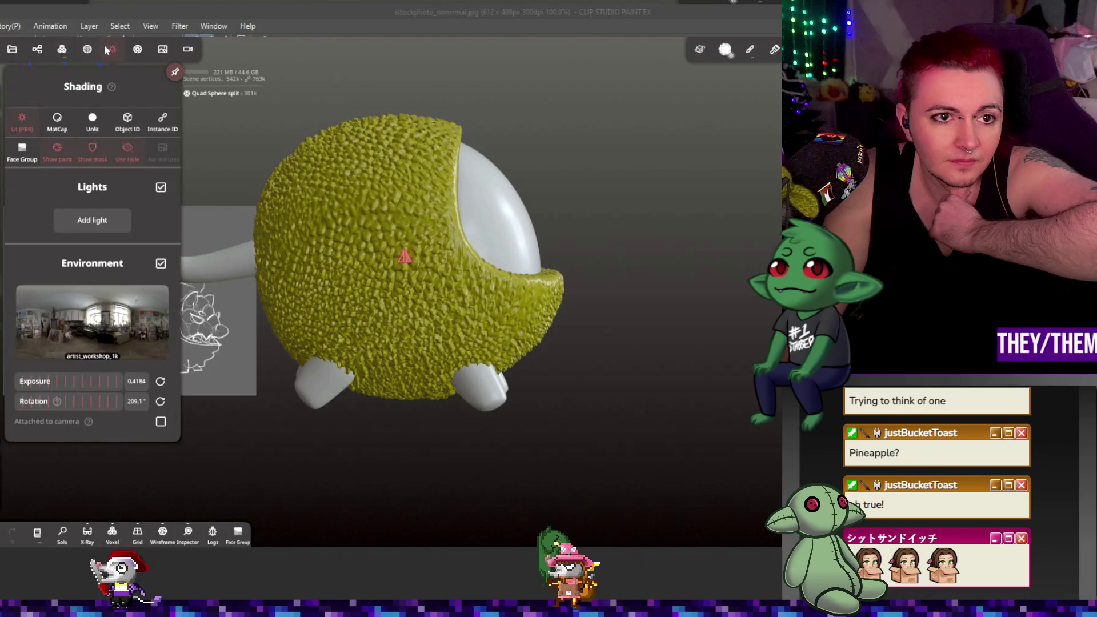
left_click(57, 122)
mouse_move(559, 211)
left_mouse_down()
mouse_move(384, 215)
mouse_move(385, 181)
mouse_move(392, 220)
mouse_move(534, 321)
left_mouse_up()
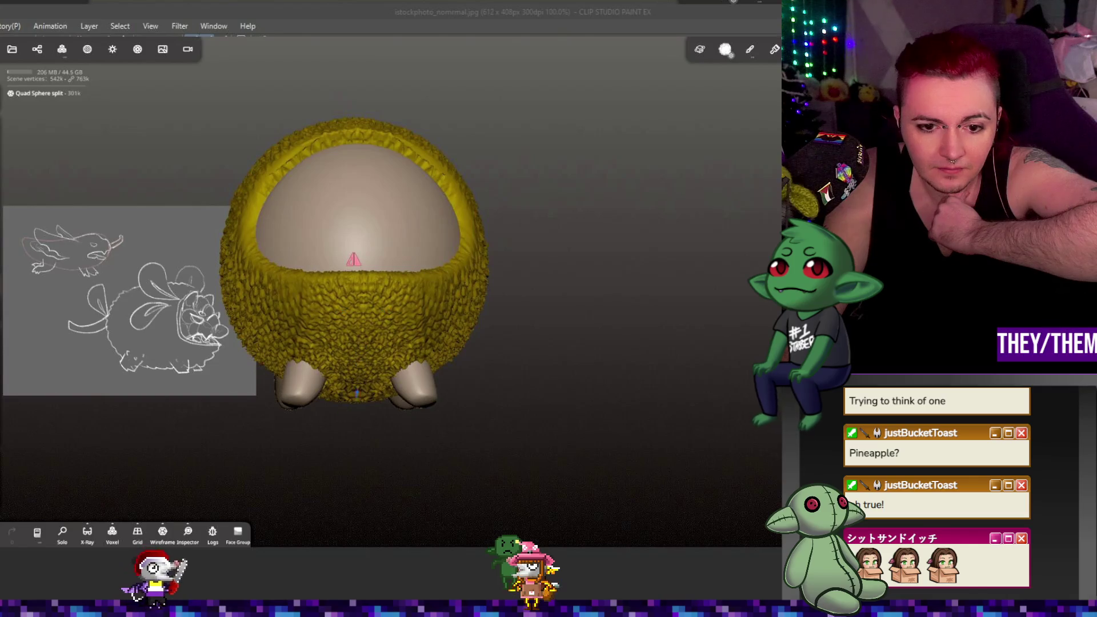
mouse_move(358, 407)
right_mouse_down()
mouse_move(454, 323)
mouse_move(416, 281)
right_mouse_up()
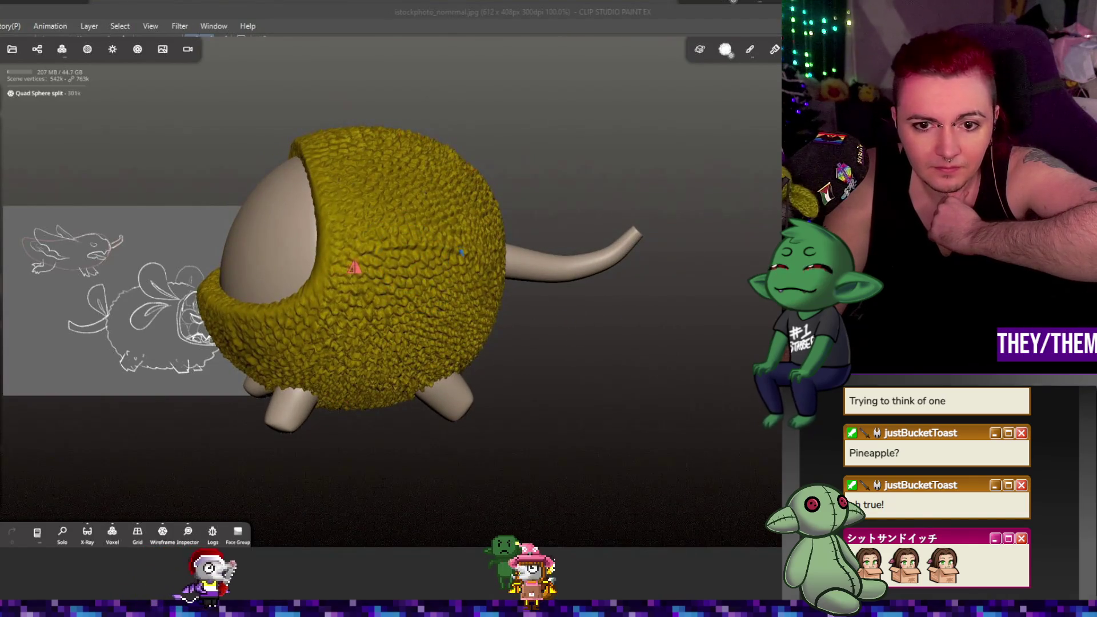
mouse_move(490, 237)
right_mouse_down()
mouse_move(619, 326)
mouse_move(702, 331)
mouse_move(588, 366)
right_mouse_up()
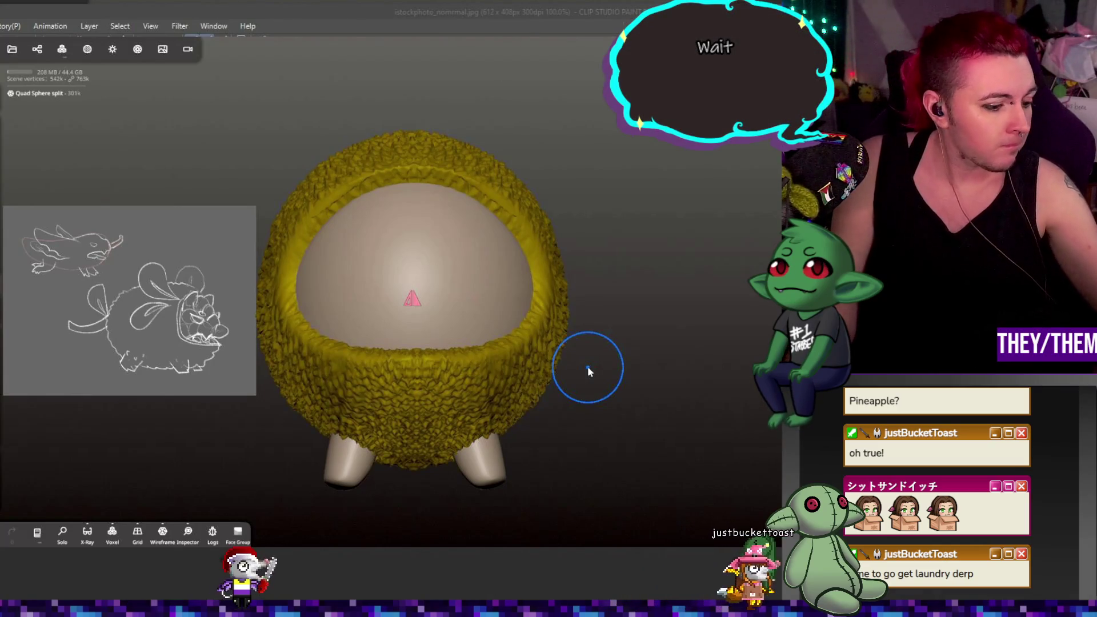
mouse_move(589, 368)
left_mouse_down()
mouse_move(685, 338)
mouse_move(624, 371)
mouse_move(635, 372)
mouse_move(629, 363)
mouse_move(638, 379)
mouse_move(677, 369)
mouse_move(646, 324)
mouse_move(711, 326)
mouse_move(714, 342)
mouse_move(726, 326)
mouse_move(714, 325)
left_mouse_up()
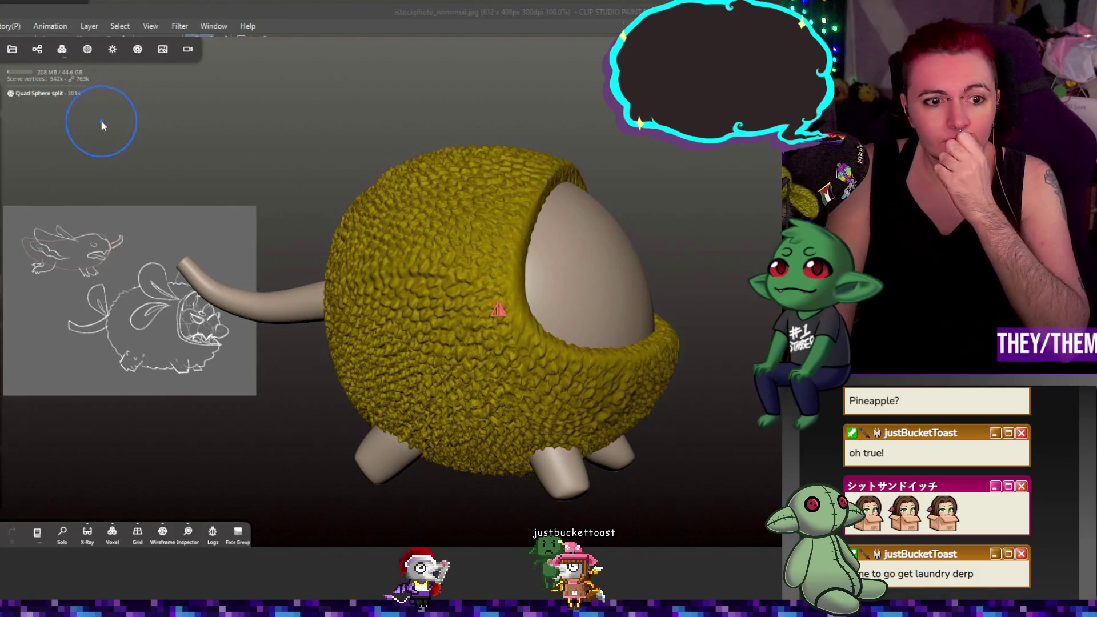
- Add a Box primitive to the scene
left_click(62, 50)
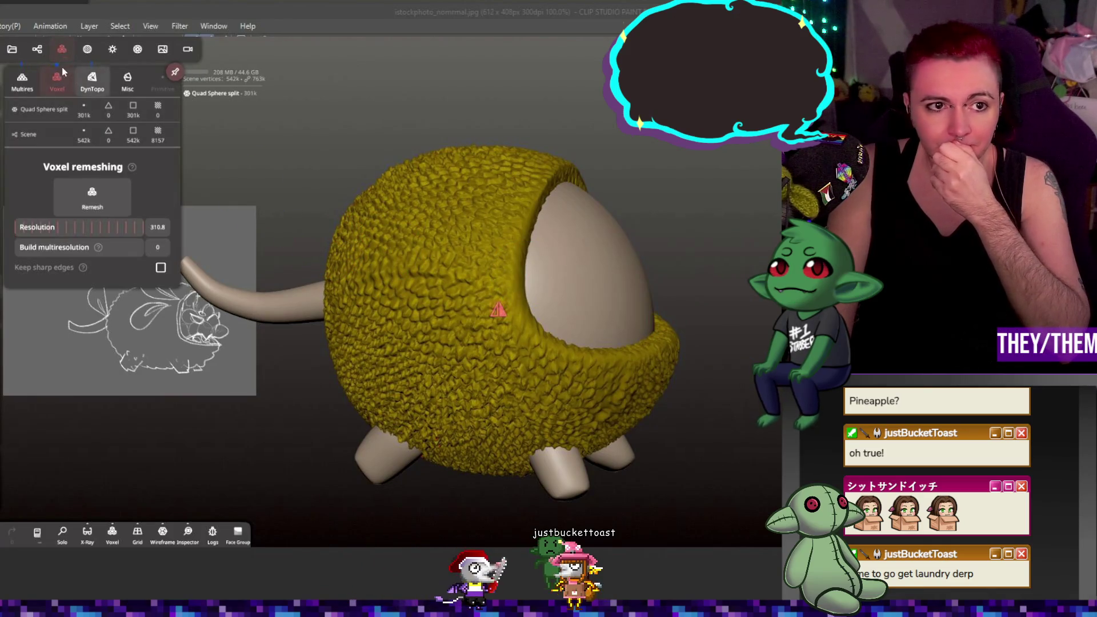
left_click(37, 50)
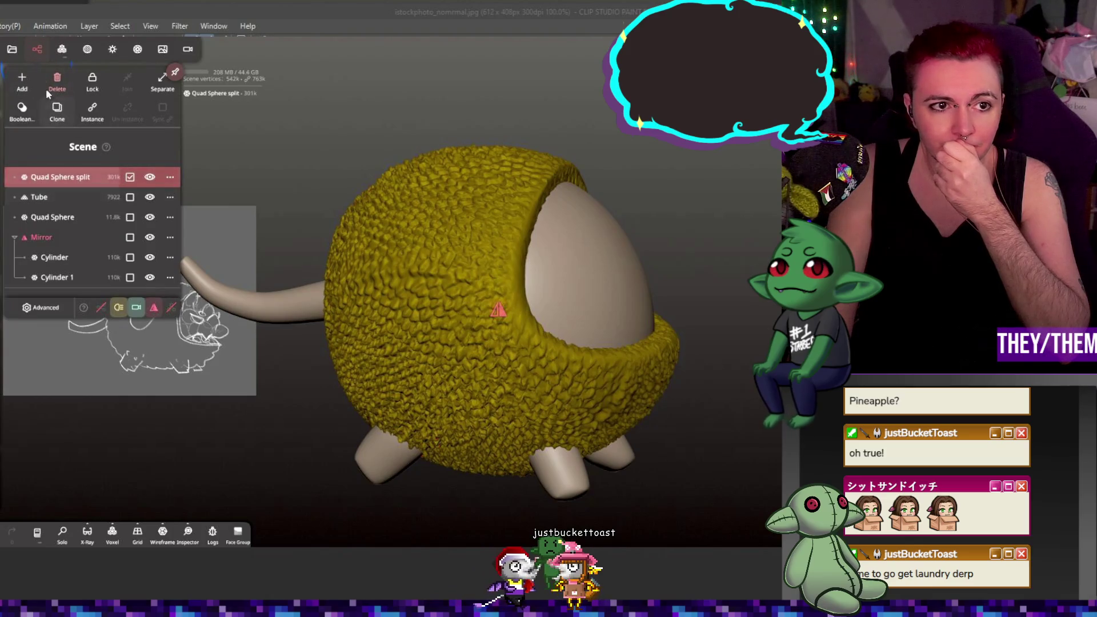
left_click(23, 80)
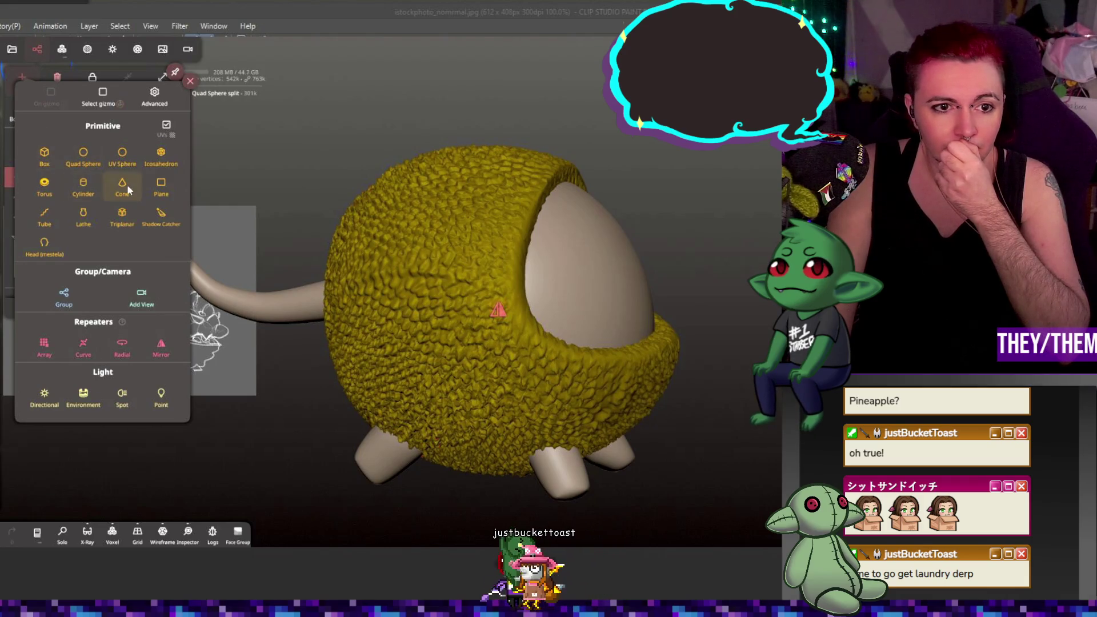
left_click(44, 158)
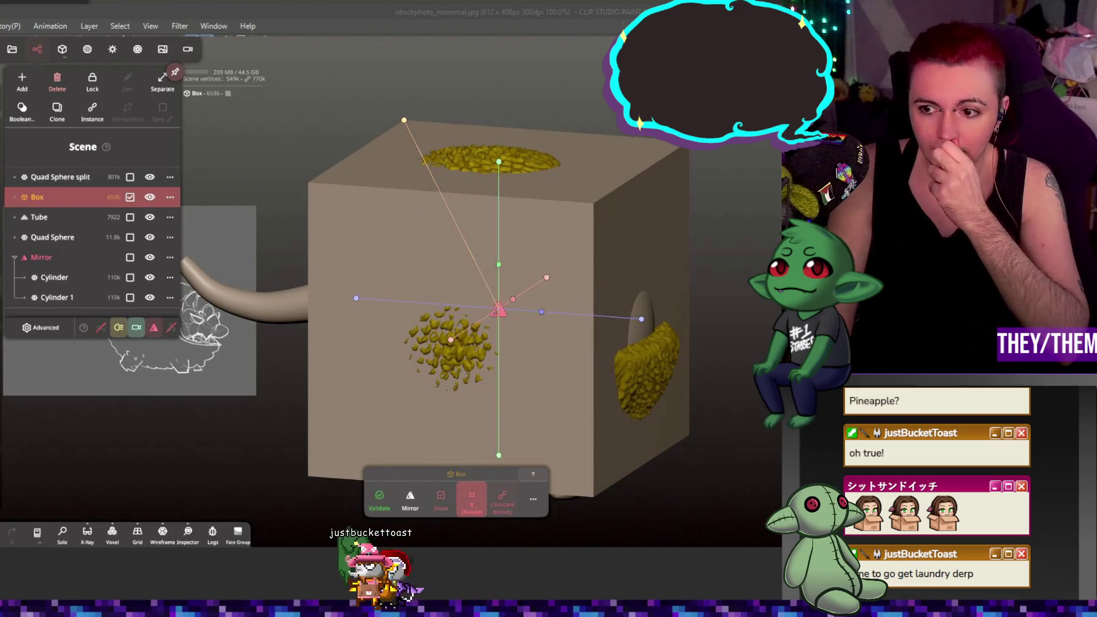
- Flatten the box into a thin slab and move it left beside the creature
left_click(498, 311)
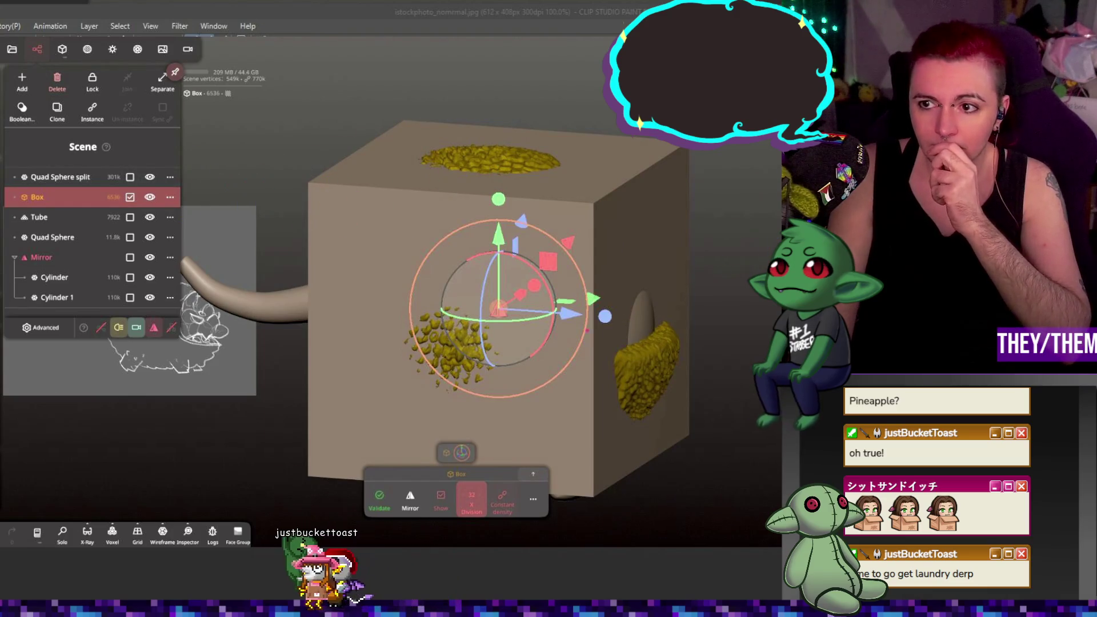
left_click(689, 196)
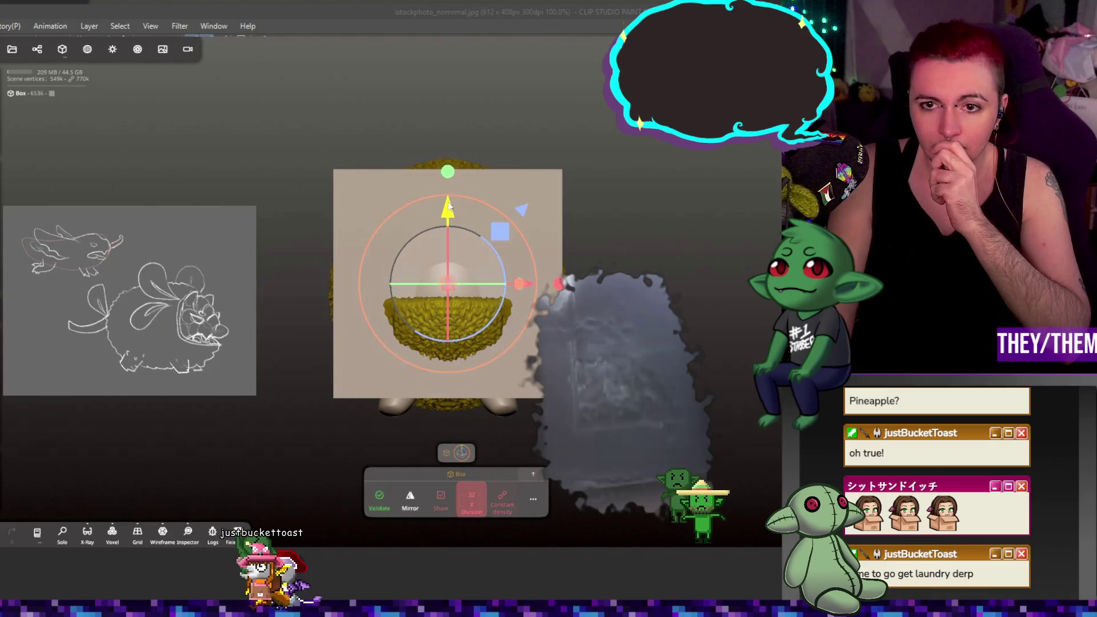
left_click_drag(449, 207, 459, 361)
left_click(459, 362)
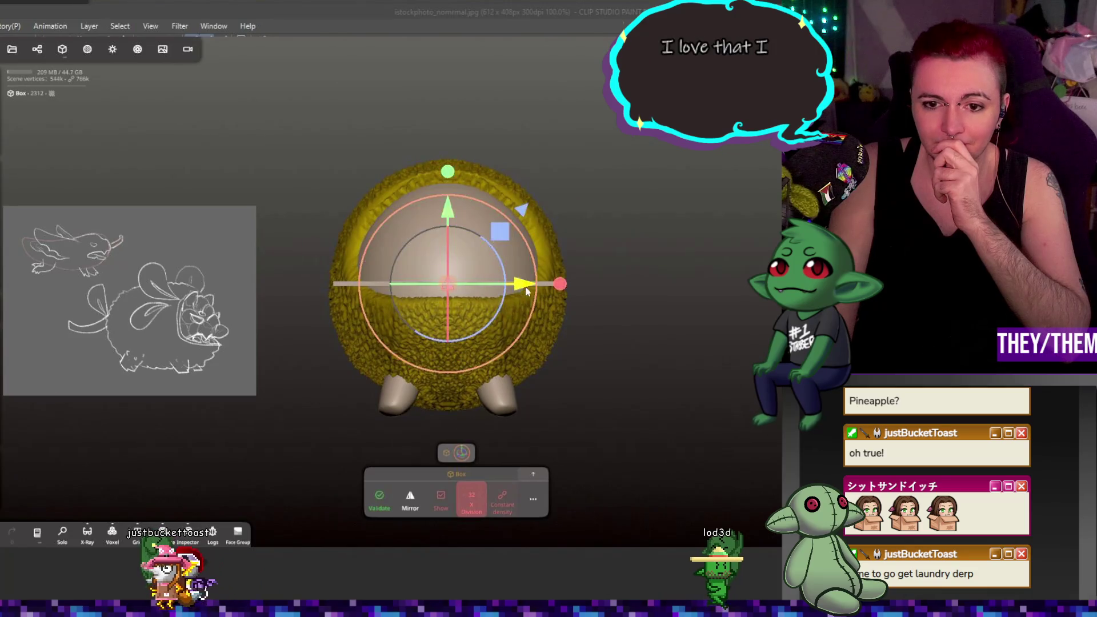
left_click_drag(527, 291, 299, 280)
mouse_move(320, 343)
left_mouse_down()
mouse_move(405, 359)
mouse_move(330, 345)
left_mouse_up()
left_click(210, 252)
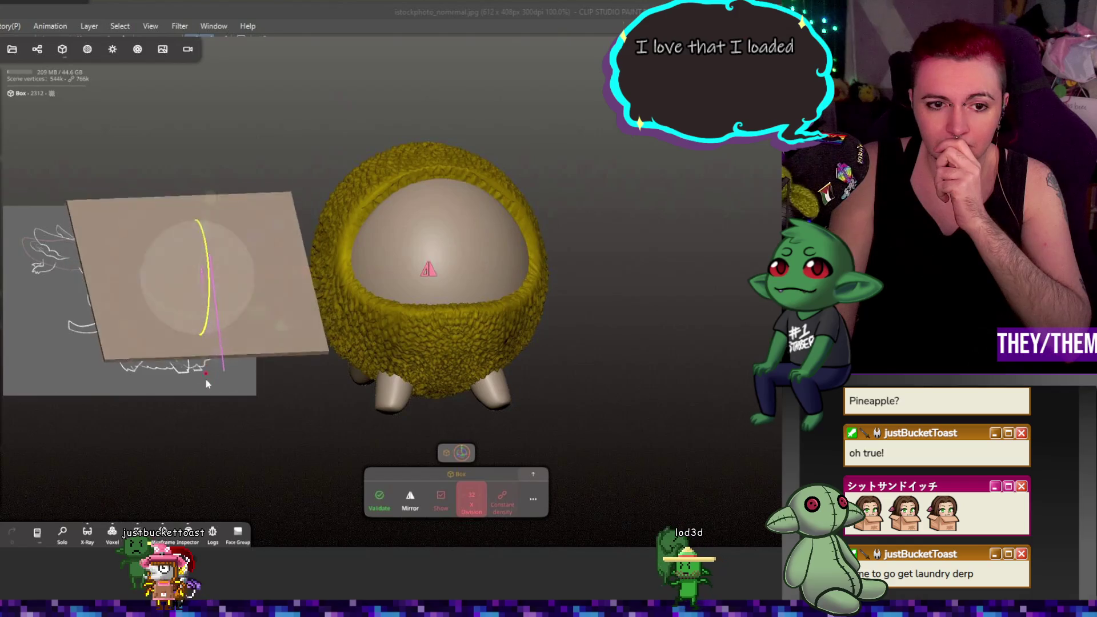
left_click(207, 384)
scroll(235, 314, "up", 3)
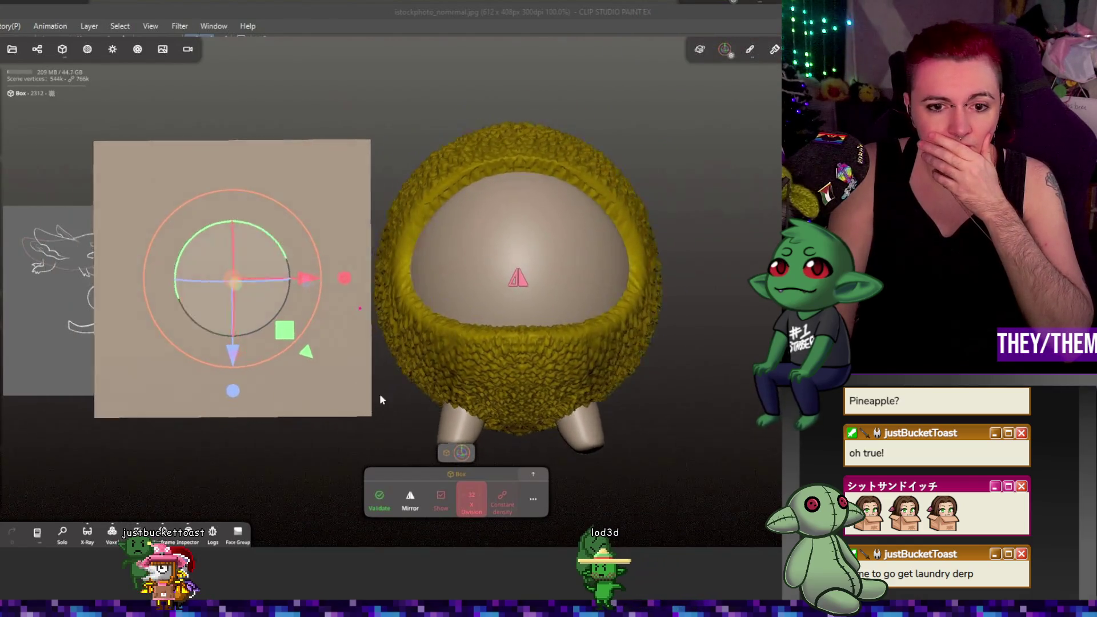
left_click_drag(380, 396, 379, 393)
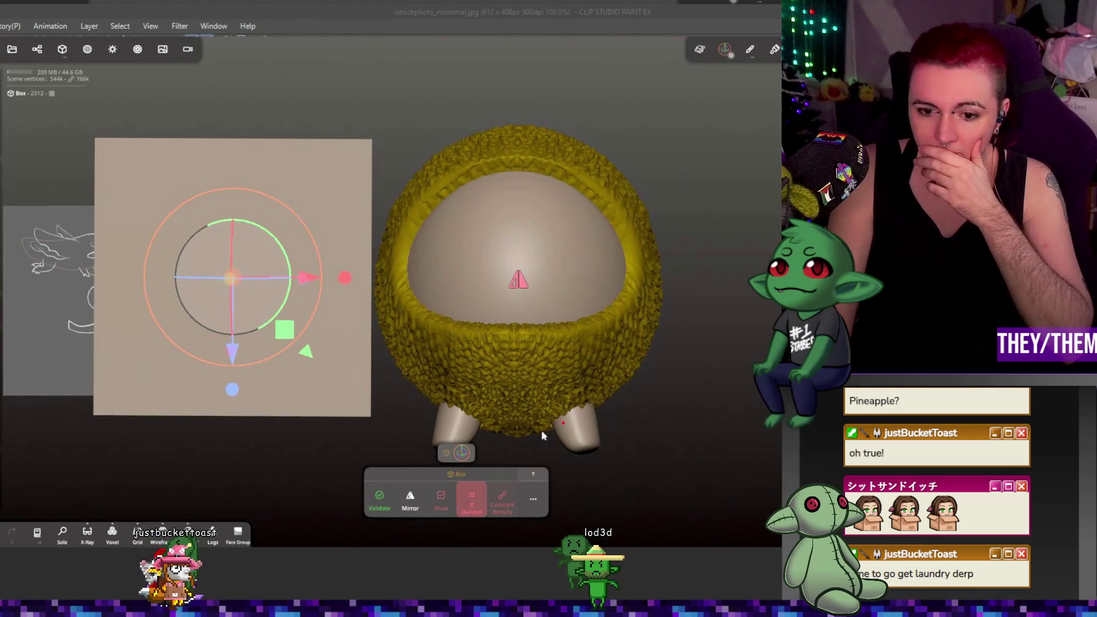
- Set the box's Post subdivision to 3, enable Mirror, and validate it
left_click(533, 499)
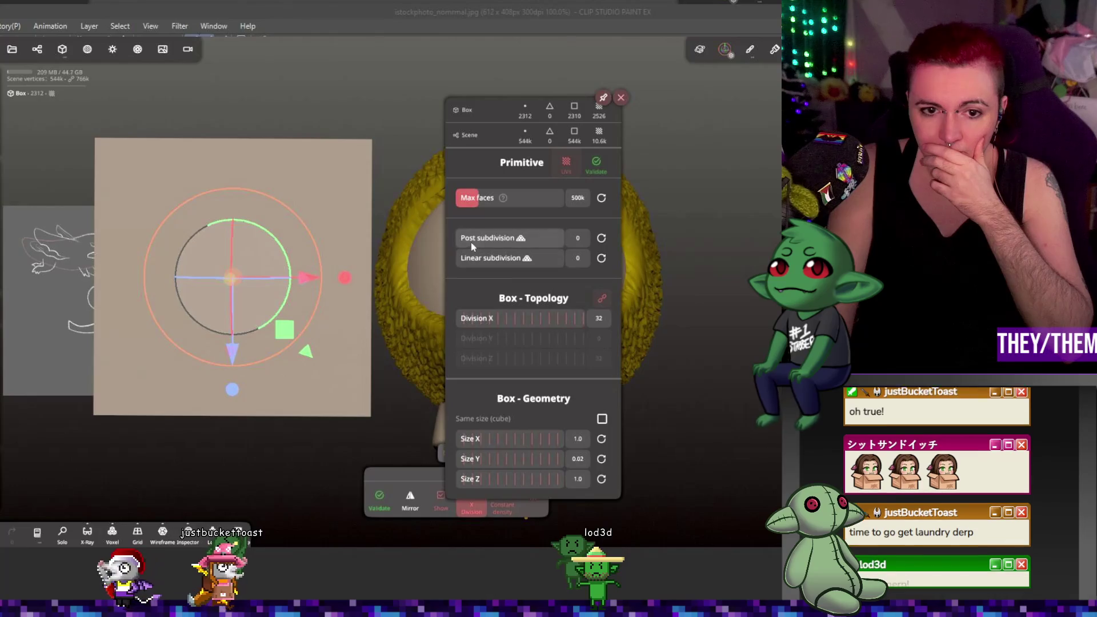
left_click_drag(471, 242, 527, 239)
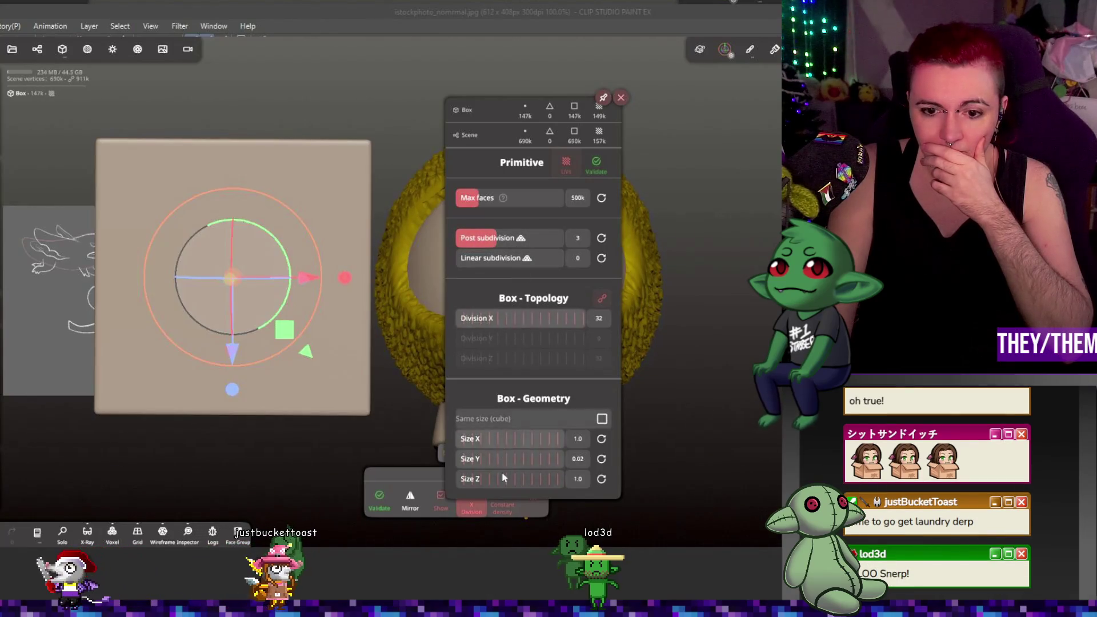
left_click(621, 97)
left_click(411, 496)
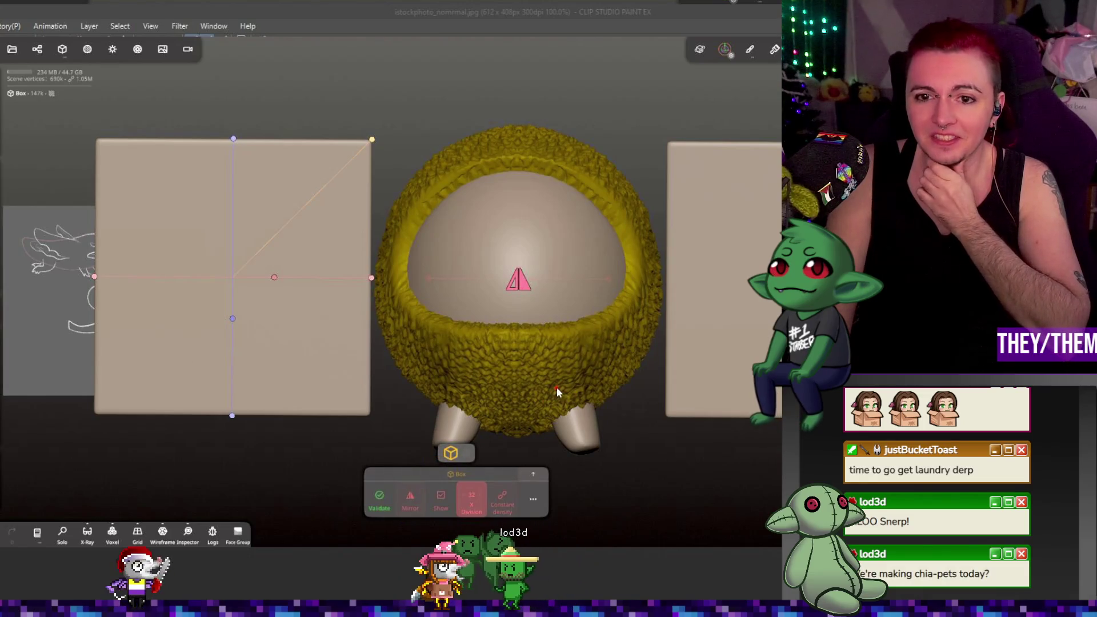
left_click(379, 499)
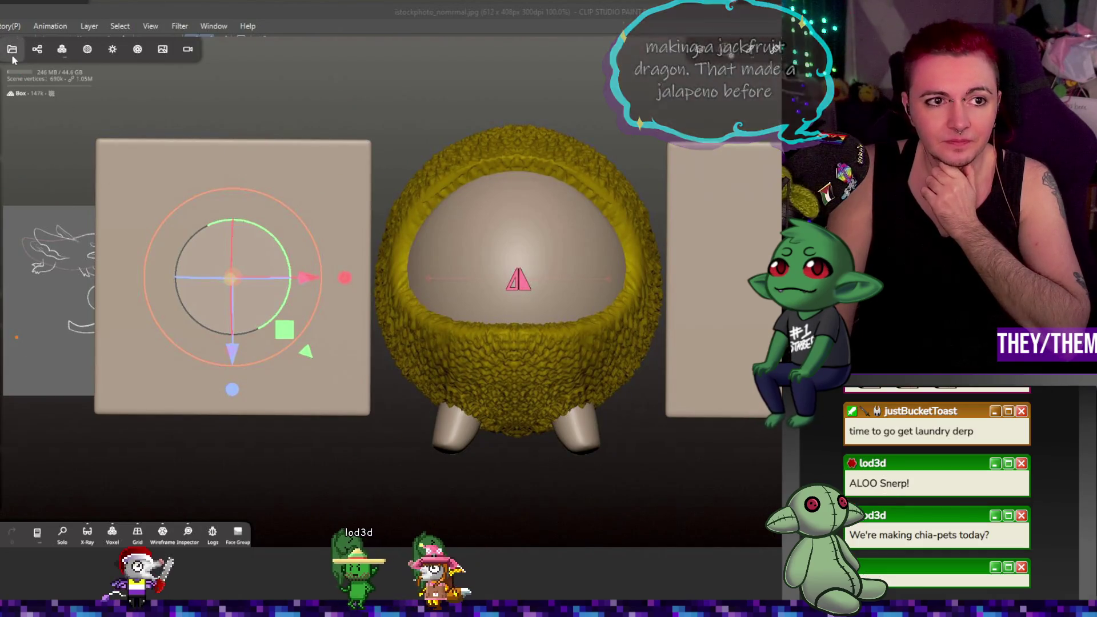
- Save the jackfruitdragon project
left_click(12, 50)
left_click(40, 252)
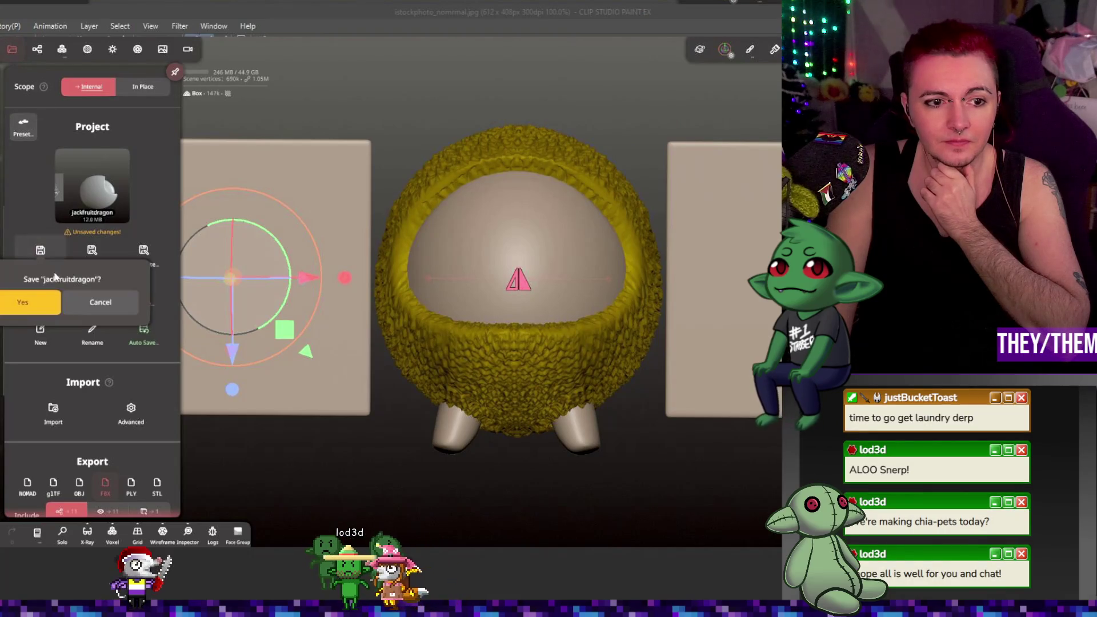
left_click(31, 302)
- Open the dragonfruit project and orbit around its model
left_click(39, 292)
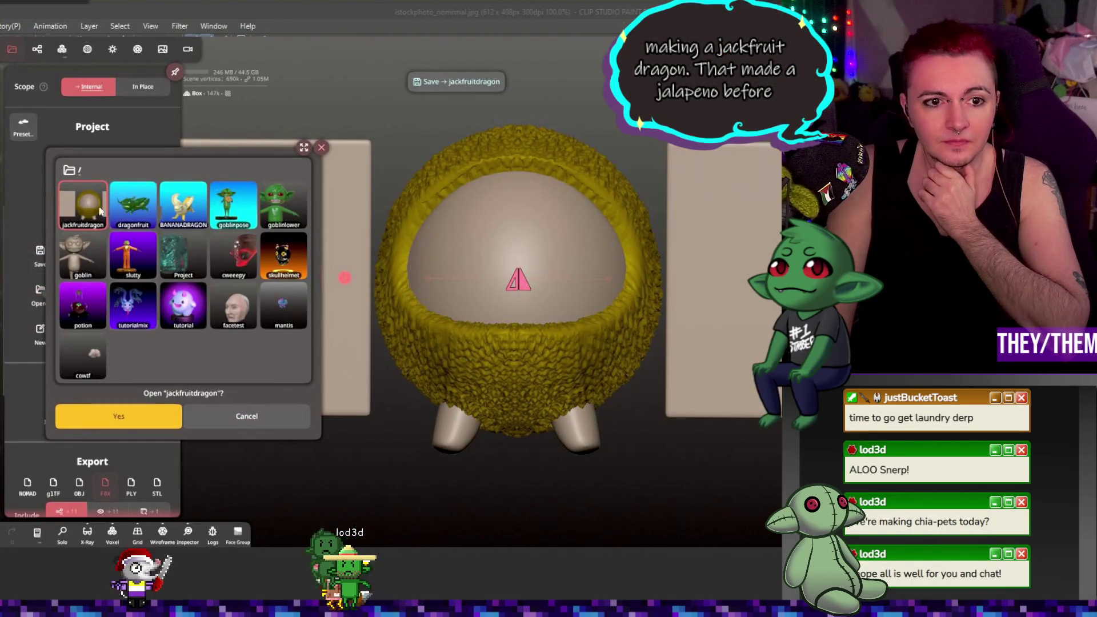
left_click(152, 418)
left_click(492, 195)
mouse_move(365, 185)
left_mouse_down()
mouse_move(554, 184)
mouse_move(298, 181)
left_mouse_up()
mouse_move(510, 176)
left_mouse_down()
mouse_move(444, 166)
mouse_move(522, 239)
mouse_move(621, 254)
mouse_move(717, 296)
mouse_move(705, 311)
mouse_move(272, 303)
mouse_move(665, 296)
mouse_move(566, 309)
mouse_move(651, 309)
left_mouse_up()
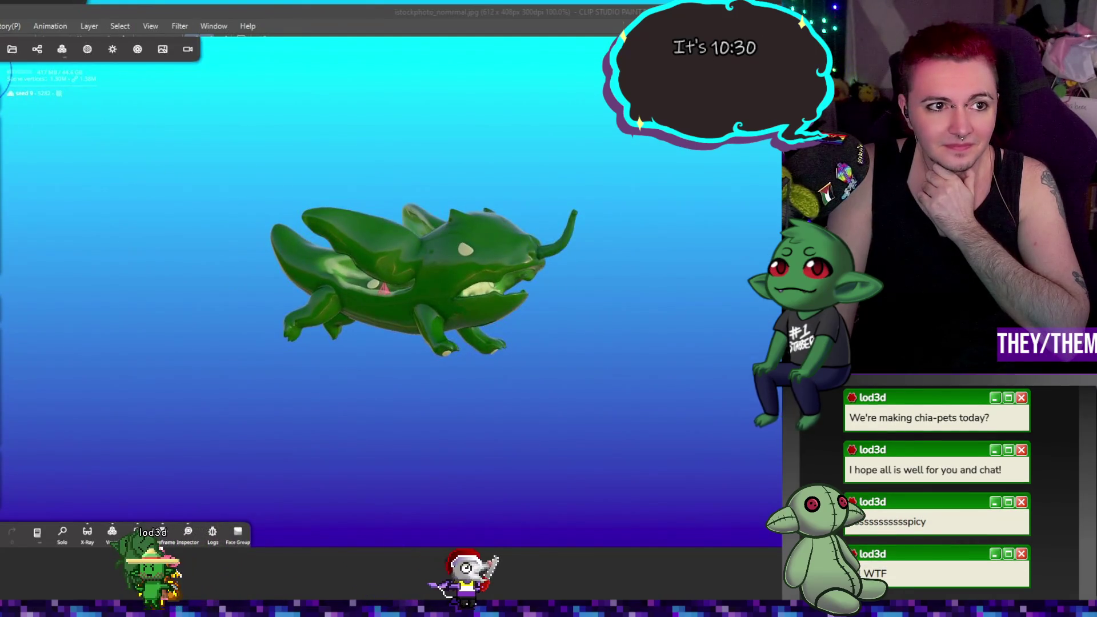
- Open and close the app settings, then bring up the Files project panel
left_click(113, 49)
left_click(537, 228)
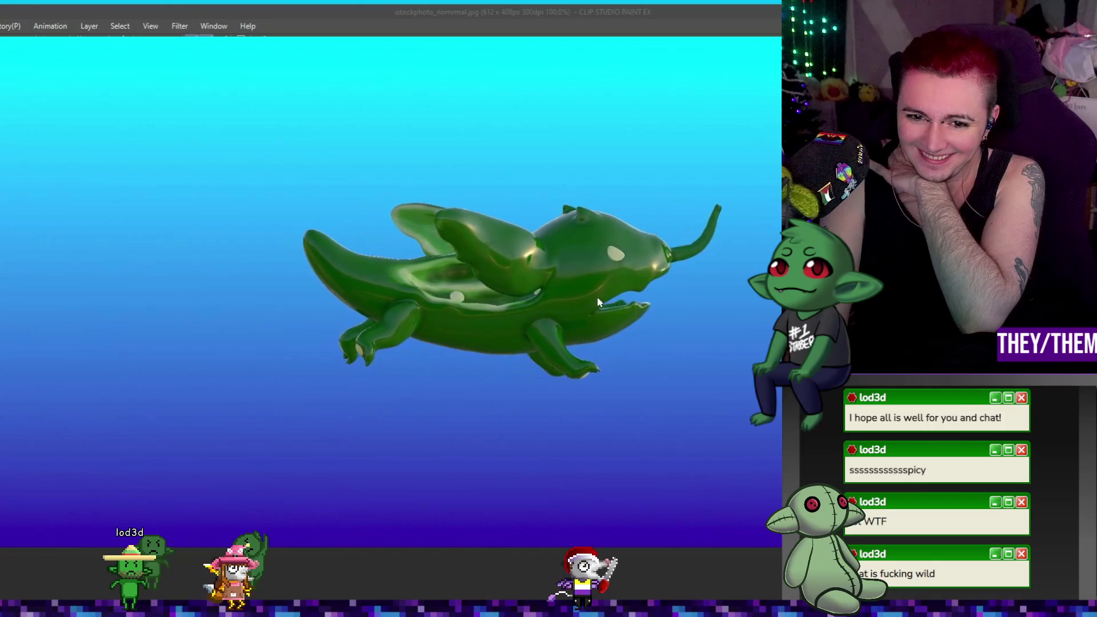
left_click(12, 52)
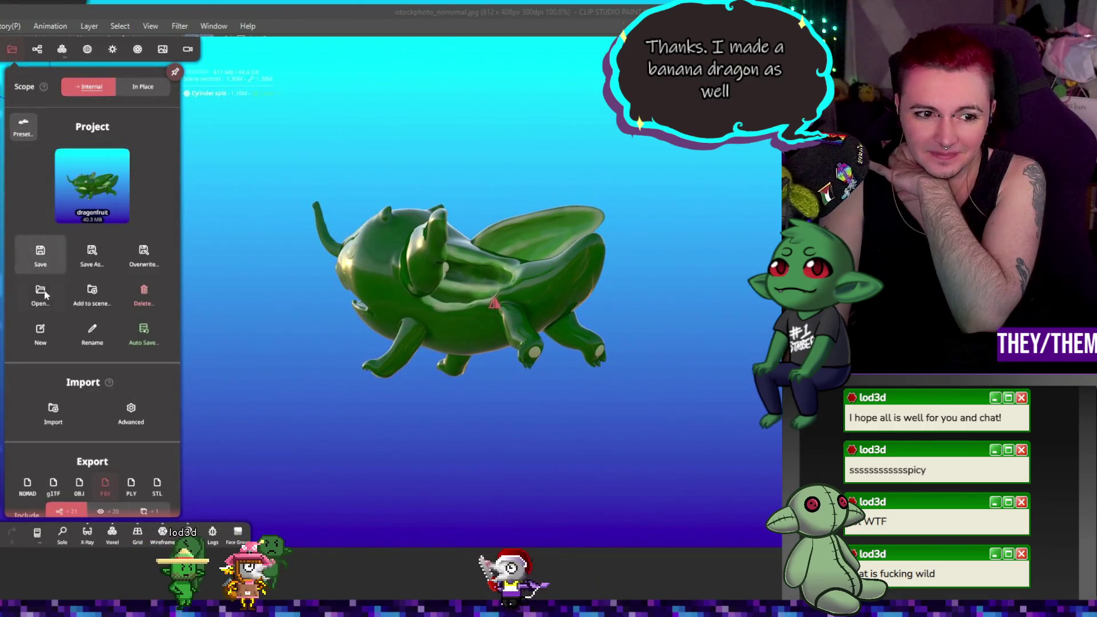
- Open the BANANADRAGON project and turn the banana dragon to face right
left_click(41, 294)
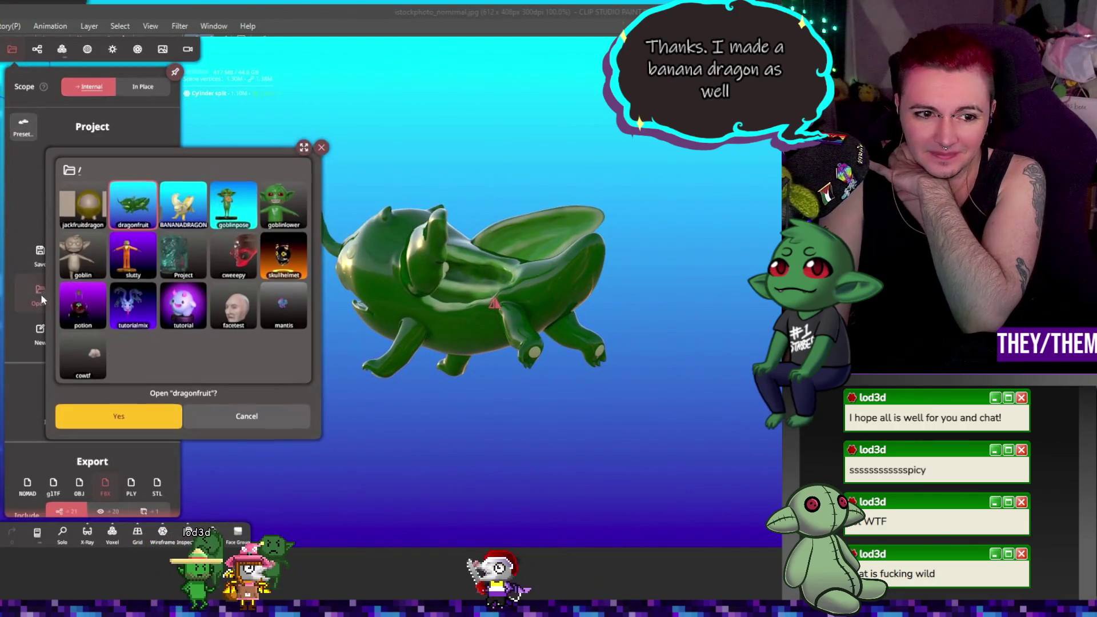
left_click(139, 410)
left_click(155, 413)
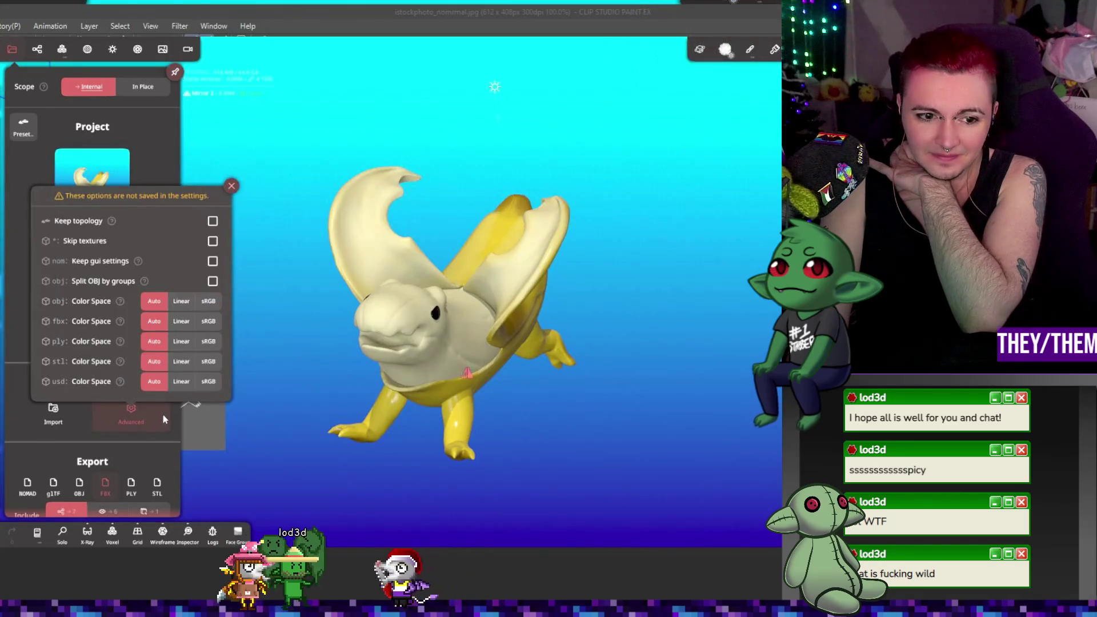
left_click(258, 275)
mouse_move(262, 296)
left_mouse_down()
mouse_move(417, 265)
mouse_move(285, 228)
mouse_move(294, 257)
mouse_move(197, 263)
left_mouse_up()
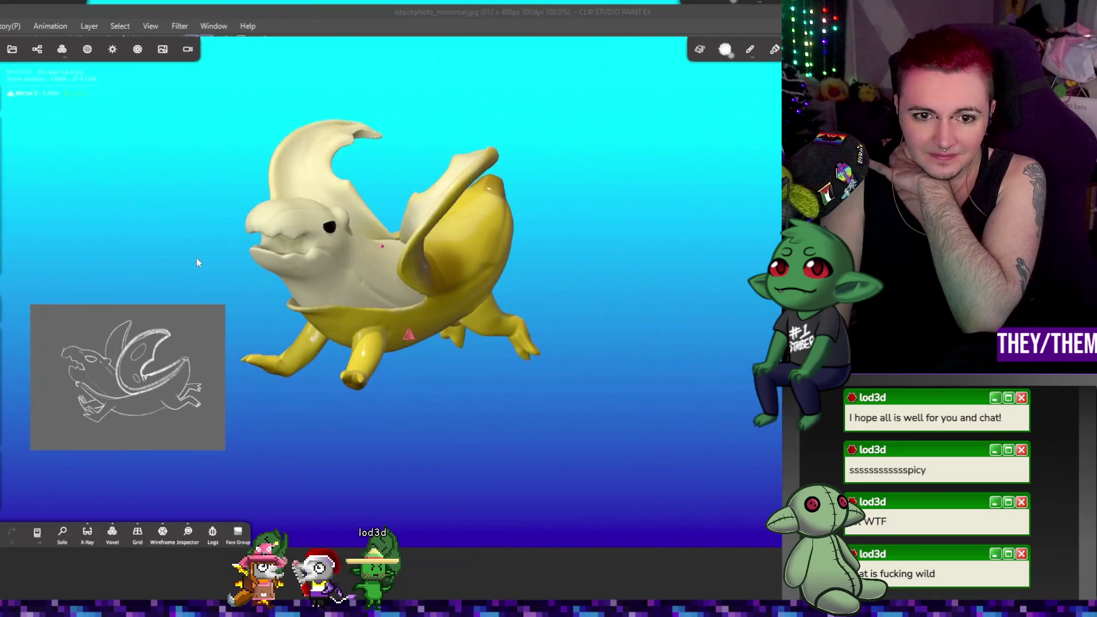
- Hide the interface toolbars, view the dragon side-on, then list saved projects again
left_click(21, 73)
left_click(90, 117)
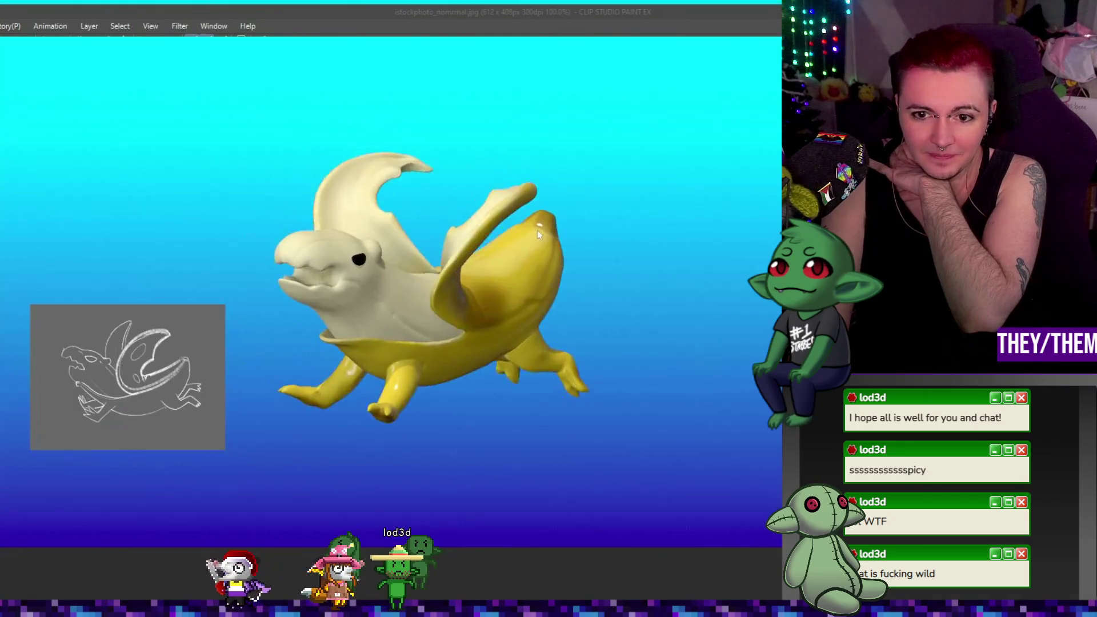
mouse_move(537, 231)
left_mouse_down()
mouse_move(526, 260)
mouse_move(636, 255)
left_mouse_up()
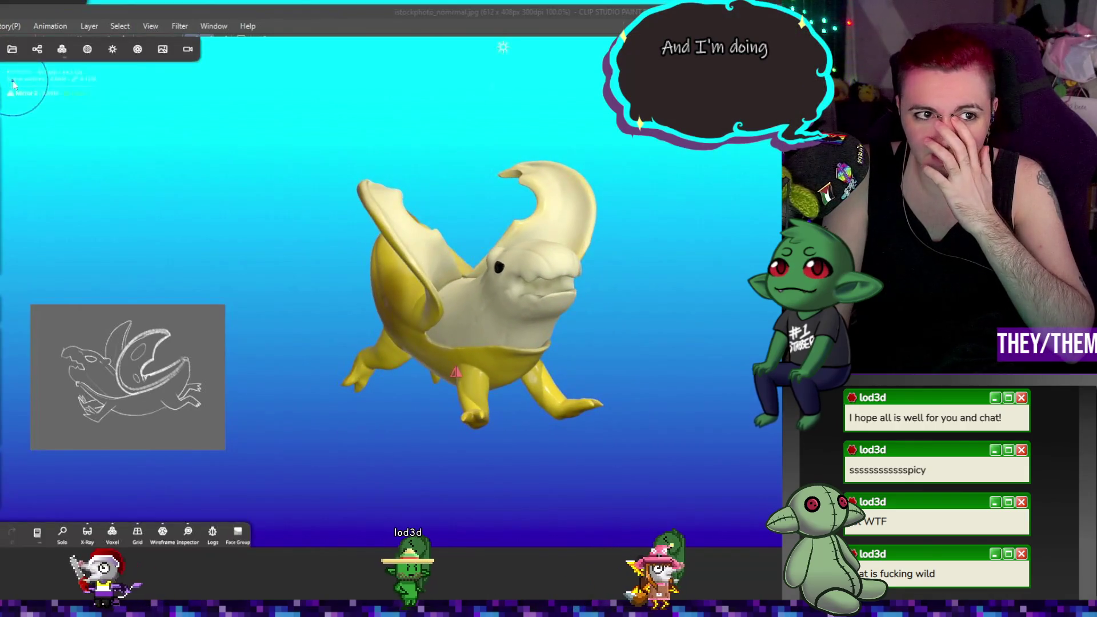
left_click(12, 50)
left_click(40, 292)
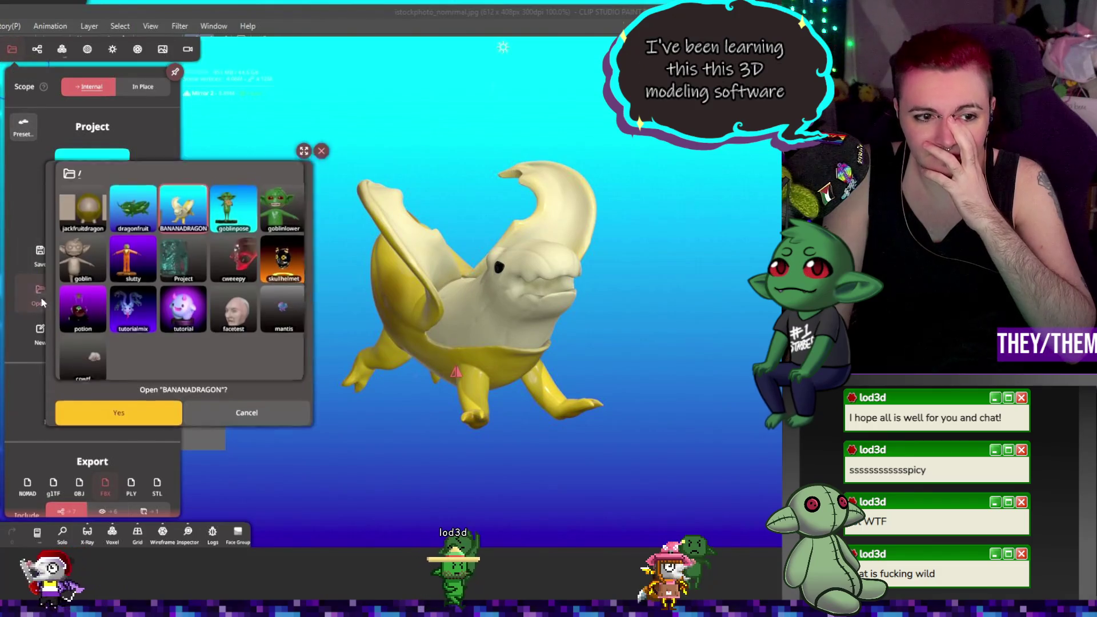
- Open the jackfruitdragon project and close the Files panel
left_click(74, 217)
left_click(119, 416)
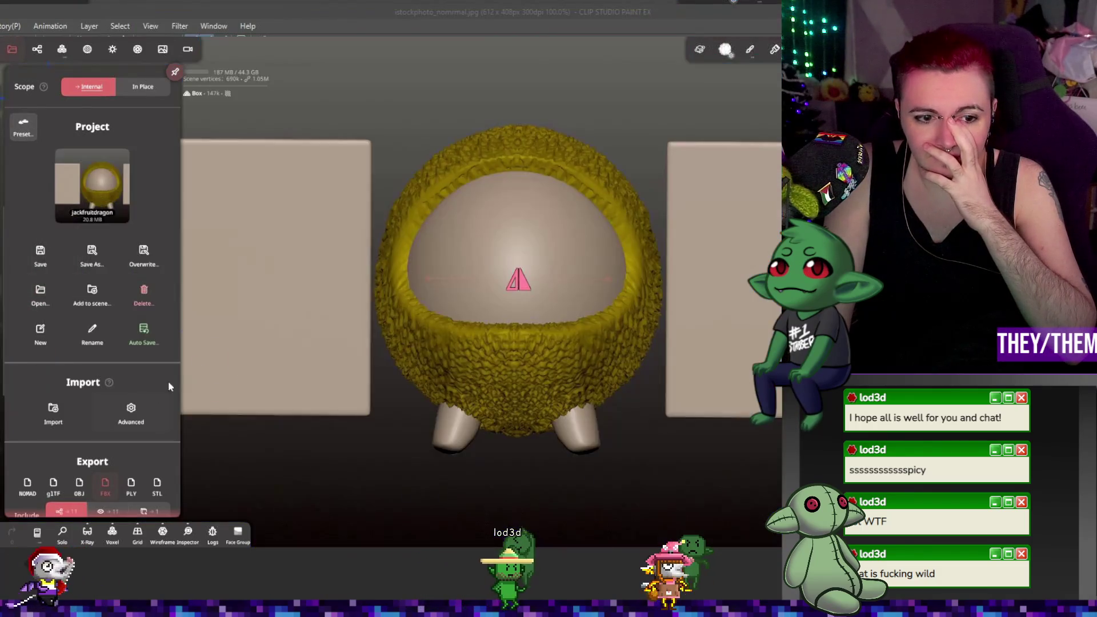
left_click(599, 111)
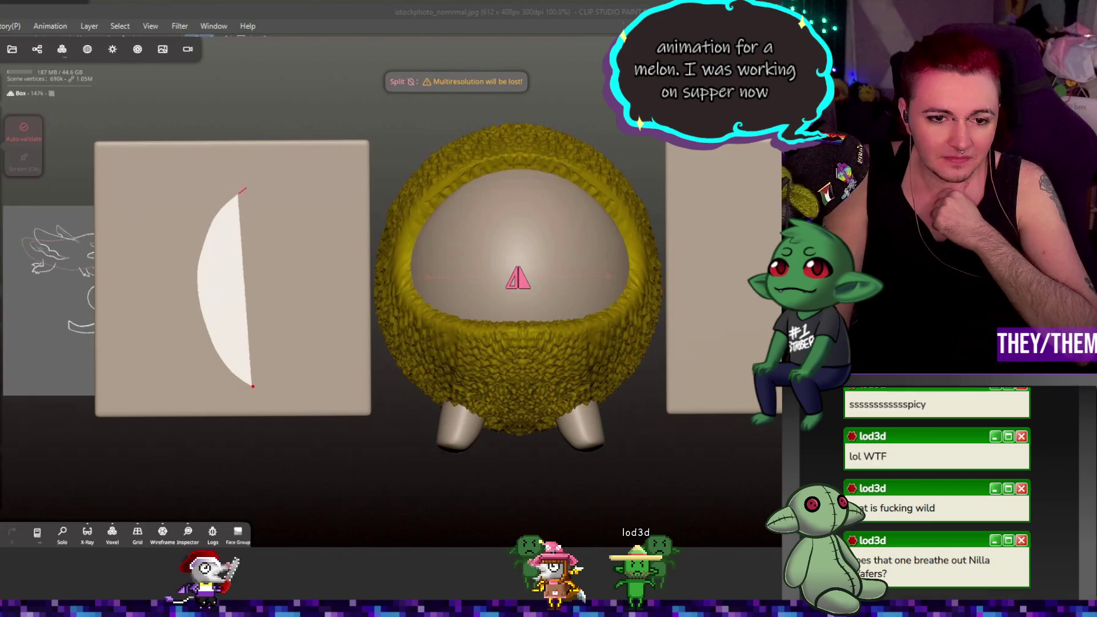
- Cut a first leaf-shaped plate out of the flat box with the Split lasso
mouse_move(243, 190)
left_mouse_down()
mouse_move(312, 183)
mouse_move(346, 260)
left_mouse_up()
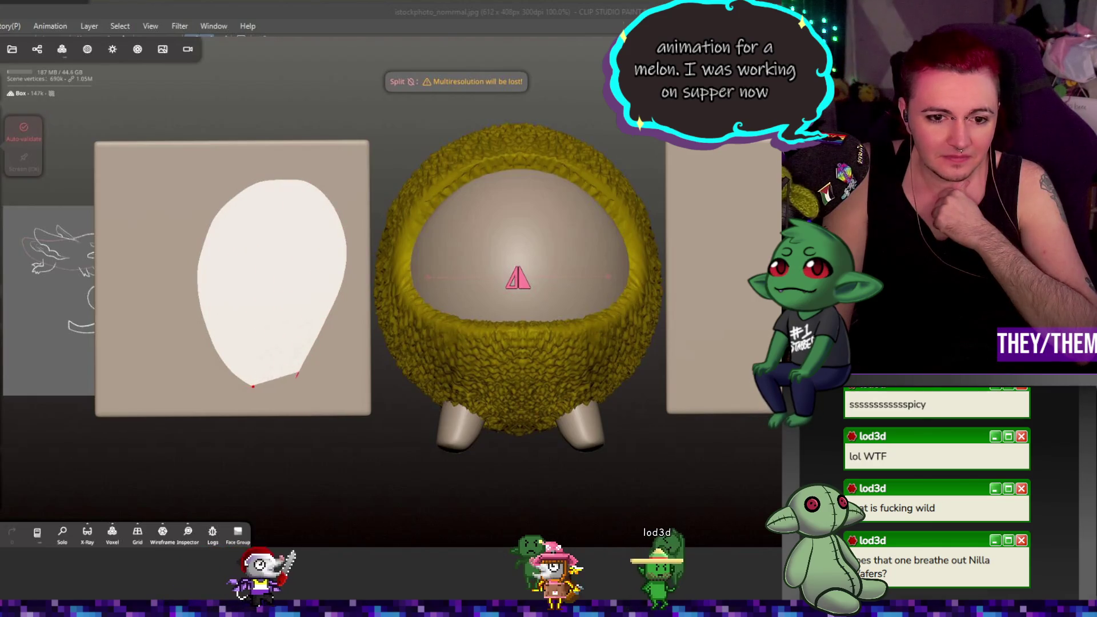
mouse_move(297, 376)
left_mouse_down()
mouse_move(273, 394)
mouse_move(256, 385)
left_mouse_up()
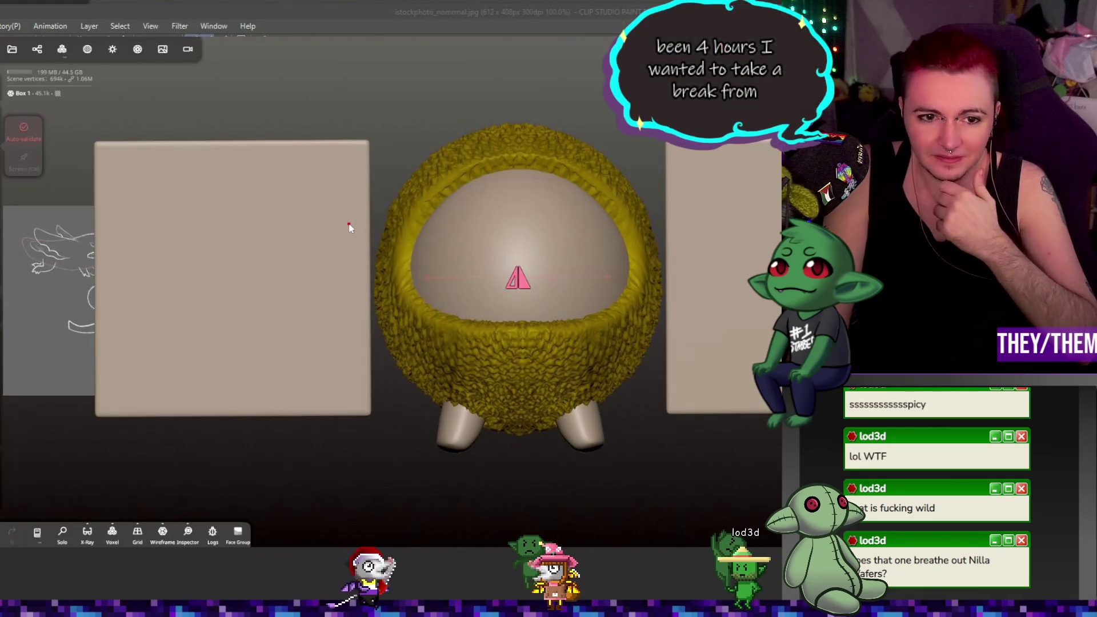
middle_click_drag(192, 441, 362, 433)
right_click_drag(401, 228, 369, 309)
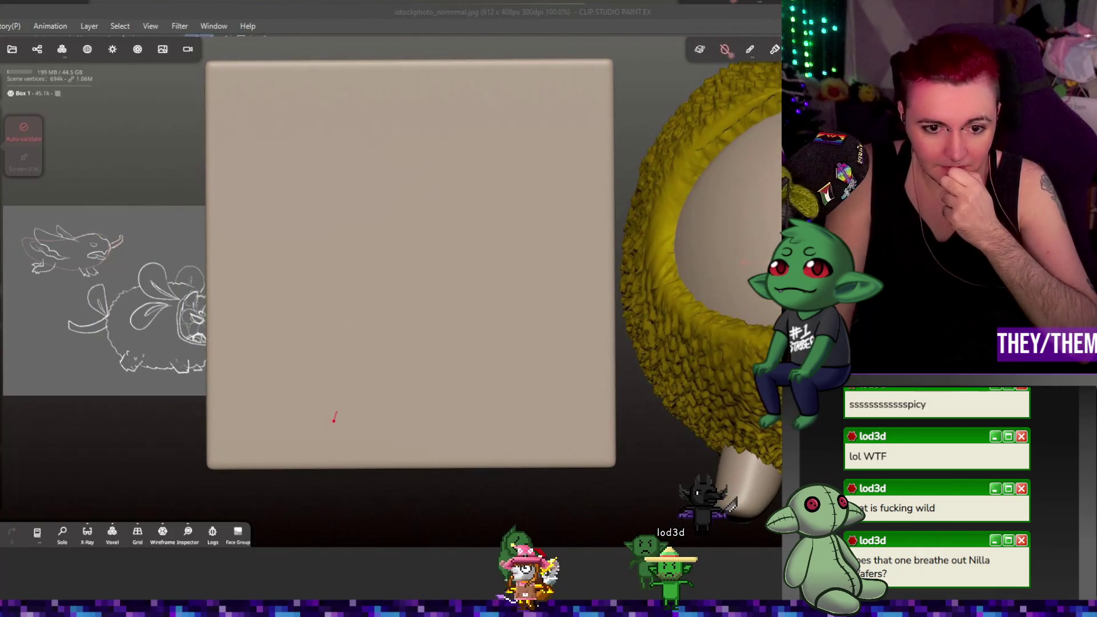
mouse_move(334, 417)
left_mouse_down()
mouse_move(355, 246)
mouse_move(308, 135)
mouse_move(238, 152)
mouse_move(202, 269)
mouse_move(305, 401)
mouse_move(351, 294)
mouse_move(314, 171)
mouse_move(235, 297)
left_mouse_up()
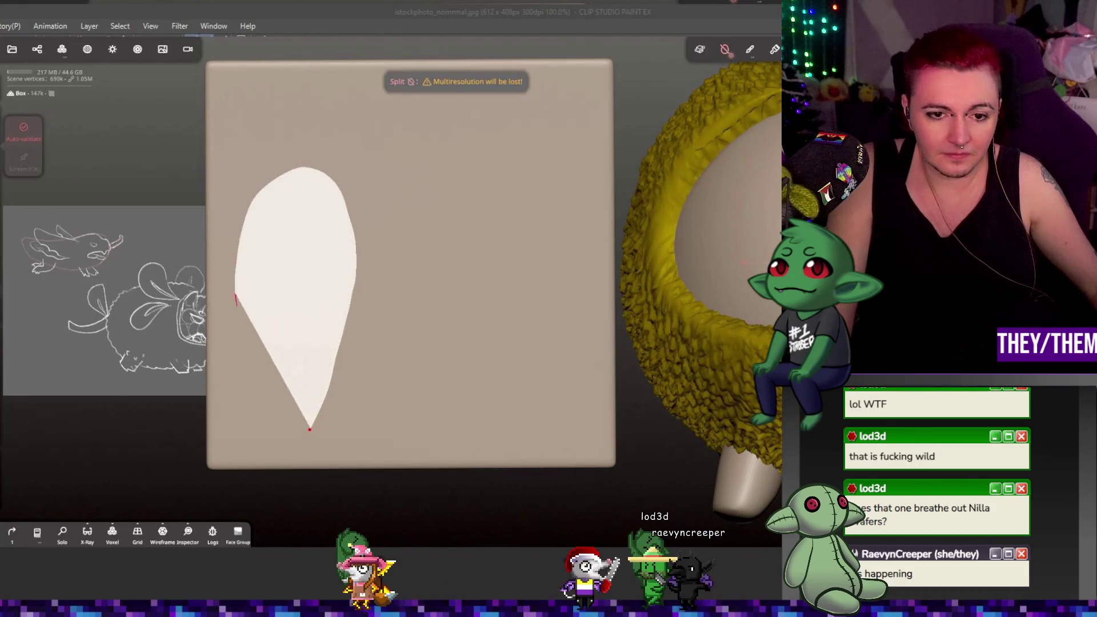
left_click_drag(307, 432, 310, 430)
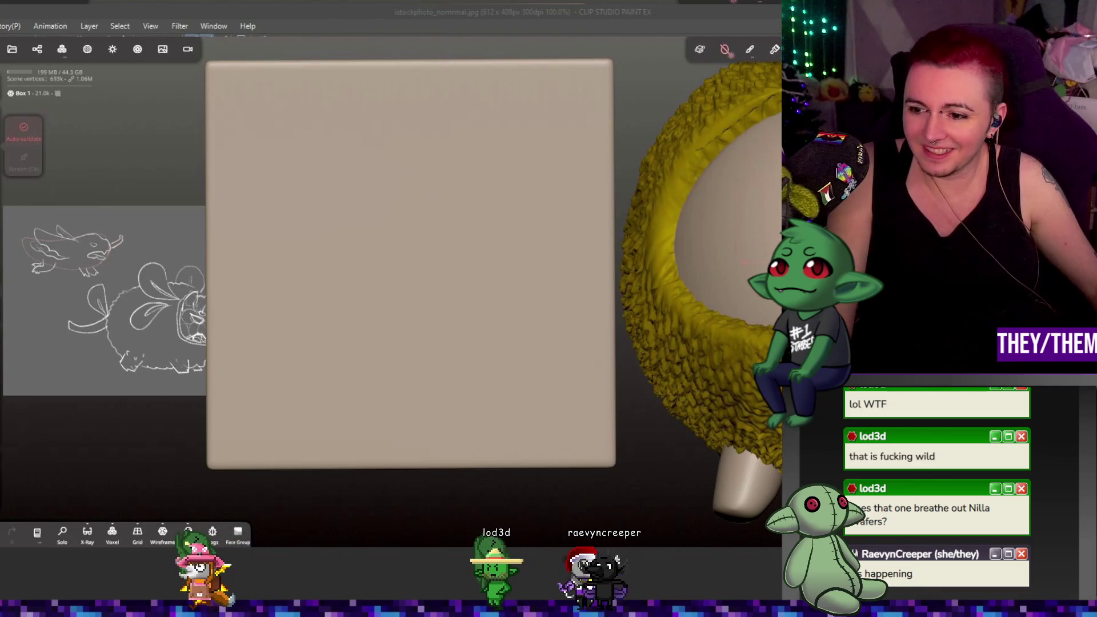
- Test-move the split-off leaf with the transform gizmo, then undo the move
key("t")
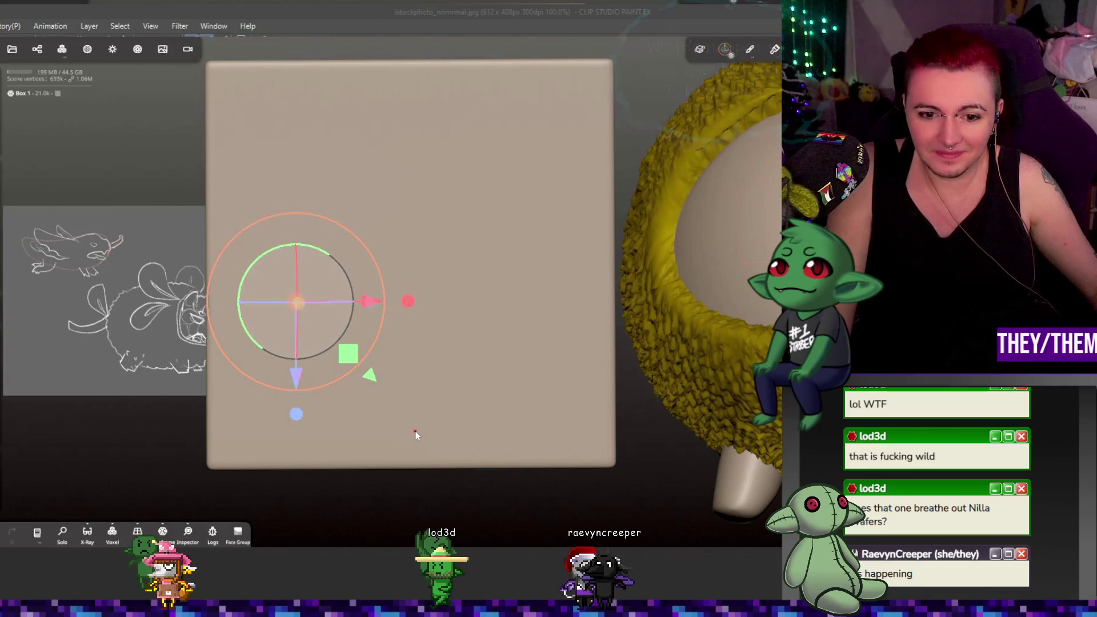
left_click(416, 434)
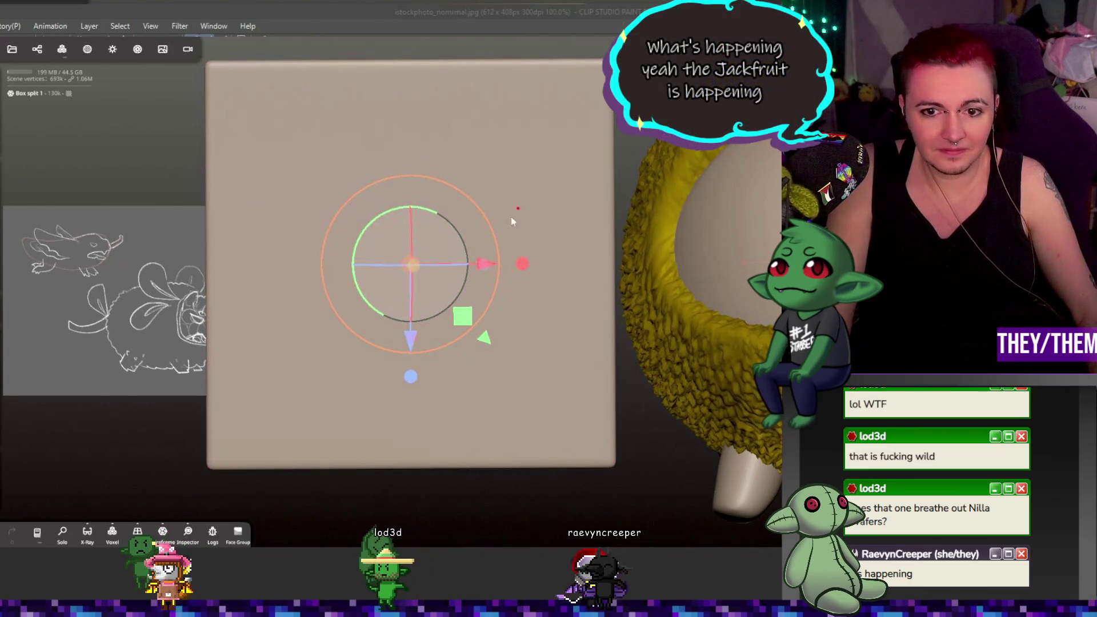
mouse_move(486, 264)
left_mouse_down()
mouse_move(722, 257)
mouse_move(509, 264)
left_mouse_up()
key("ctrl+z")
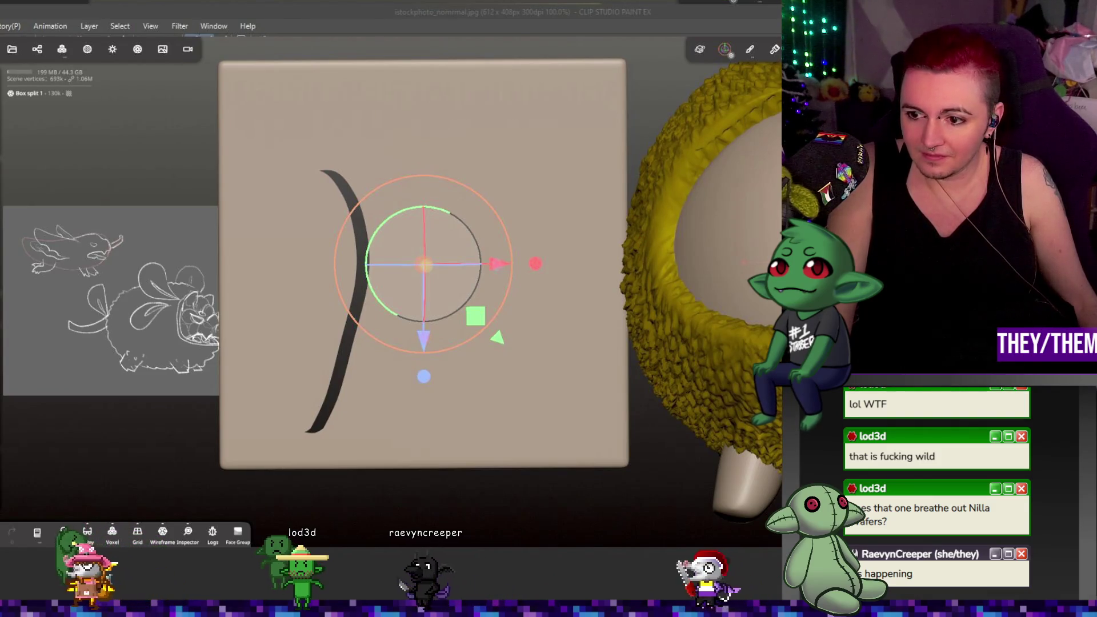
key("Return")
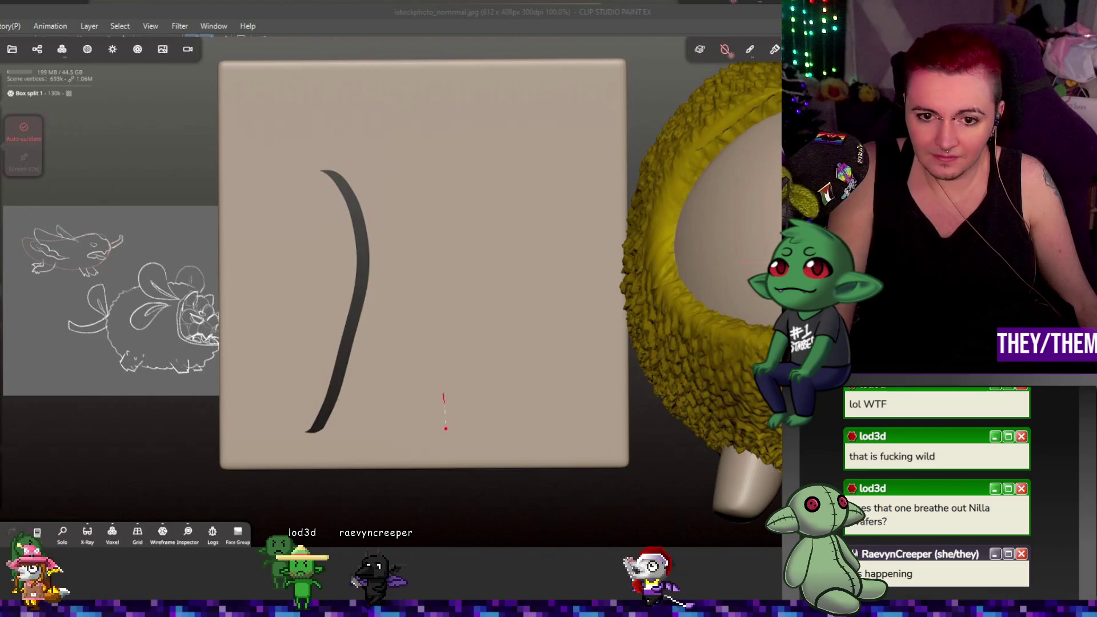
- Cut a second leaf plate from the box and hide the leftover box
mouse_move(419, 264)
left_mouse_down()
mouse_move(460, 137)
mouse_move(557, 146)
mouse_move(592, 269)
mouse_move(514, 357)
left_mouse_up()
left_click_drag(449, 427, 461, 428)
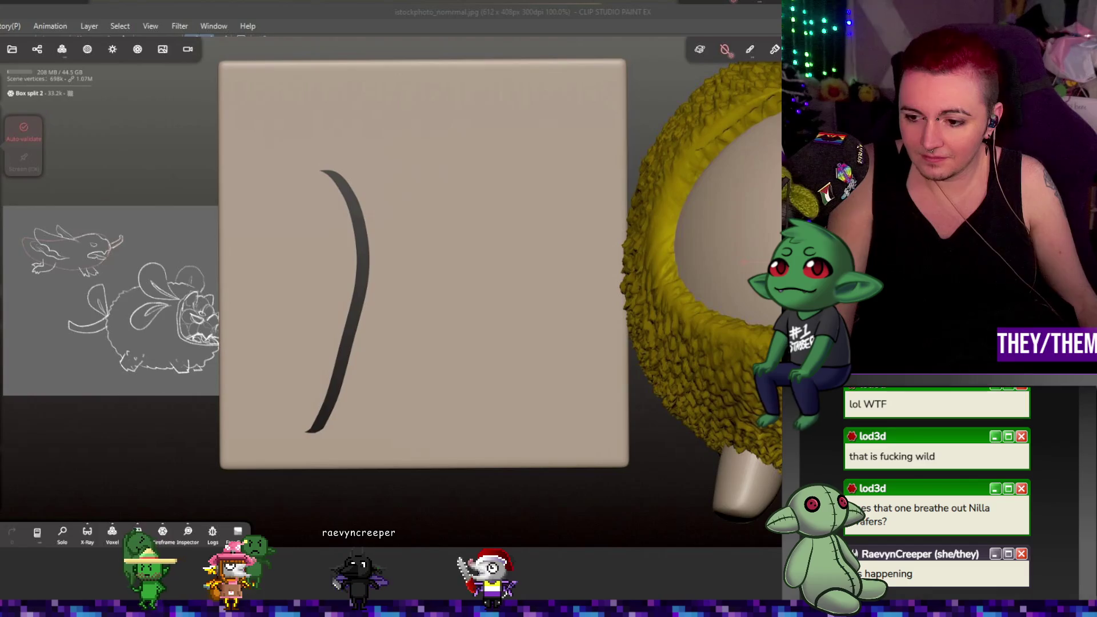
key("t")
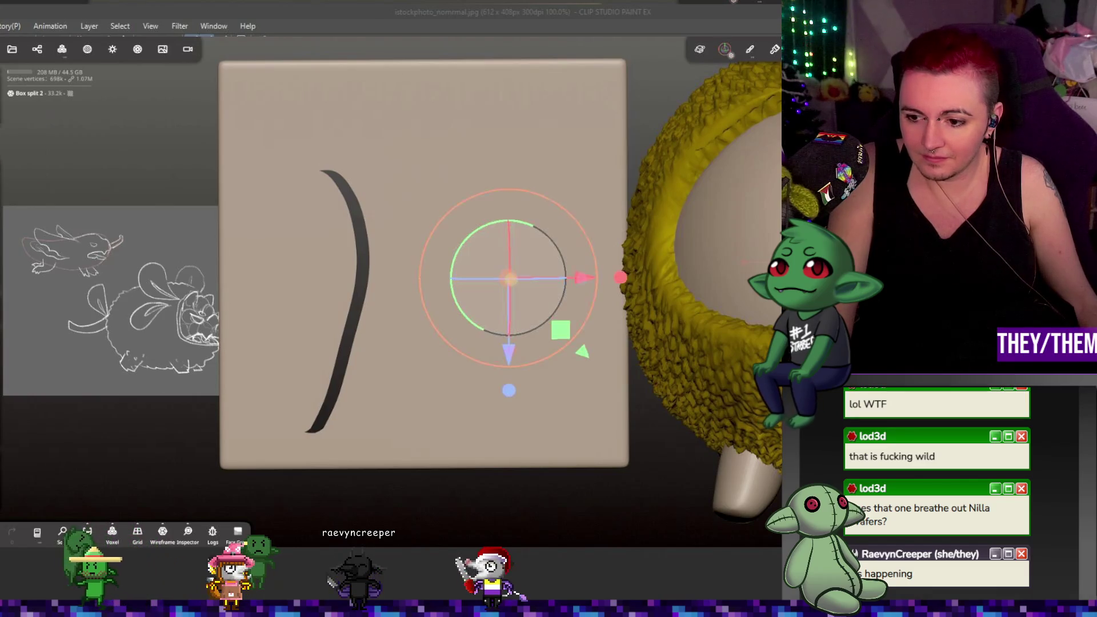
key("ctrl+z")
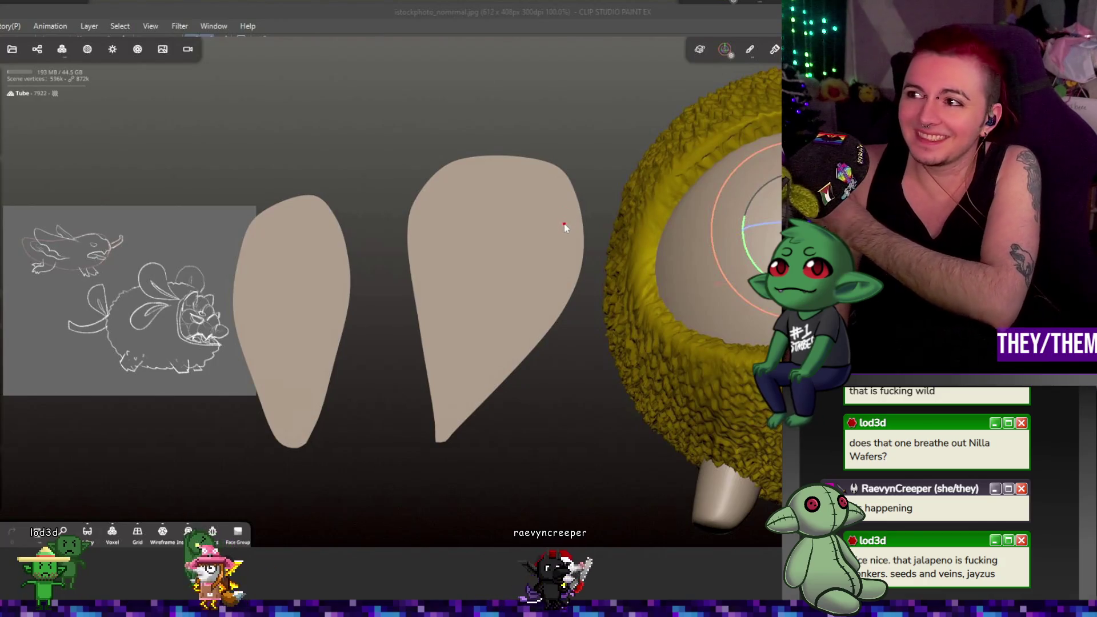
left_click(514, 226)
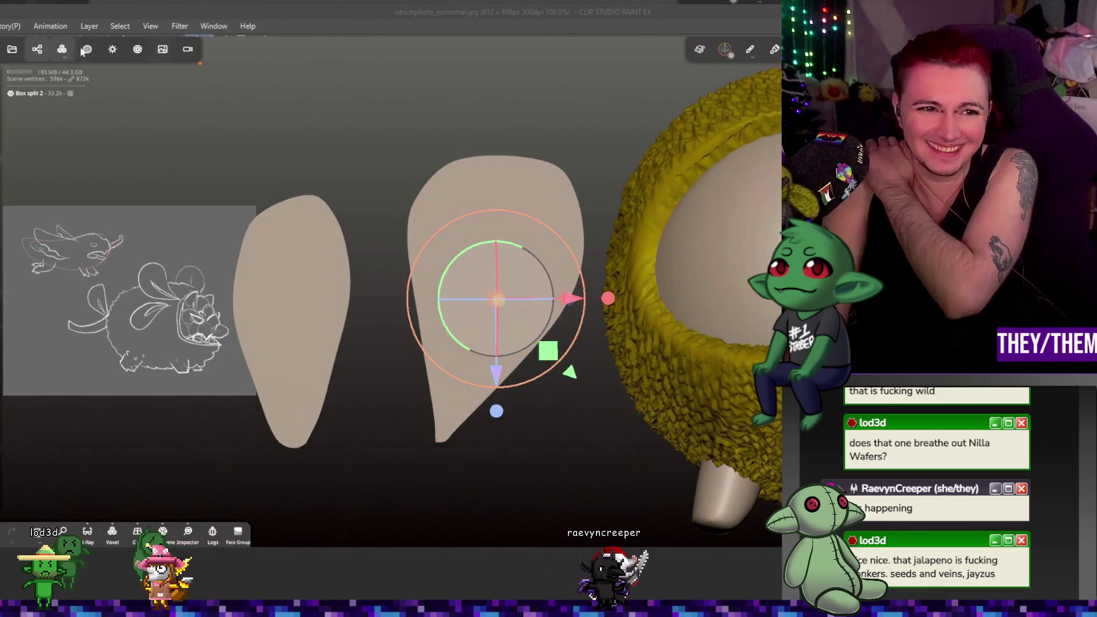
- Voxel-remesh the right leaf plate, building one multiresolution level
left_click(62, 49)
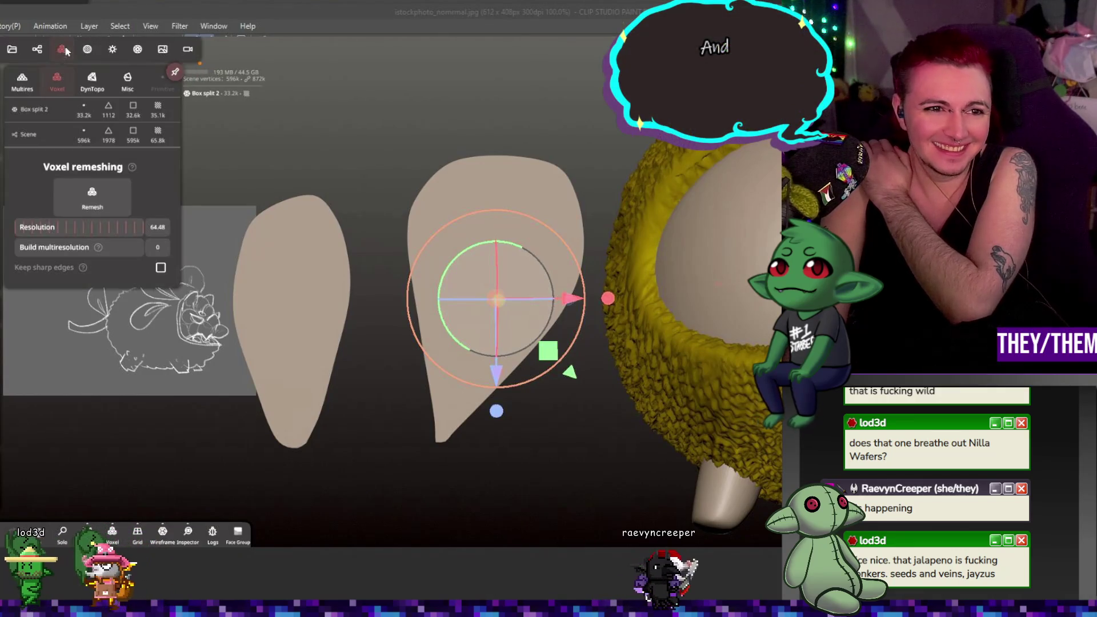
left_click_drag(51, 229, 60, 224)
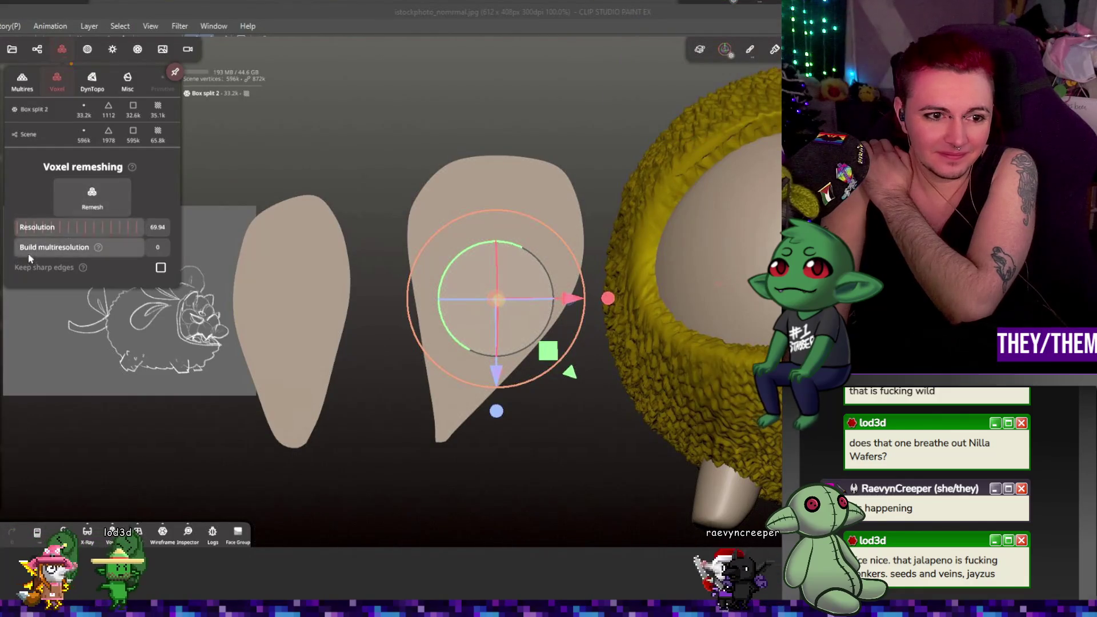
left_click(63, 251)
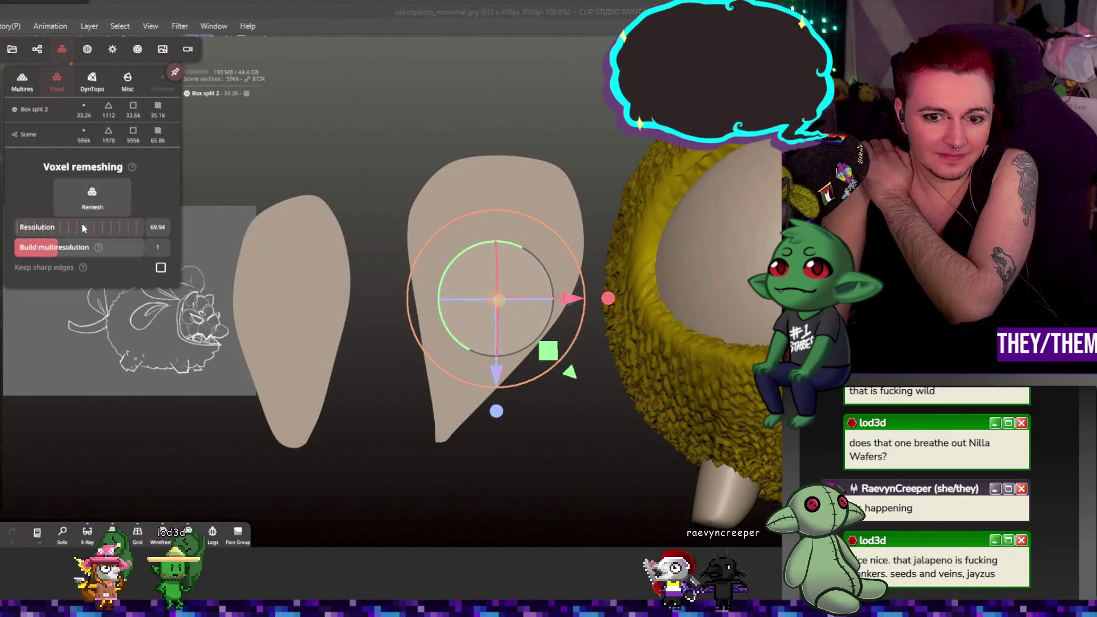
left_click(92, 197)
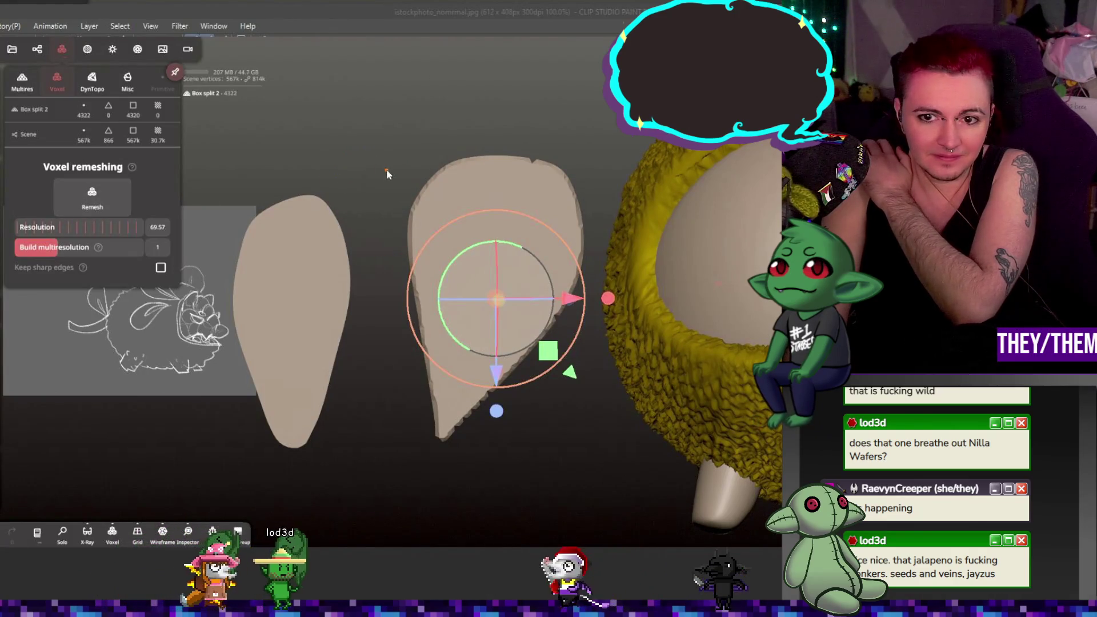
mouse_move(385, 172)
left_mouse_down()
mouse_move(446, 143)
mouse_move(417, 187)
mouse_move(736, 154)
mouse_move(422, 202)
left_mouse_up()
- Voxel-remesh the left leaf plate at resolution 65.71 and inspect both leaves
left_click(311, 269)
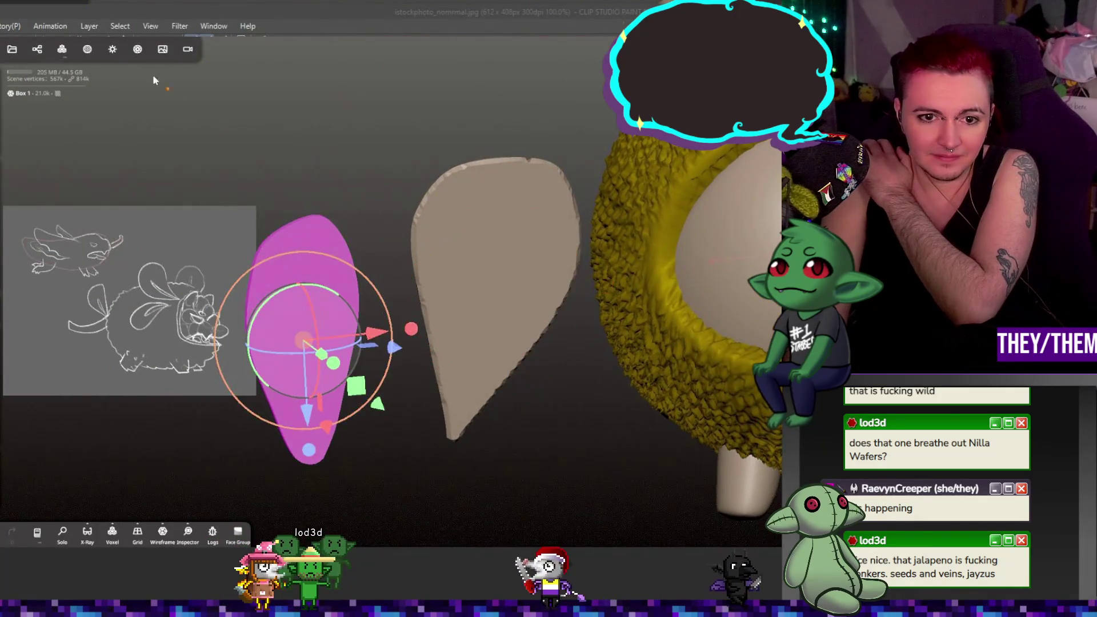
left_click(62, 49)
left_click_drag(63, 227, 92, 226)
left_click(92, 197)
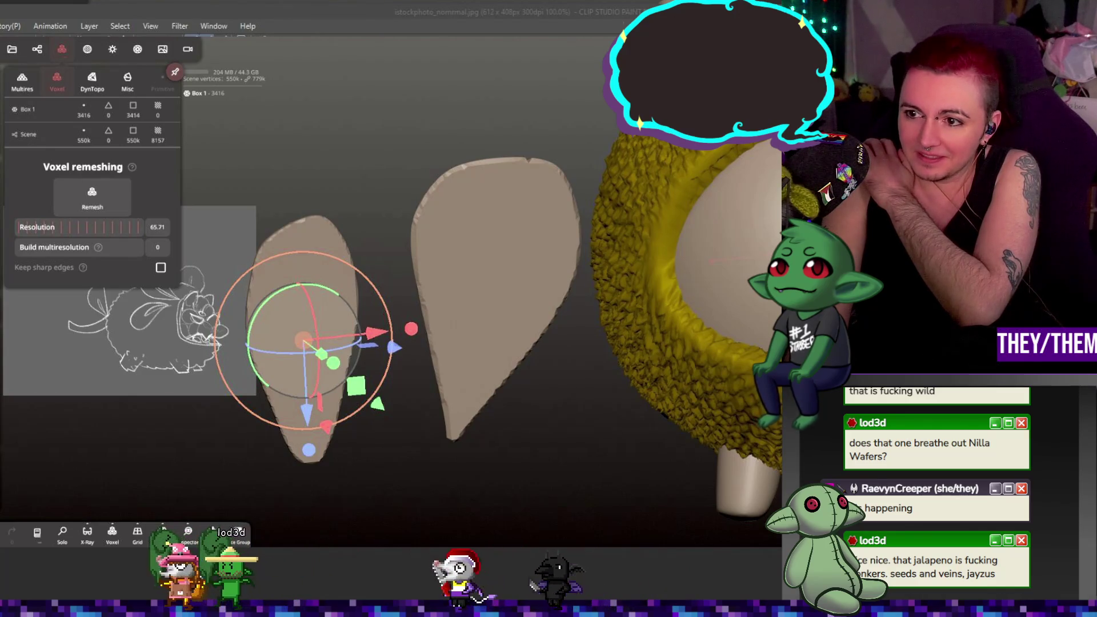
left_click_drag(294, 216, 260, 255)
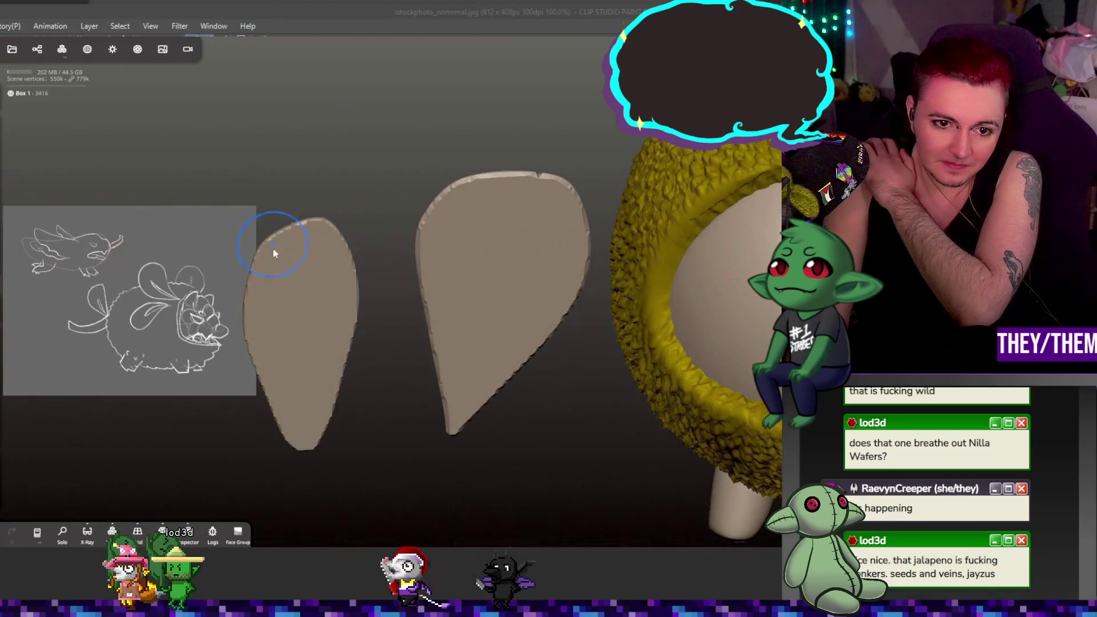
right_click_drag(270, 251, 266, 273)
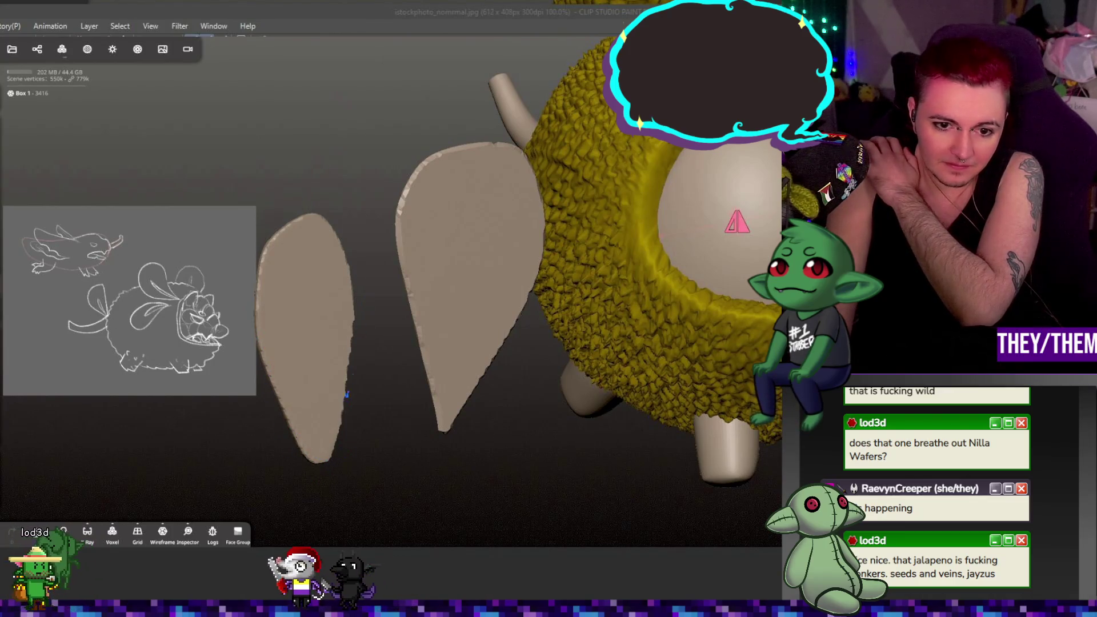
mouse_move(339, 299)
right_mouse_down()
mouse_move(356, 412)
mouse_move(324, 378)
right_mouse_up()
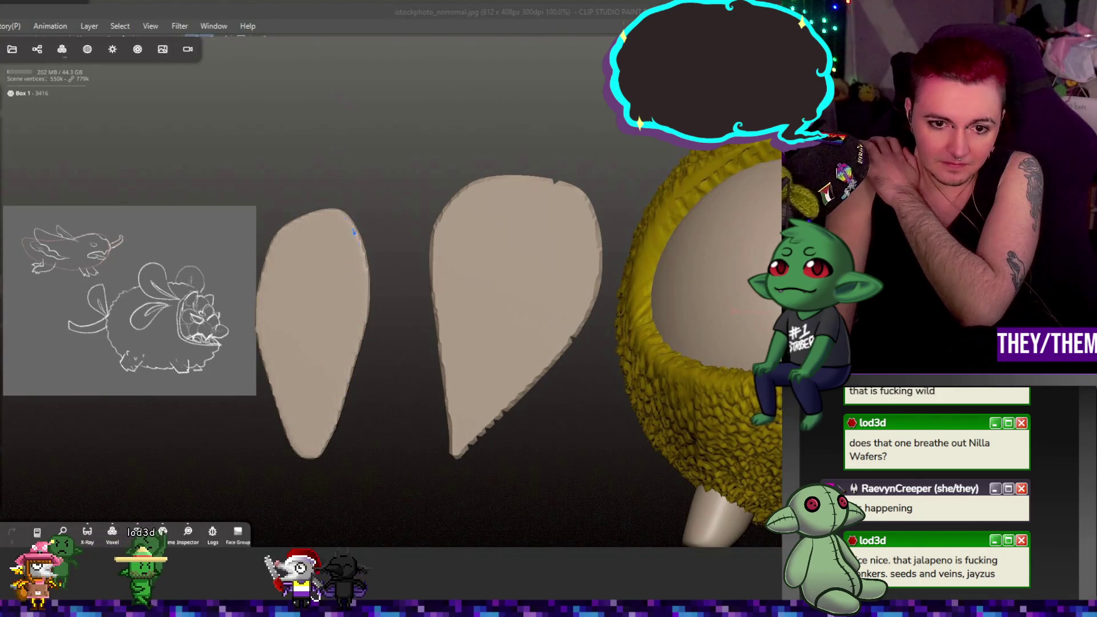
mouse_move(297, 389)
right_mouse_down()
mouse_move(486, 388)
mouse_move(714, 354)
mouse_move(360, 341)
right_mouse_up()
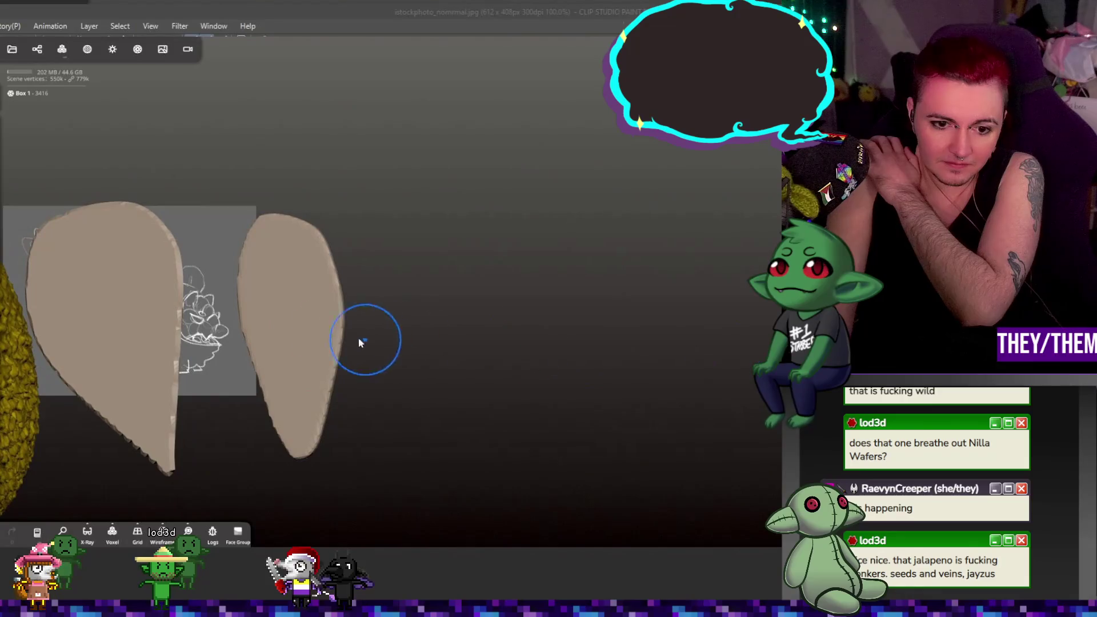
- Turn on smooth shading and remesh the left leaf again at resolution 84.15
left_click(62, 49)
left_click(157, 220)
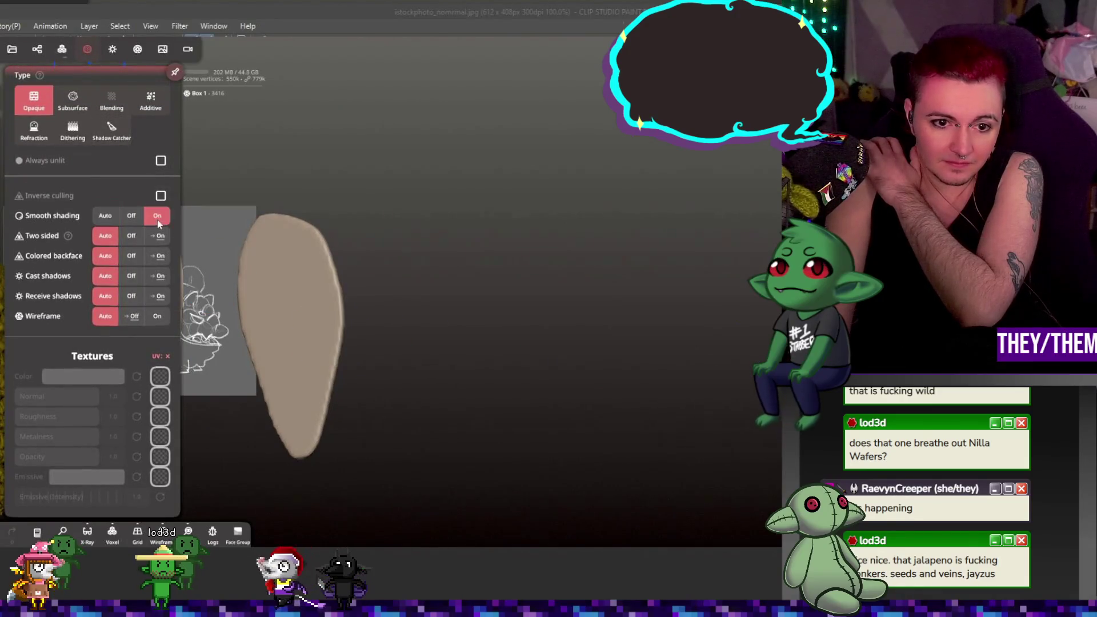
right_click_drag(307, 257, 275, 215)
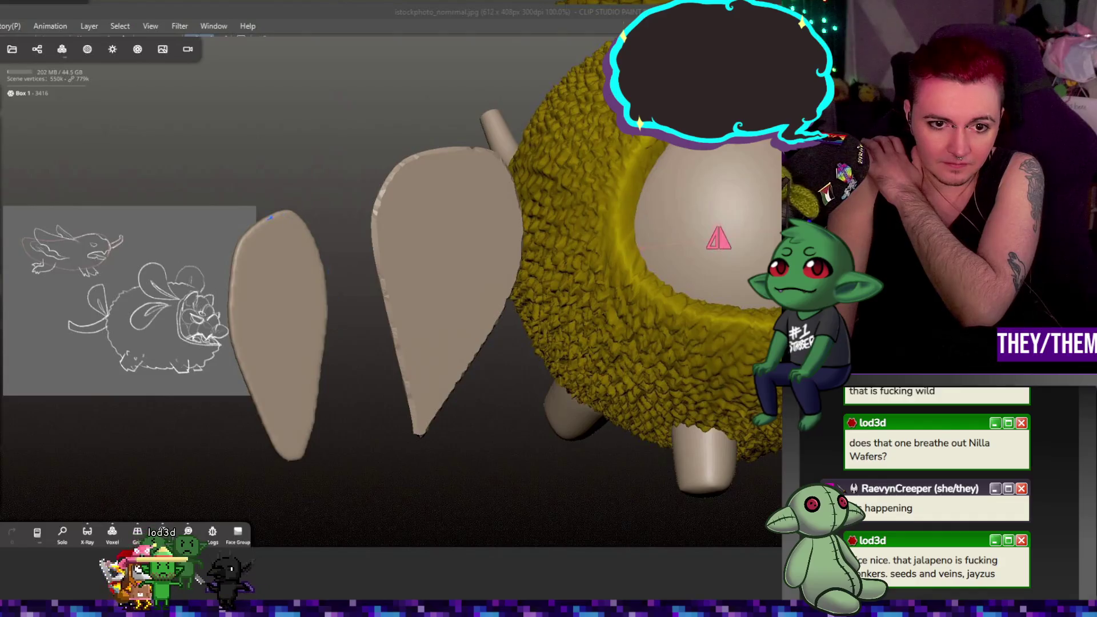
left_click(62, 49)
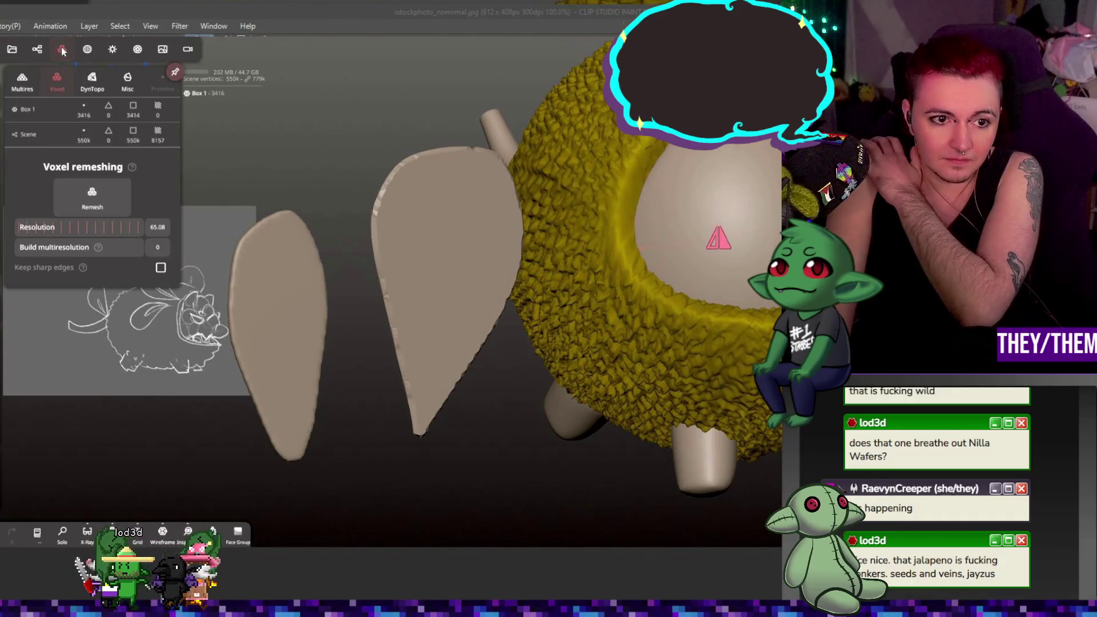
left_click(112, 196)
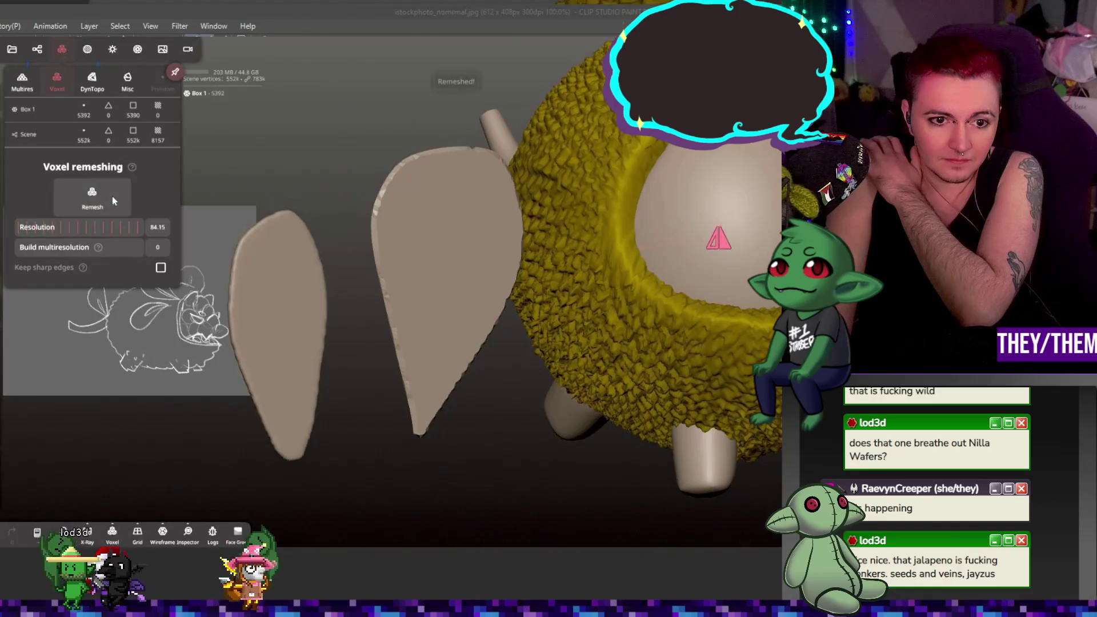
left_click(263, 237)
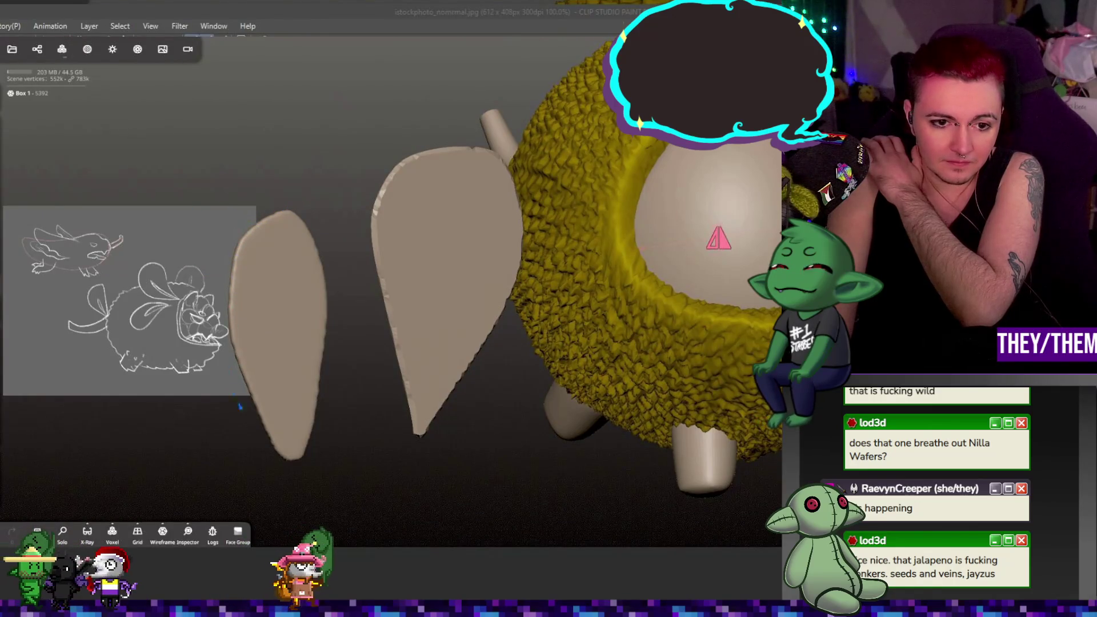
mouse_move(263, 212)
right_mouse_down()
mouse_move(424, 208)
mouse_move(318, 287)
right_mouse_up()
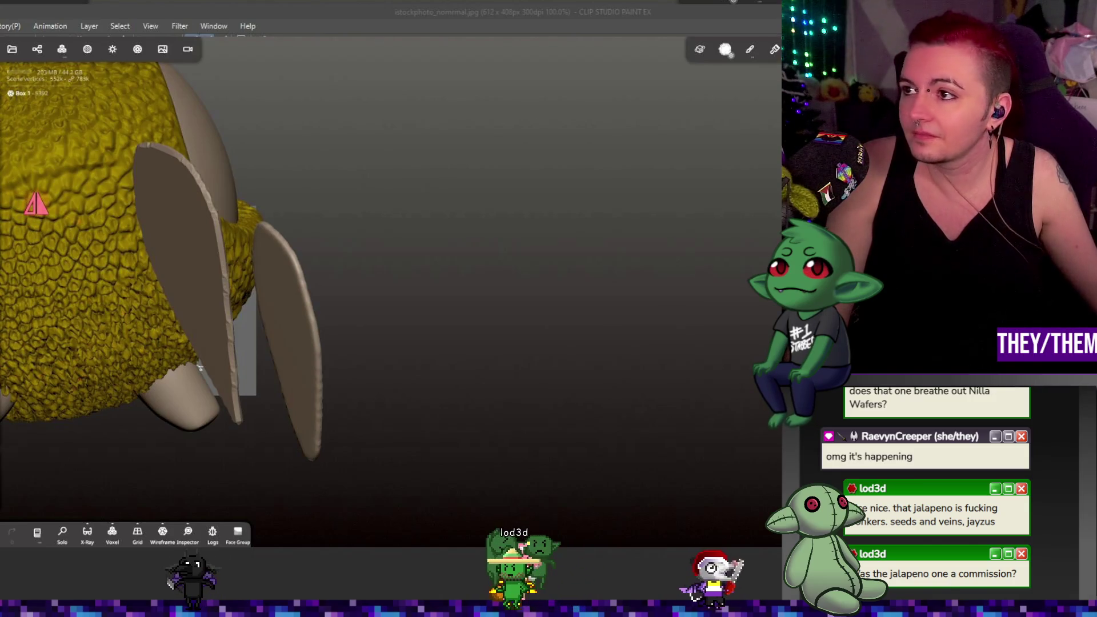
- View both leaf plates face-on, select the right leaf, and frame the creature
mouse_move(510, 326)
left_mouse_down()
mouse_move(578, 331)
mouse_move(588, 321)
mouse_move(479, 338)
mouse_move(392, 290)
left_mouse_up()
left_click_drag(445, 464, 365, 448)
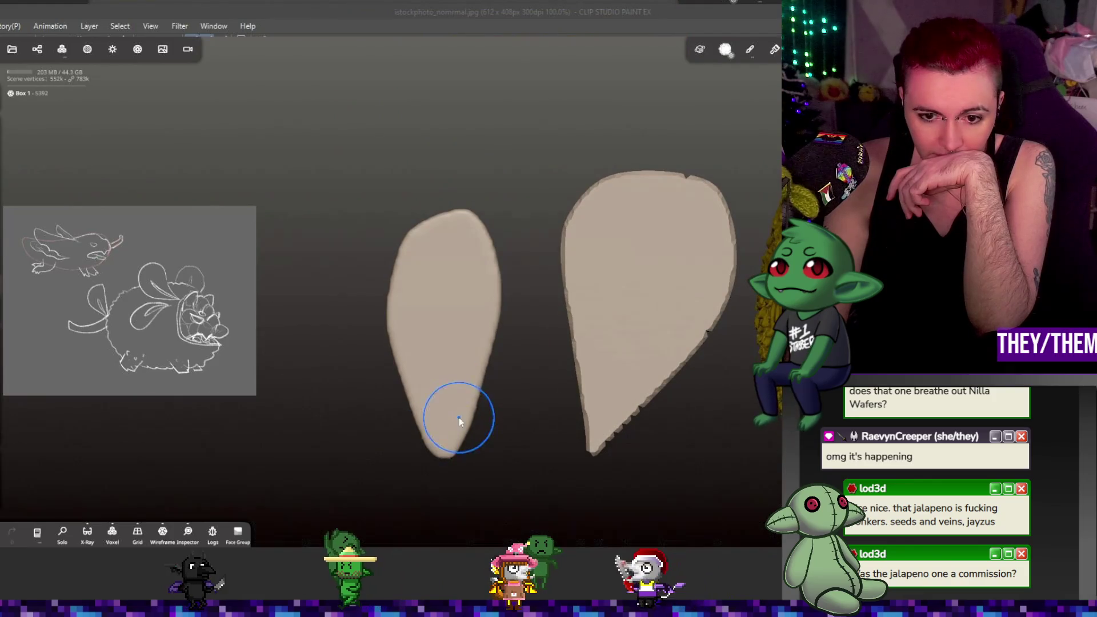
left_click(611, 345)
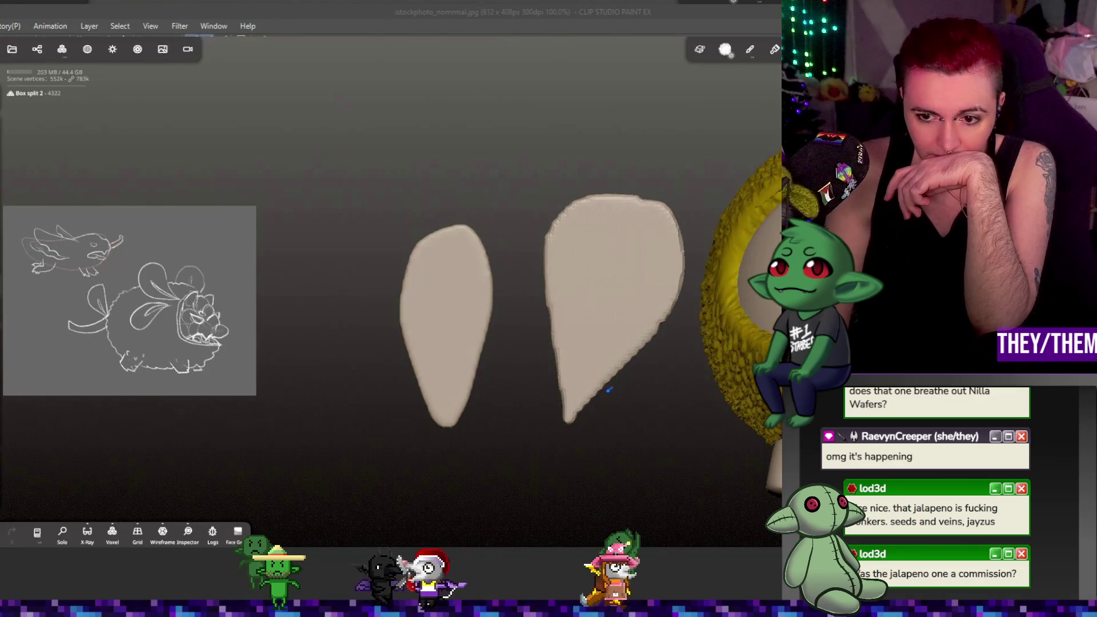
key("f")
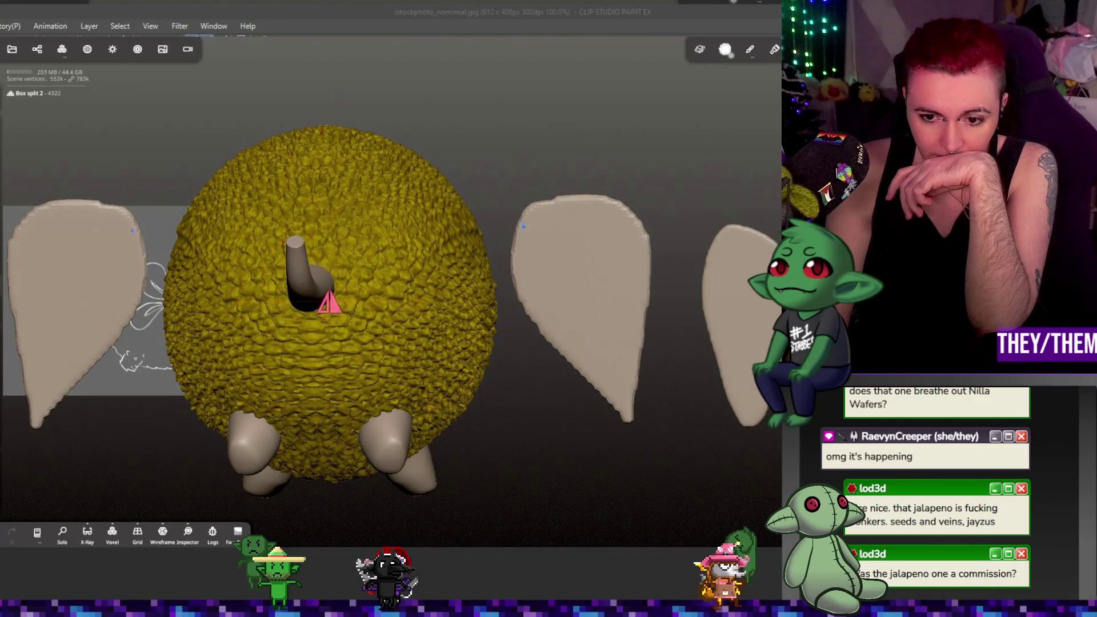
- Voxel-remesh the plates at resolution about 106 and orbit around them
left_click(62, 50)
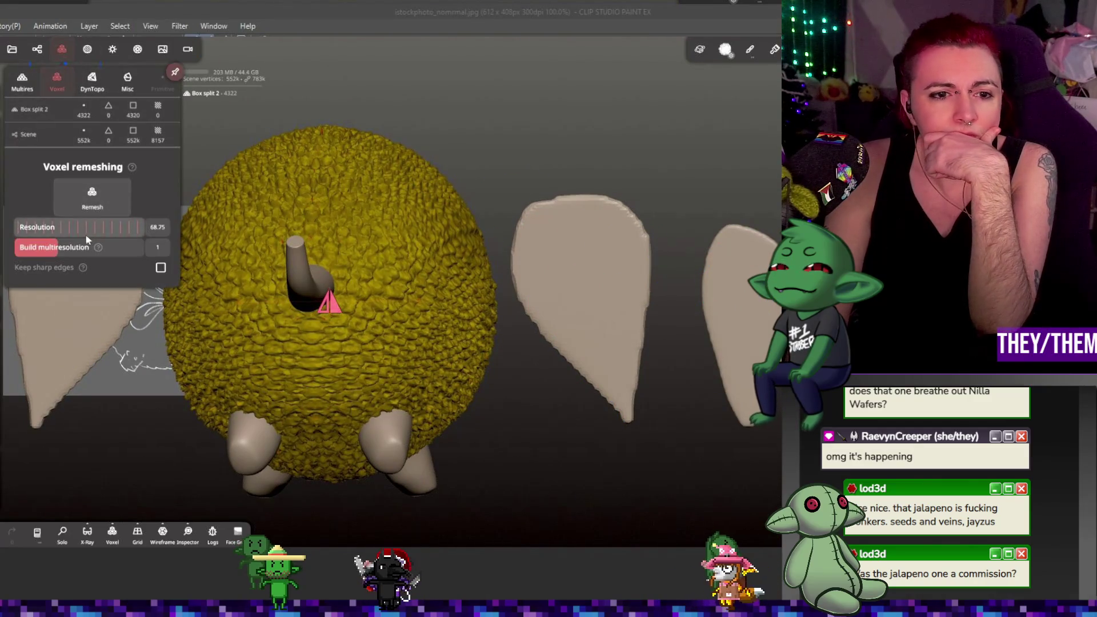
left_click_drag(87, 236, 97, 232)
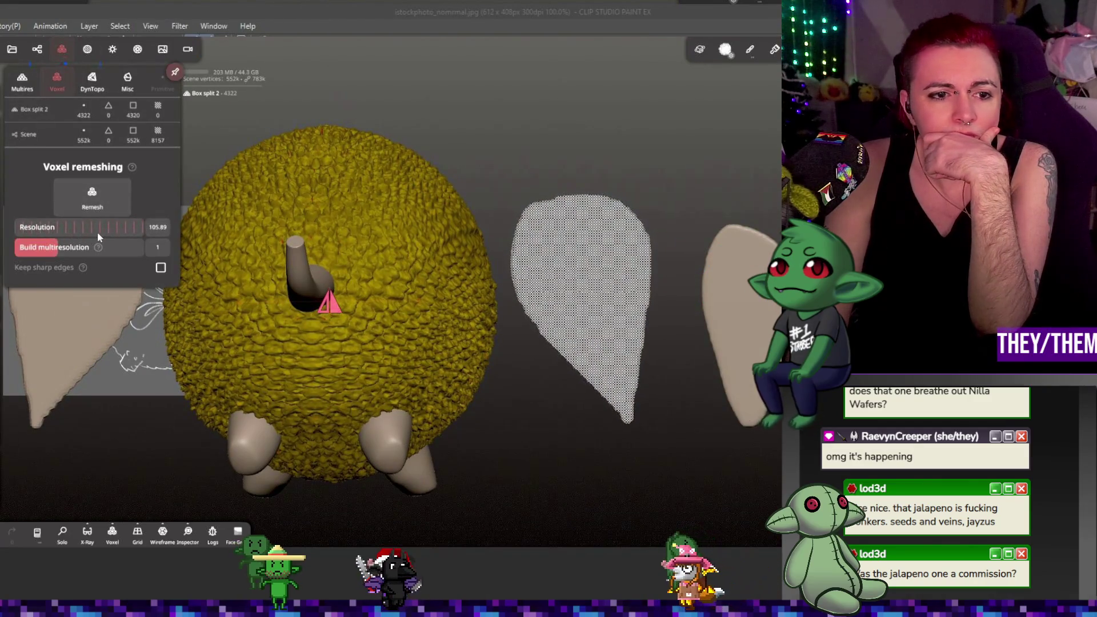
left_click(83, 196)
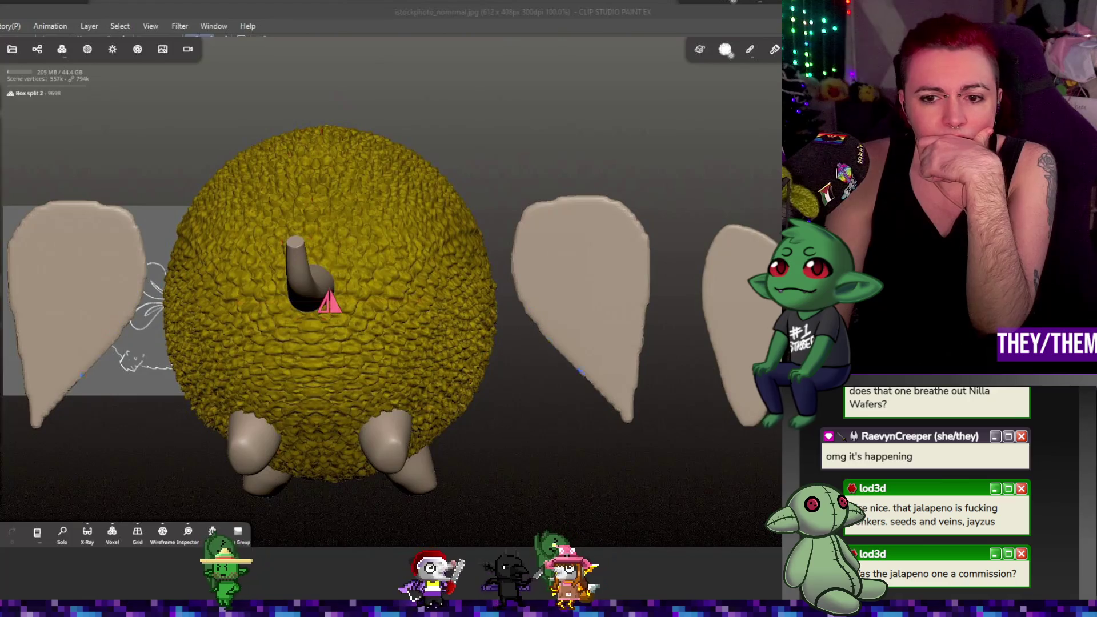
mouse_move(656, 367)
left_mouse_down()
mouse_move(472, 431)
mouse_move(371, 381)
left_mouse_up()
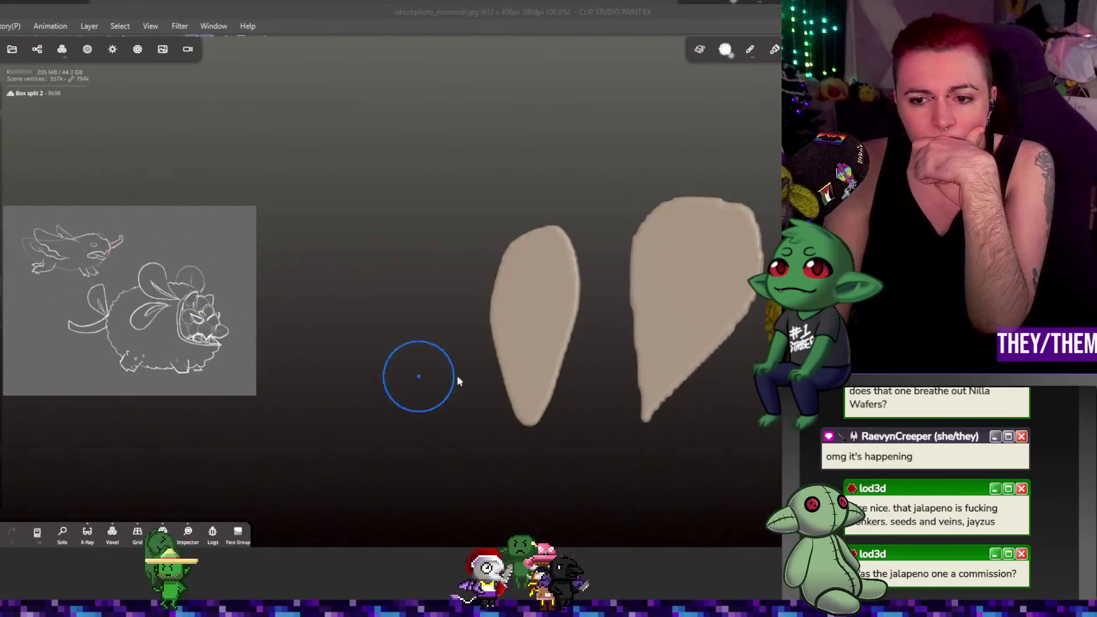
mouse_move(725, 359)
left_mouse_down()
mouse_move(638, 380)
mouse_move(640, 283)
mouse_move(622, 313)
mouse_move(656, 313)
left_mouse_up()
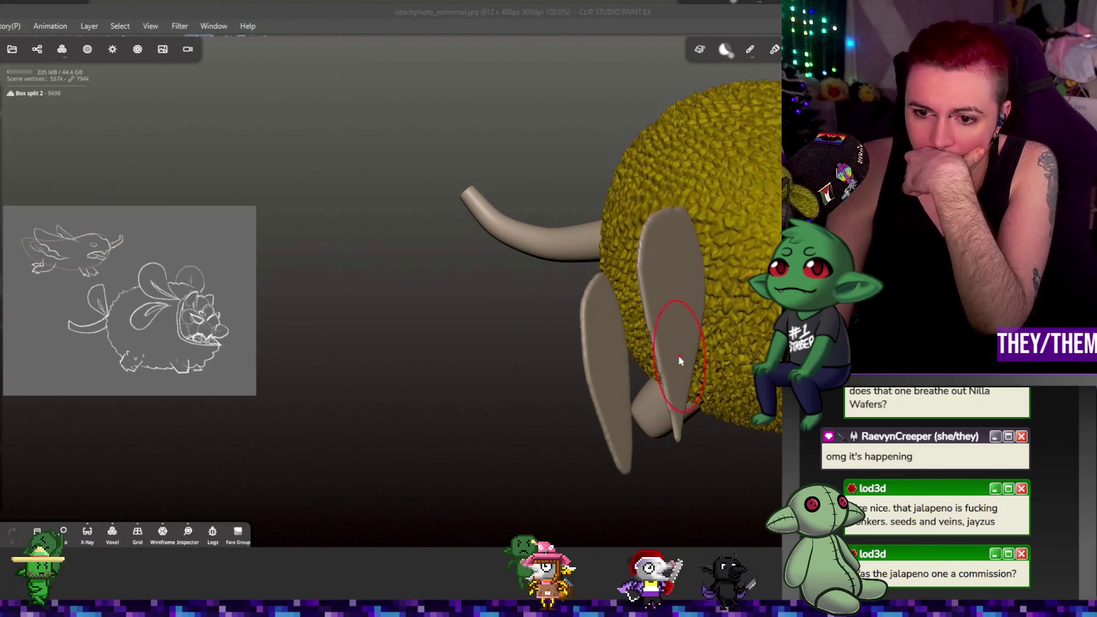
left_click_drag(680, 360, 660, 359)
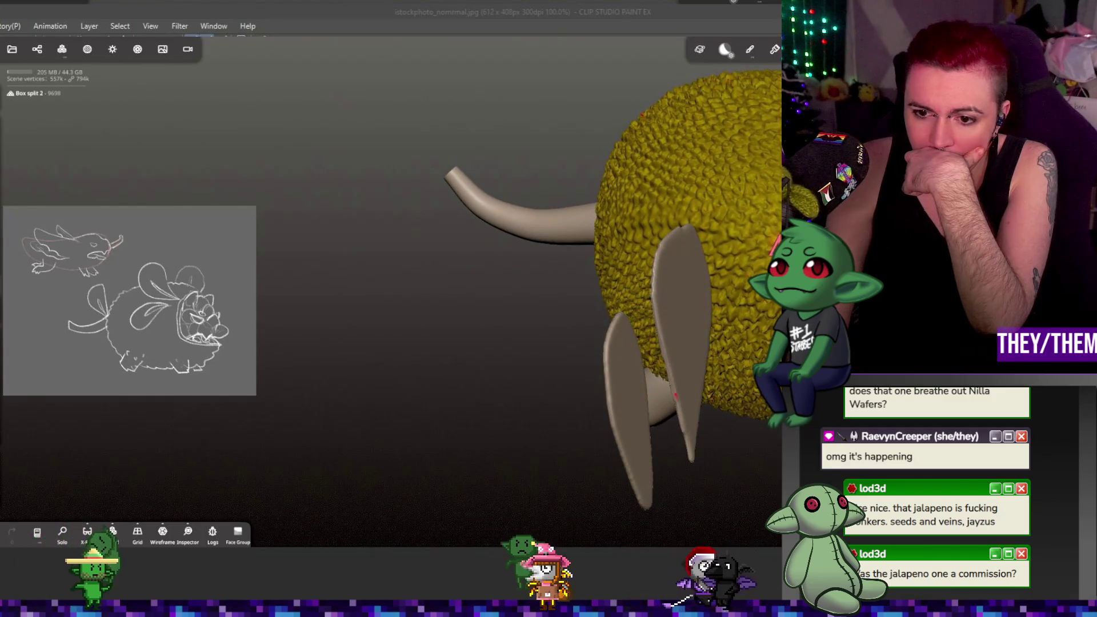
- Try Planar flattening strokes on the plate edges, then undo them all
left_click_drag(735, 483, 632, 416)
mouse_move(678, 238)
left_mouse_down()
mouse_move(696, 361)
mouse_move(732, 262)
left_mouse_up()
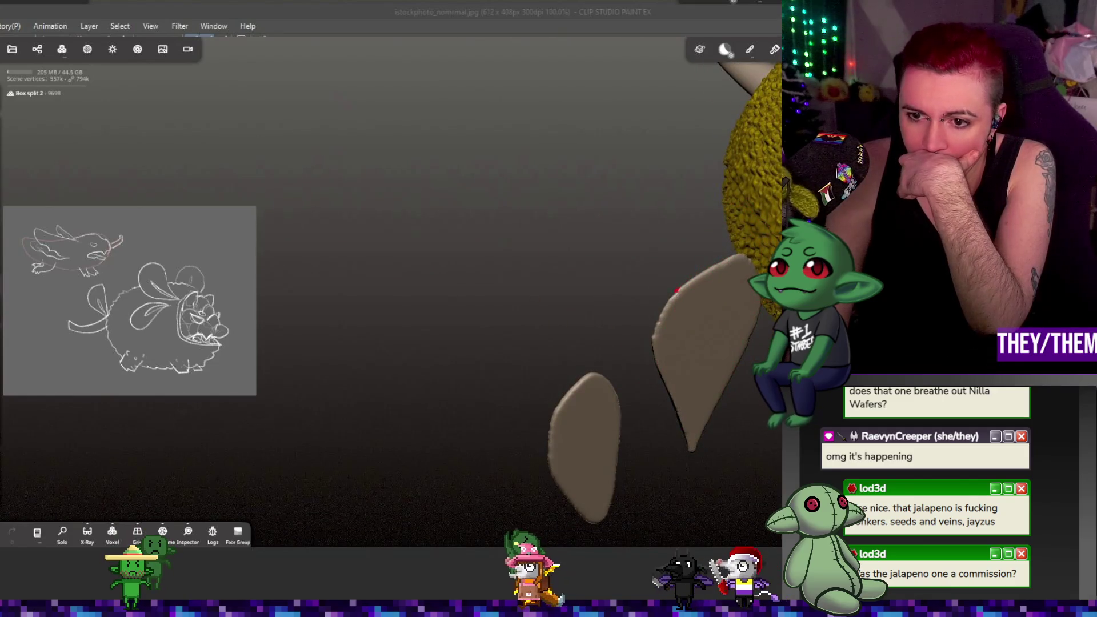
key("ctrl+z")
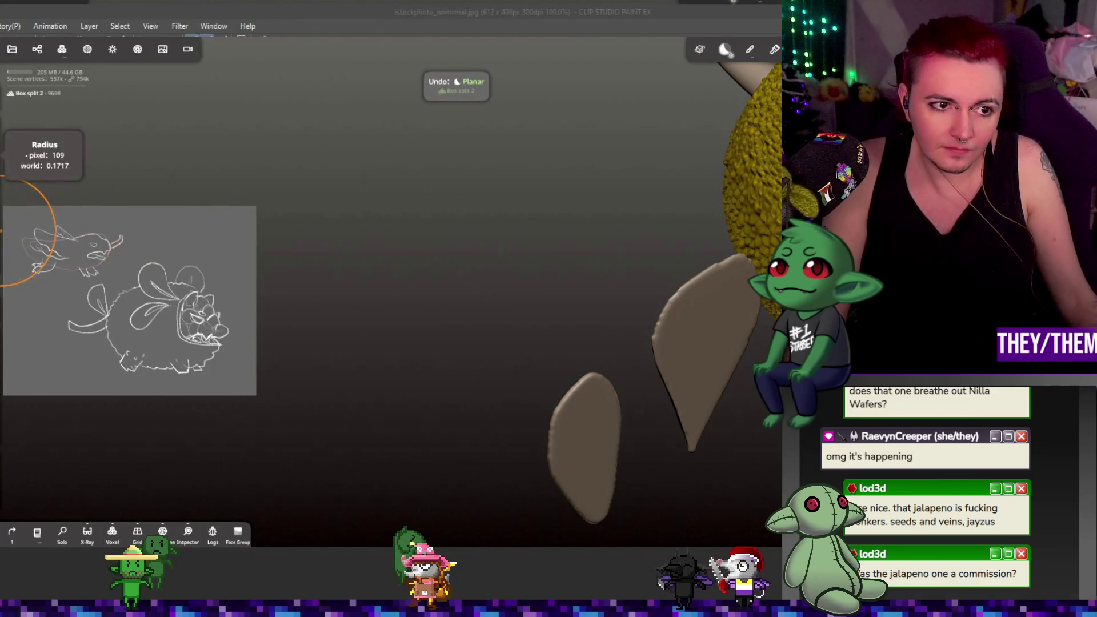
left_click_drag(698, 269, 663, 319)
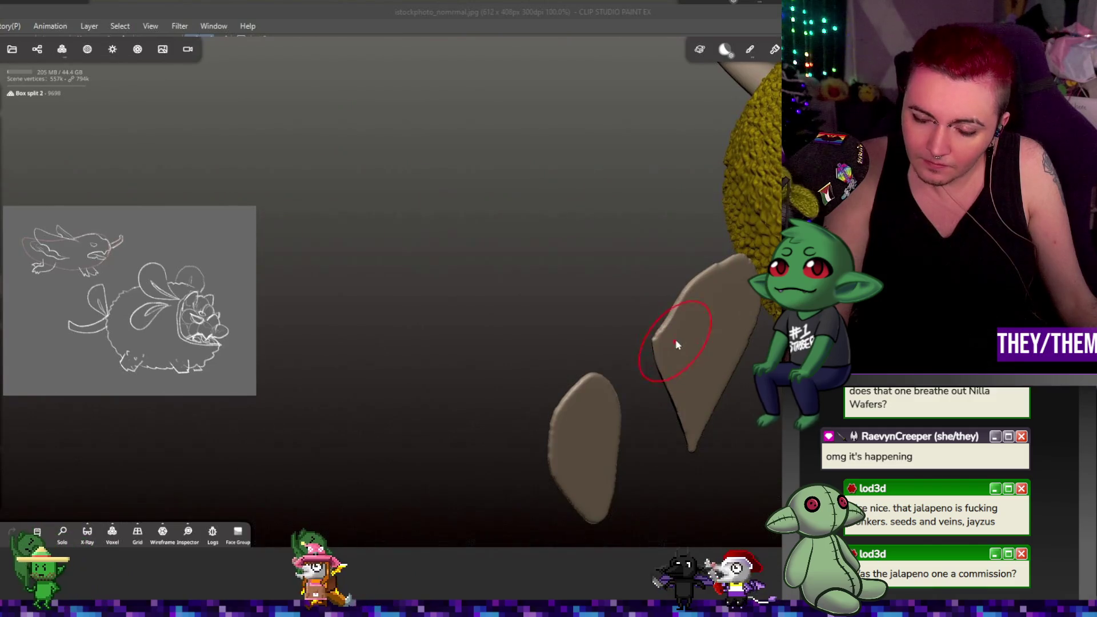
right_click_drag(686, 343, 719, 320)
key("ctrl+z")
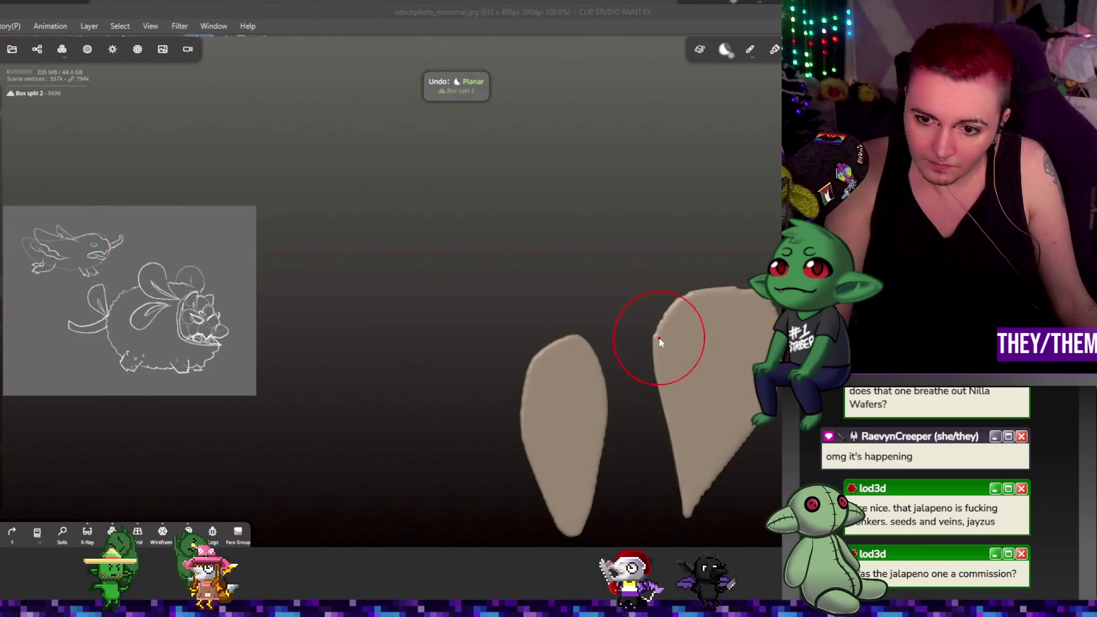
left_click_drag(656, 338, 657, 309)
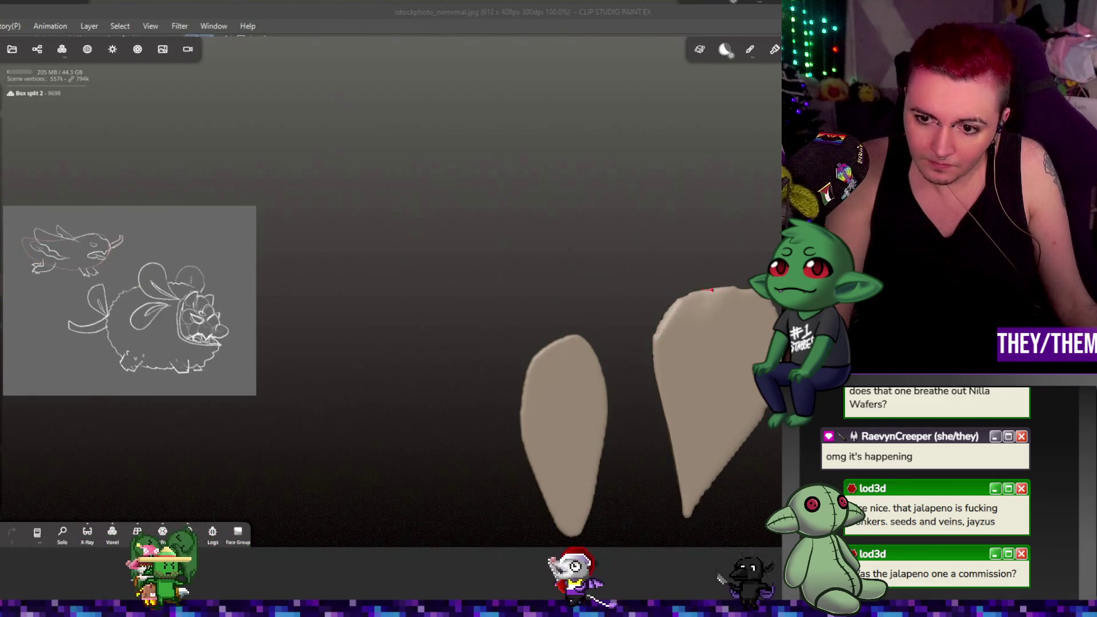
key("ctrl+z")
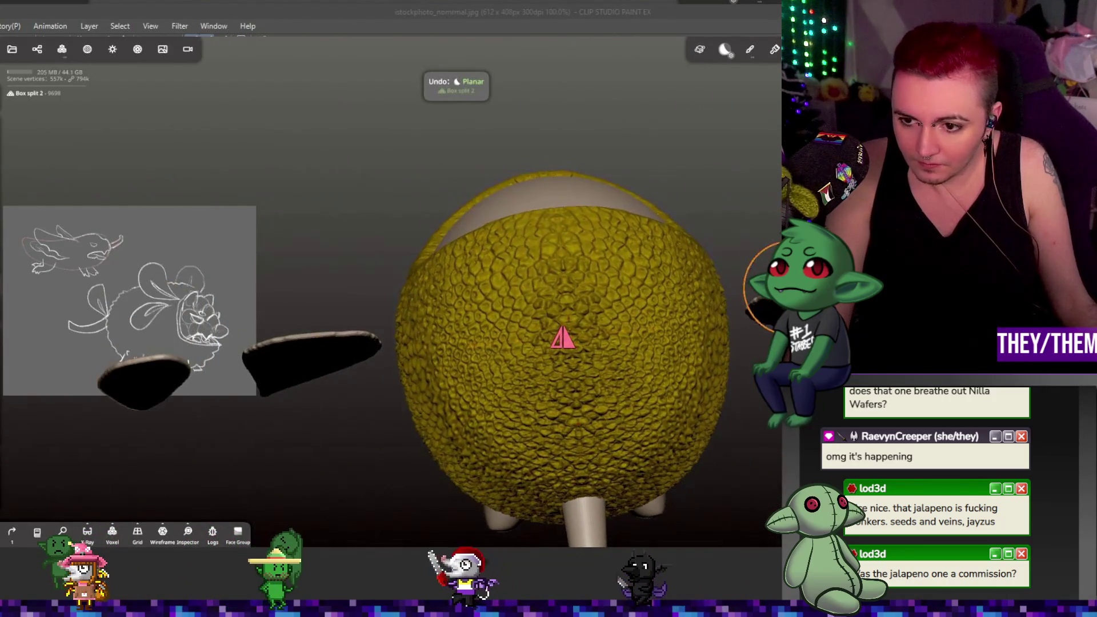
key("ctrl+z")
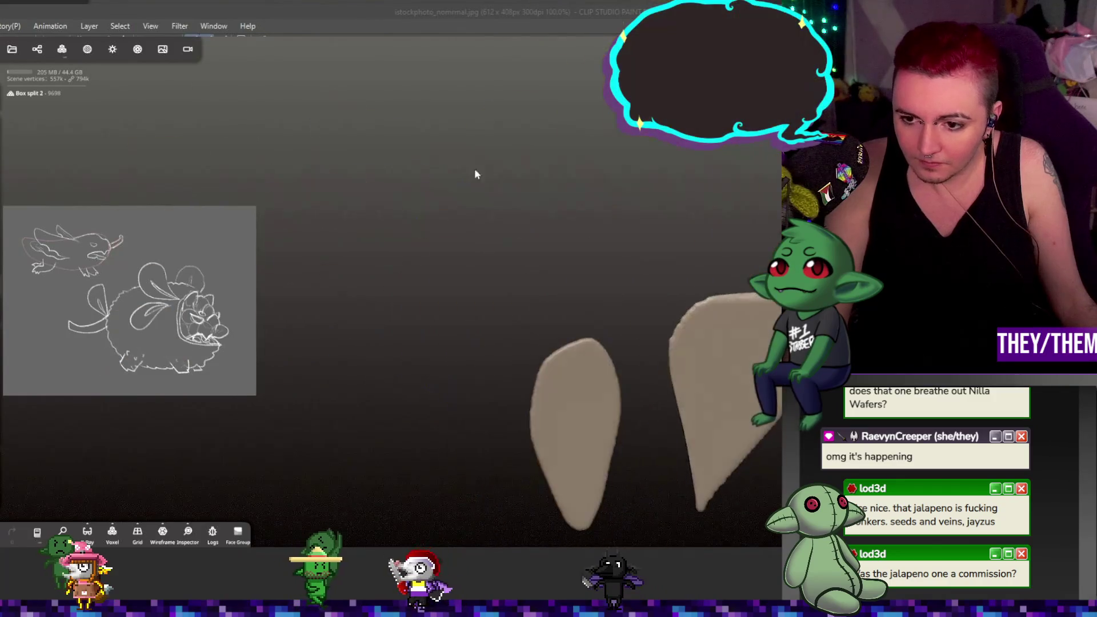
- Undo the smoothing strokes and set Smooth shading to On in Material
key("ctrl+z")
key("ctrl+z")
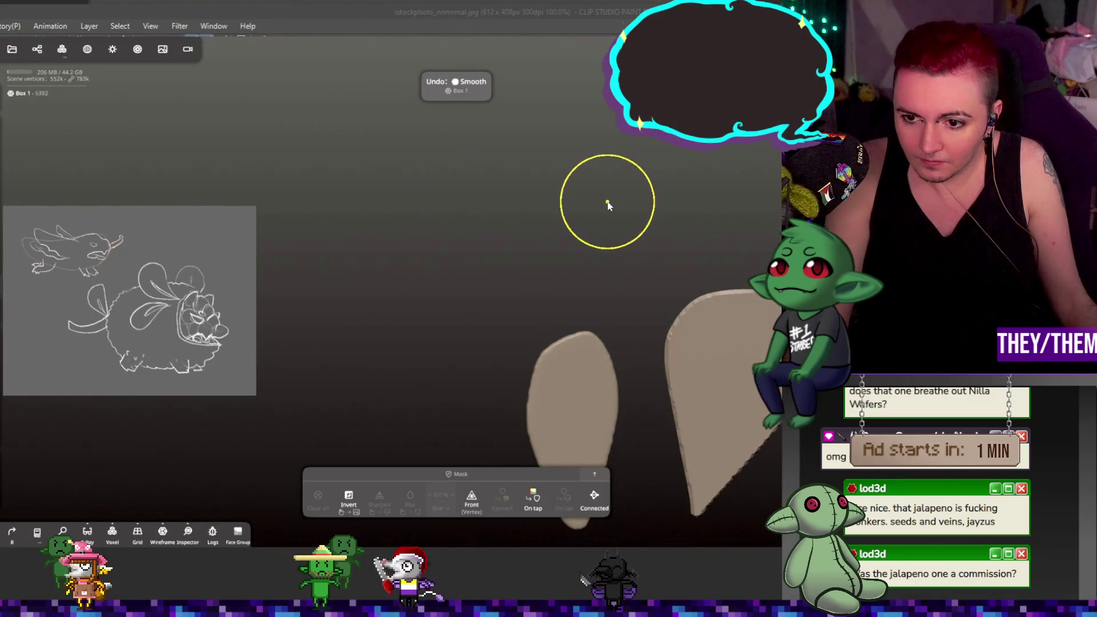
mouse_move(607, 207)
left_mouse_down()
mouse_move(668, 189)
mouse_move(666, 215)
left_mouse_up()
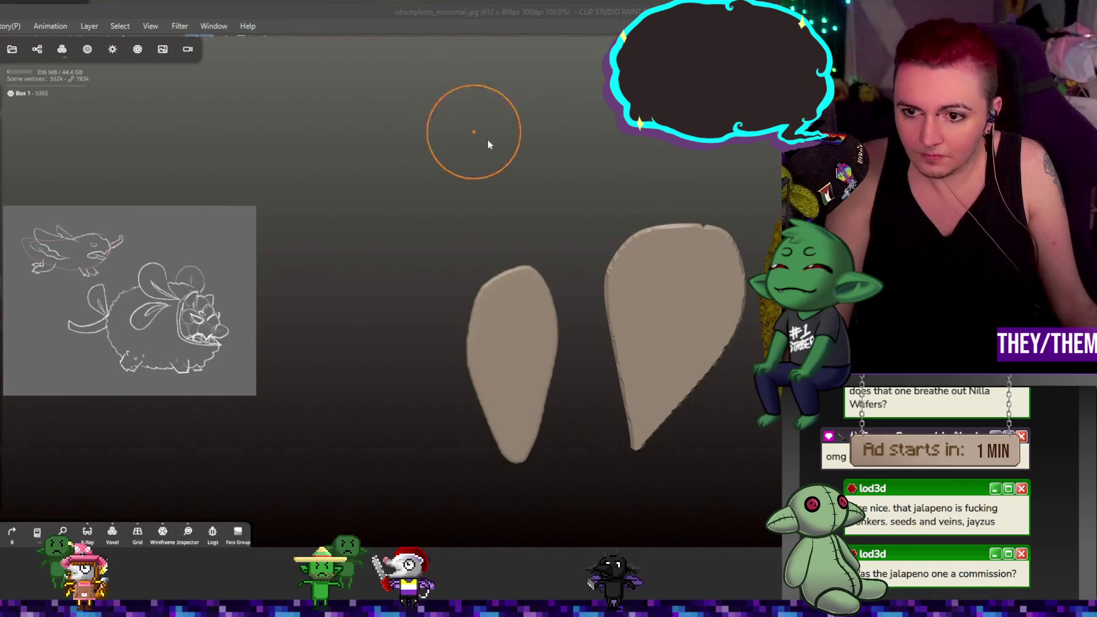
key("ctrl+z")
key("ctrl+z")
left_click_drag(657, 257, 658, 268)
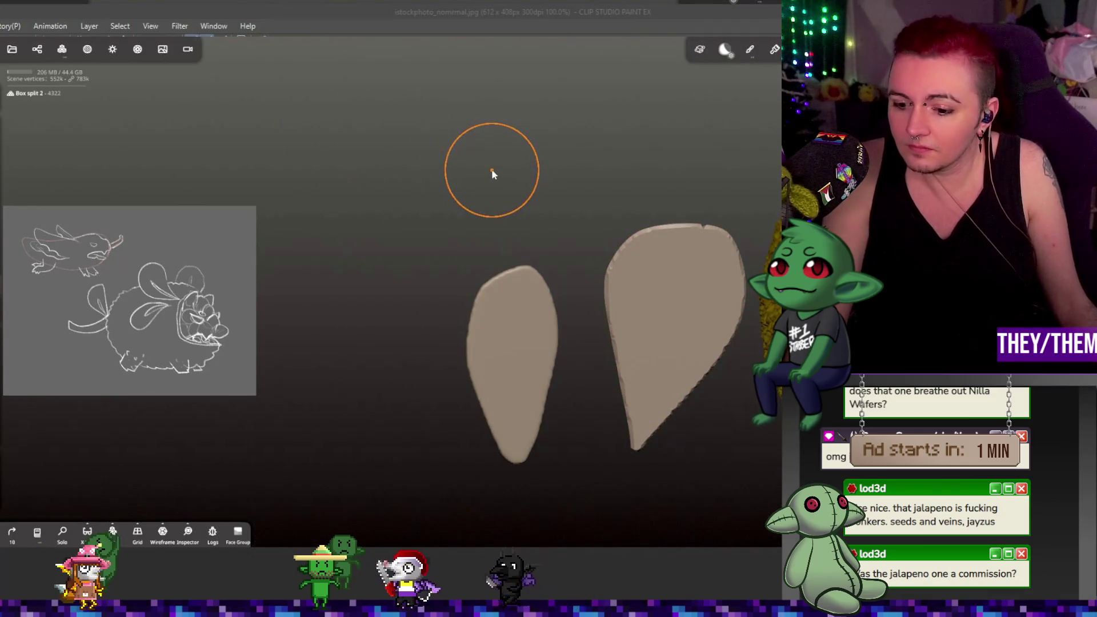
left_click(87, 48)
left_click(155, 216)
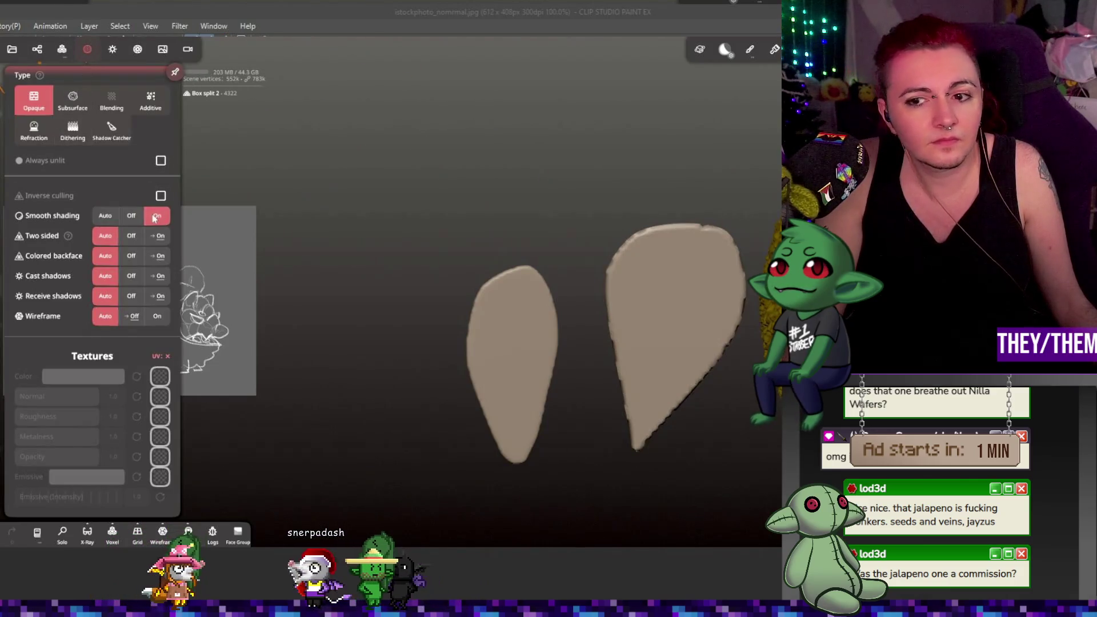
- Voxel-remesh the plates at resolution about 159, giving roughly 23.4k vertices
left_click(61, 48)
left_click_drag(57, 228, 141, 228)
left_click(98, 200)
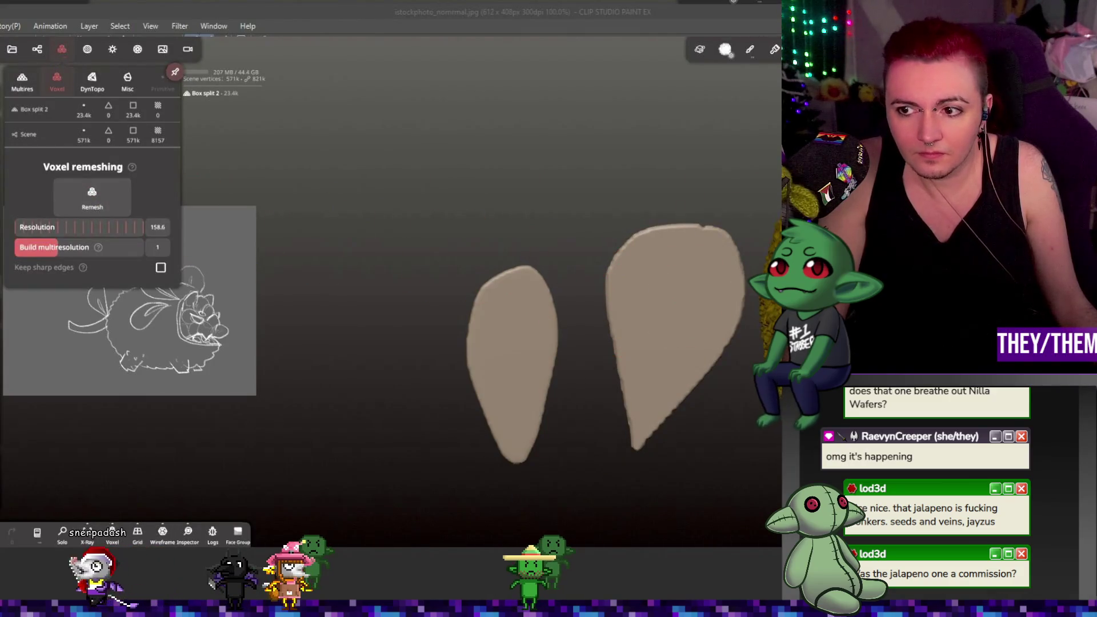
left_click(694, 240)
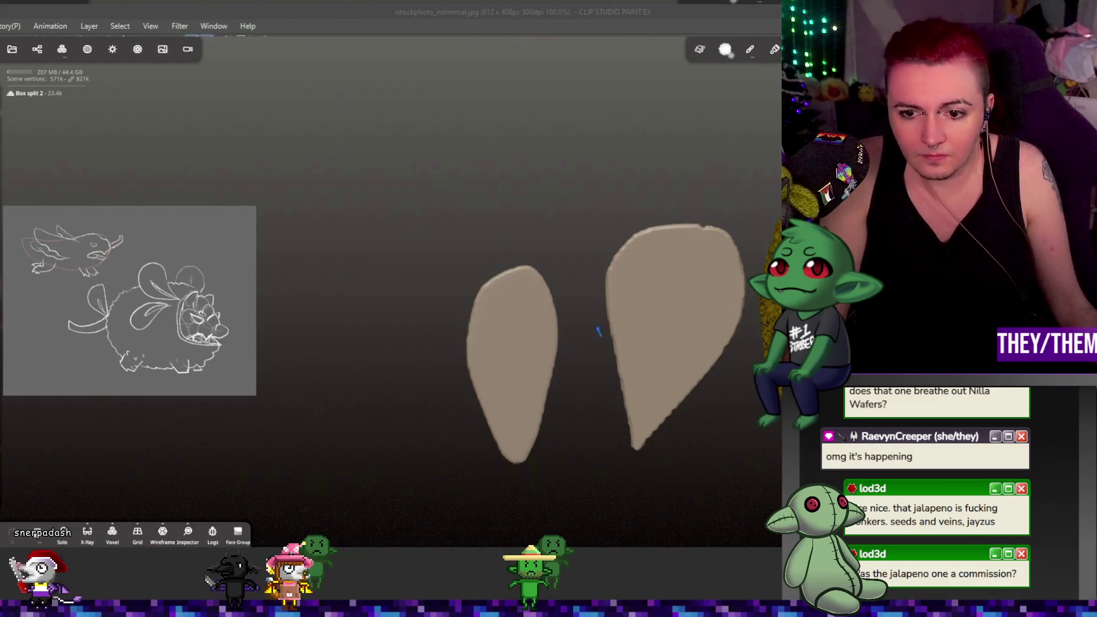
mouse_move(735, 437)
left_mouse_down()
mouse_move(642, 316)
mouse_move(537, 274)
left_mouse_up()
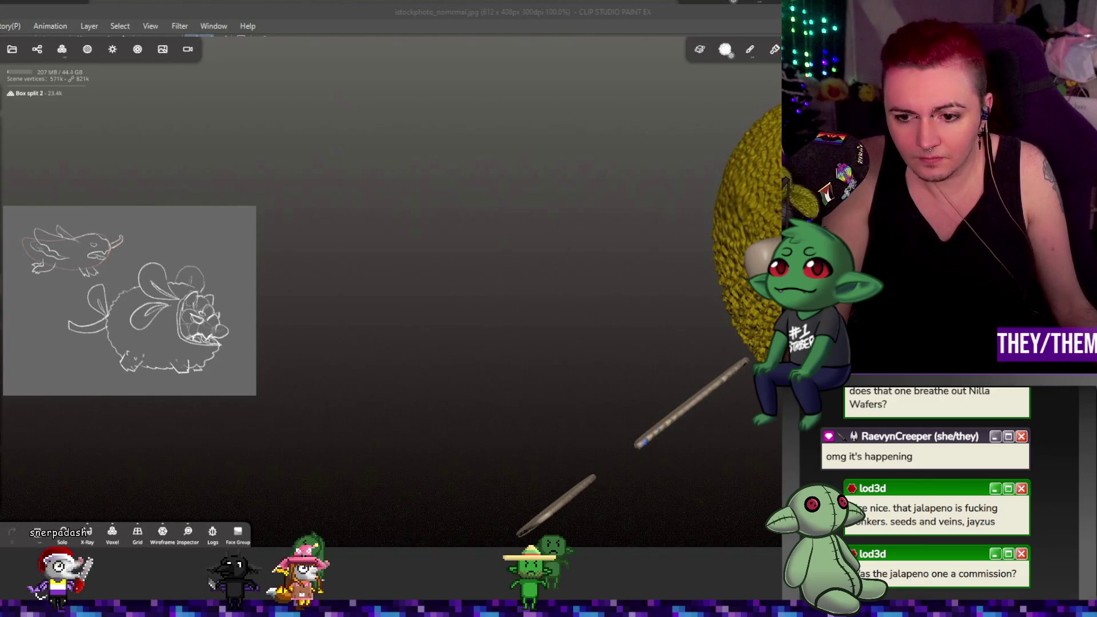
mouse_move(661, 436)
left_mouse_down()
mouse_move(695, 497)
mouse_move(706, 465)
mouse_move(653, 403)
mouse_move(522, 330)
left_mouse_up()
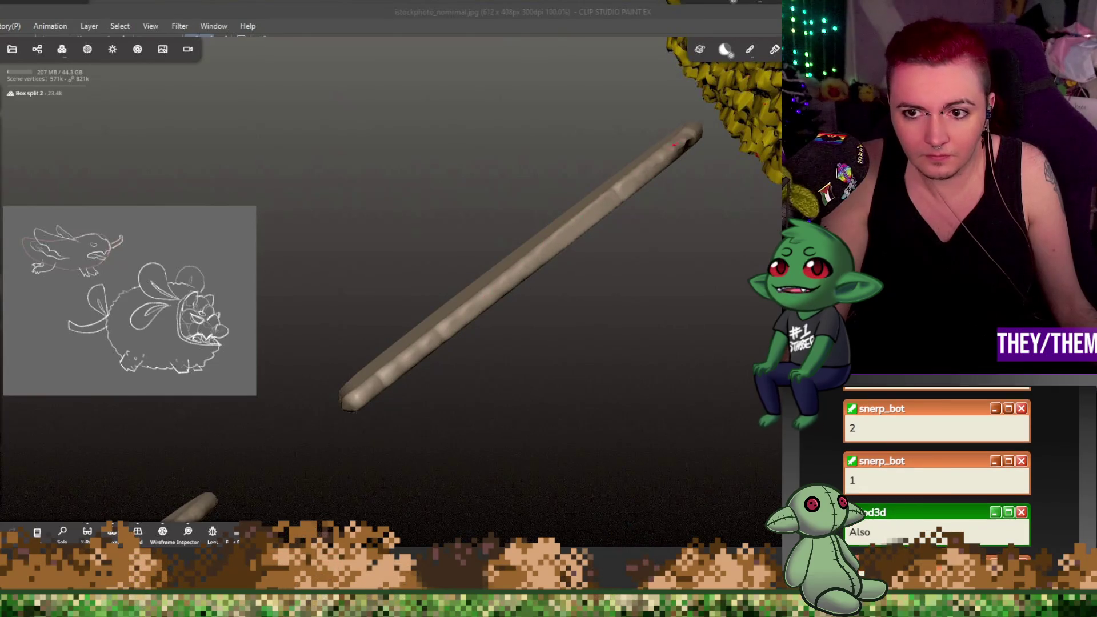
mouse_move(592, 93)
left_mouse_down()
mouse_move(572, 142)
mouse_move(629, 135)
mouse_move(743, 159)
mouse_move(757, 222)
left_mouse_up()
mouse_move(534, 224)
left_mouse_down()
mouse_move(536, 272)
mouse_move(429, 200)
left_mouse_up()
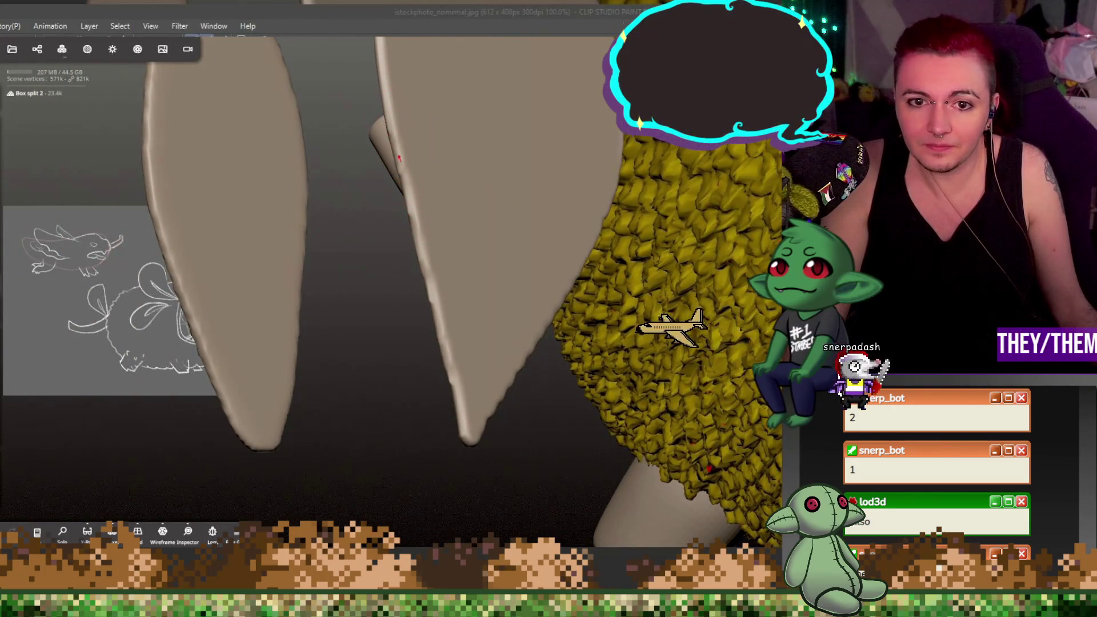
mouse_move(482, 422)
left_mouse_down()
mouse_move(472, 317)
mouse_move(482, 429)
mouse_move(431, 252)
left_mouse_up()
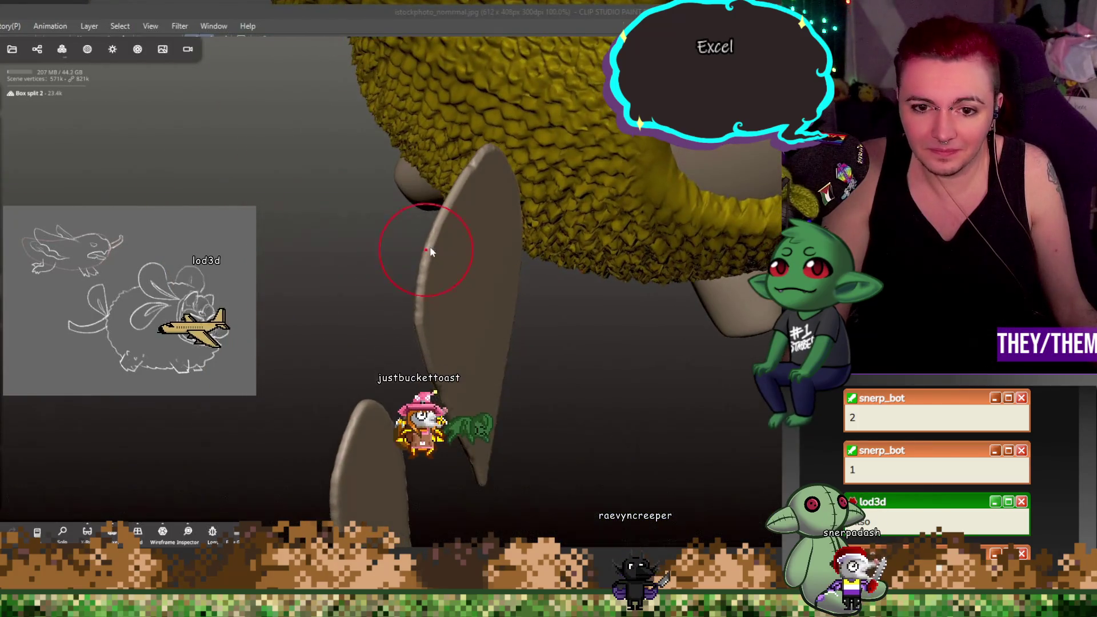
mouse_move(411, 208)
left_mouse_down()
mouse_move(474, 239)
mouse_move(452, 274)
mouse_move(491, 229)
left_mouse_up()
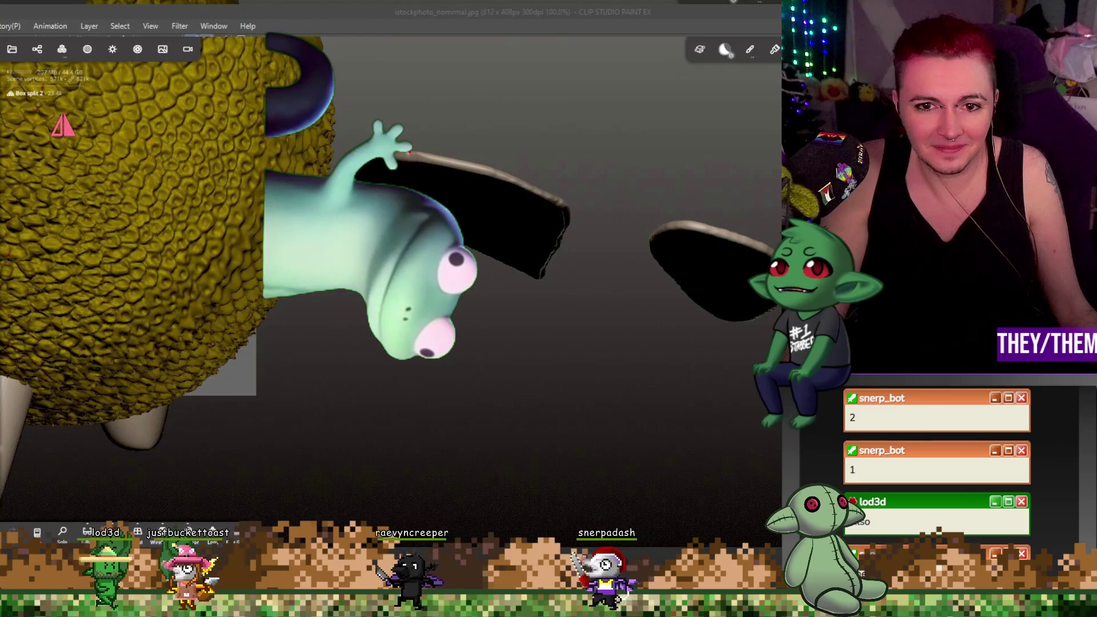
mouse_move(566, 217)
left_mouse_down()
mouse_move(594, 181)
mouse_move(519, 152)
mouse_move(501, 318)
left_mouse_up()
key("ctrl+z")
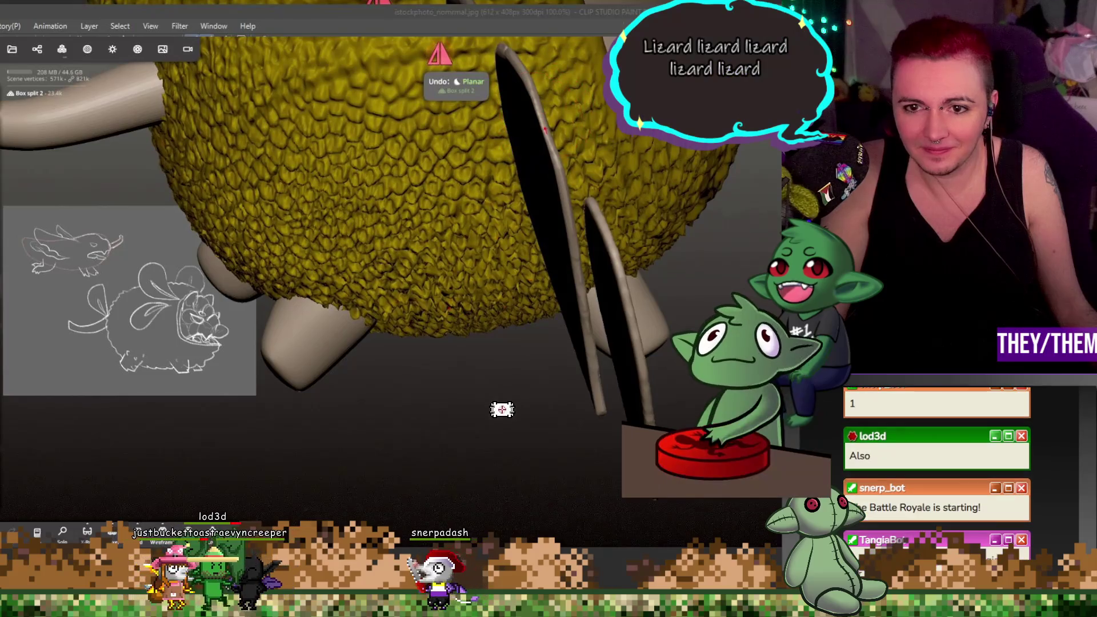
mouse_move(573, 260)
left_mouse_down()
mouse_move(625, 262)
mouse_move(713, 311)
mouse_move(533, 100)
left_mouse_up()
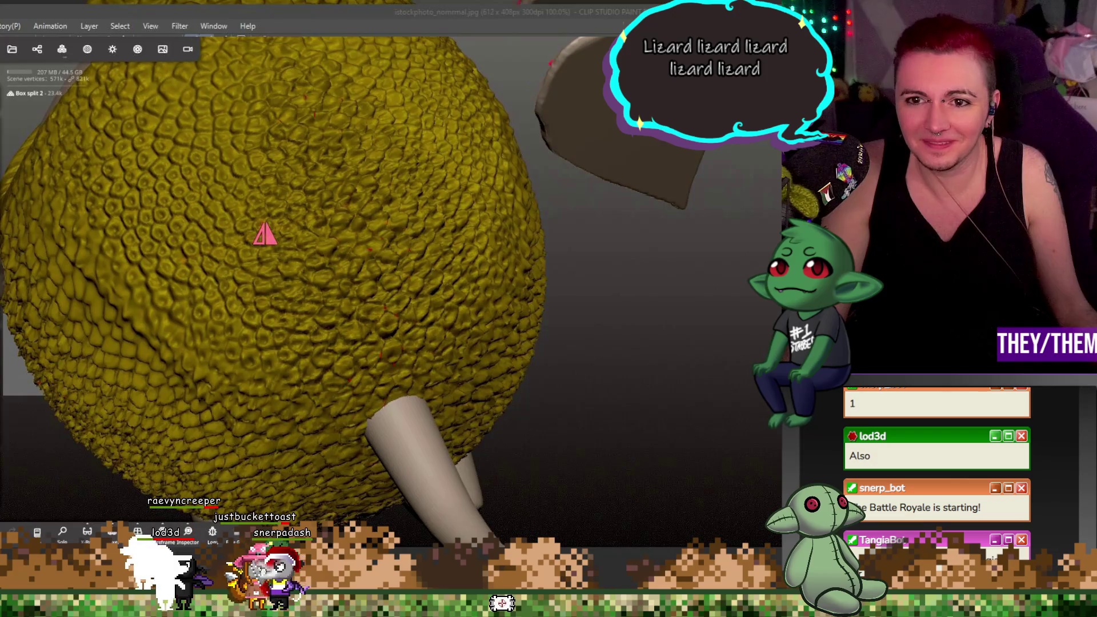
mouse_move(747, 175)
left_mouse_down()
mouse_move(296, 162)
mouse_move(331, 147)
left_mouse_up()
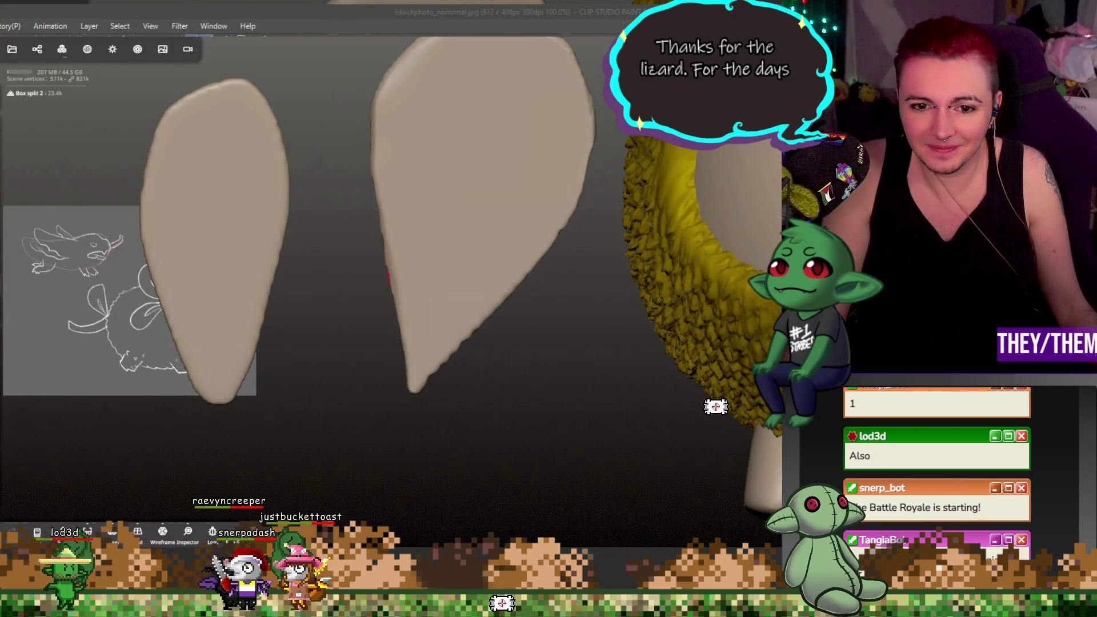
mouse_move(394, 295)
left_mouse_down()
mouse_move(466, 311)
mouse_move(448, 343)
mouse_move(462, 327)
left_mouse_up()
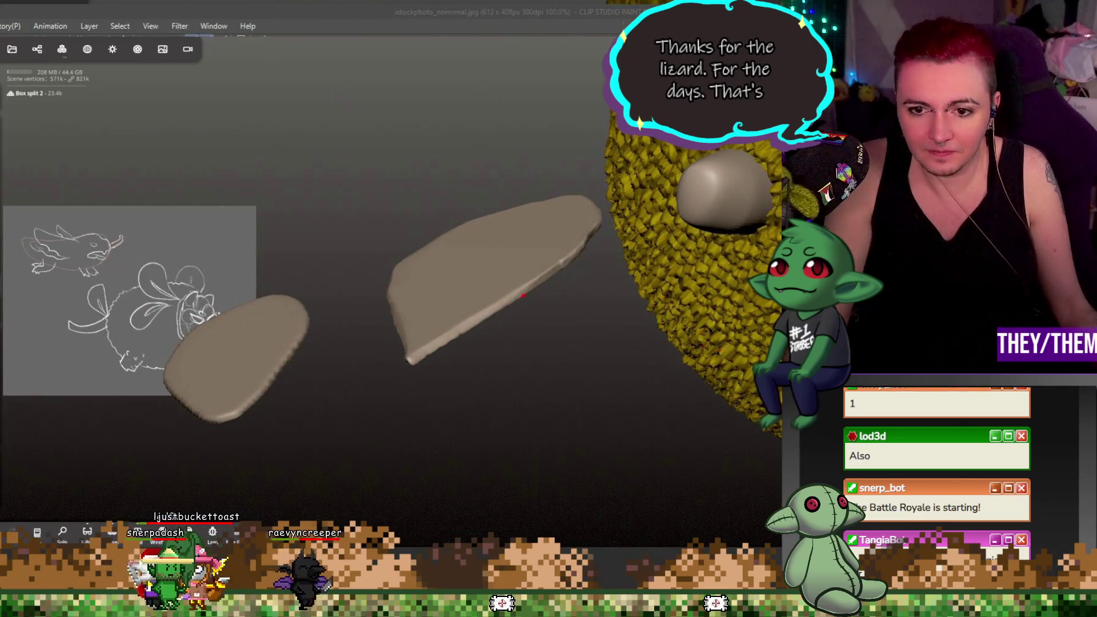
mouse_move(547, 279)
left_mouse_down()
mouse_move(563, 352)
mouse_move(626, 303)
left_mouse_up()
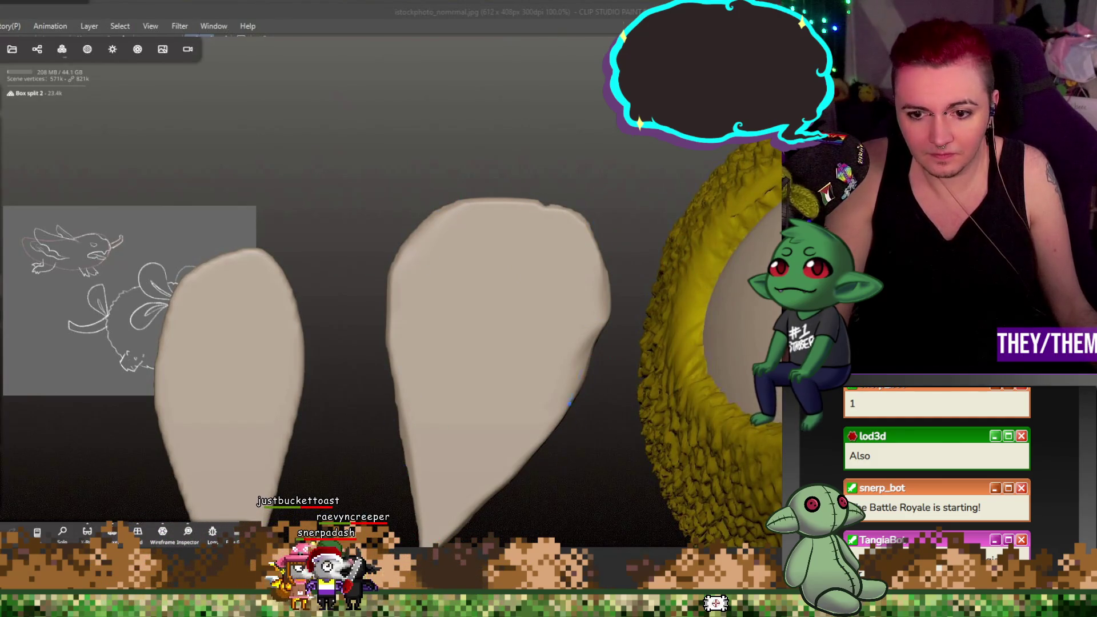
mouse_move(263, 435)
right_mouse_down()
mouse_move(490, 313)
mouse_move(448, 388)
right_mouse_up()
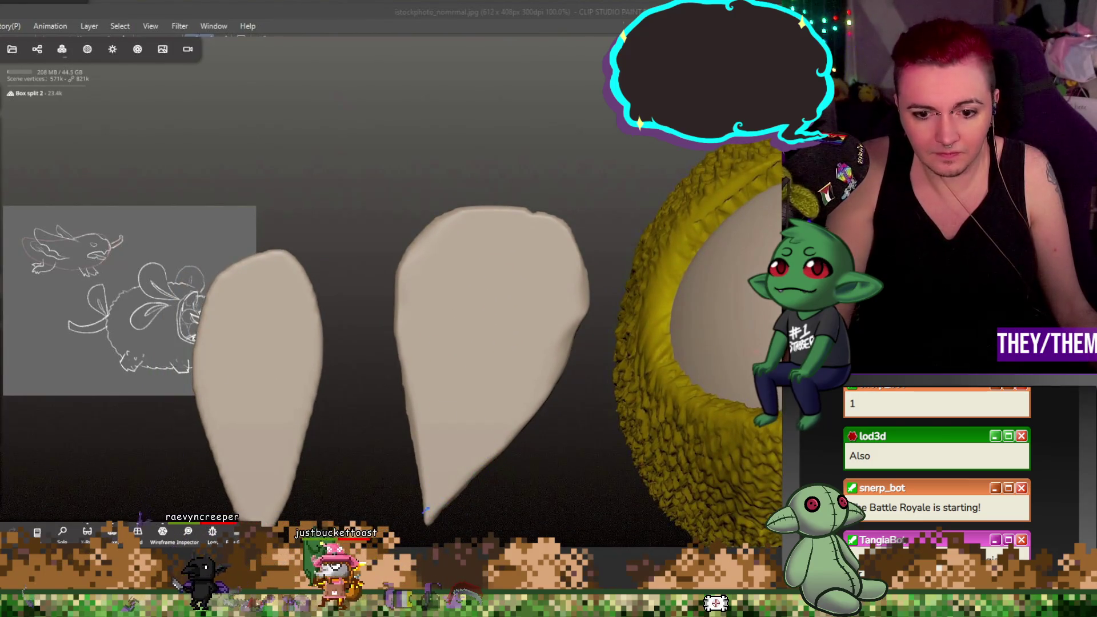
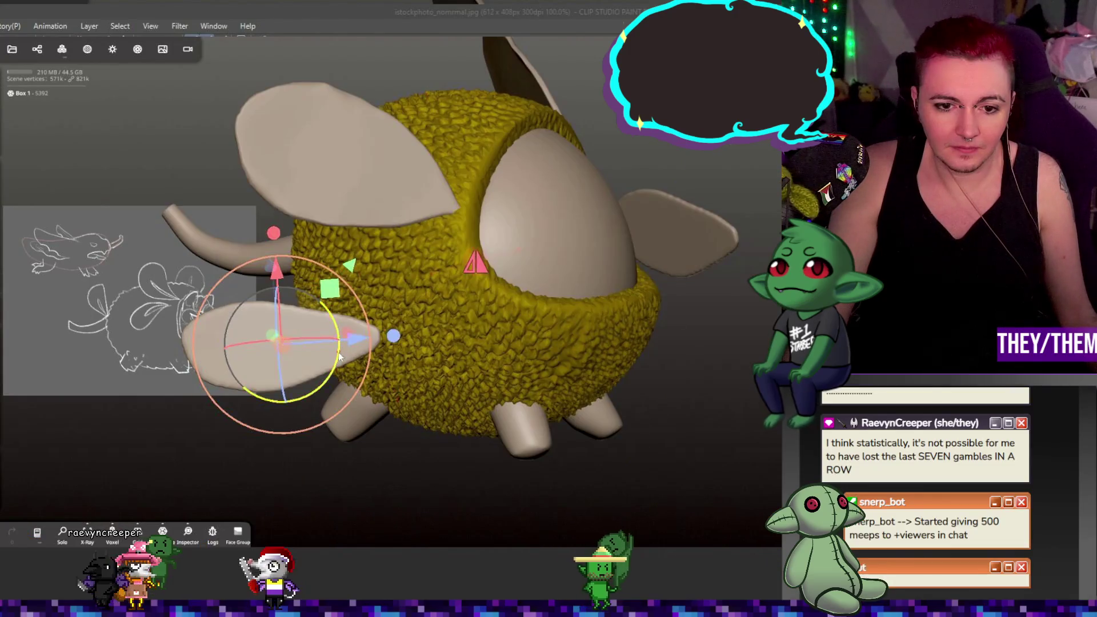
- Shift the mirrored wing pair up and right, then move the right wing down and left
mouse_move(296, 355)
left_mouse_down()
mouse_move(296, 337)
mouse_move(384, 276)
mouse_move(393, 285)
left_mouse_up()
mouse_move(513, 318)
middle_mouse_down()
mouse_move(596, 358)
mouse_move(759, 321)
mouse_move(769, 255)
middle_mouse_up()
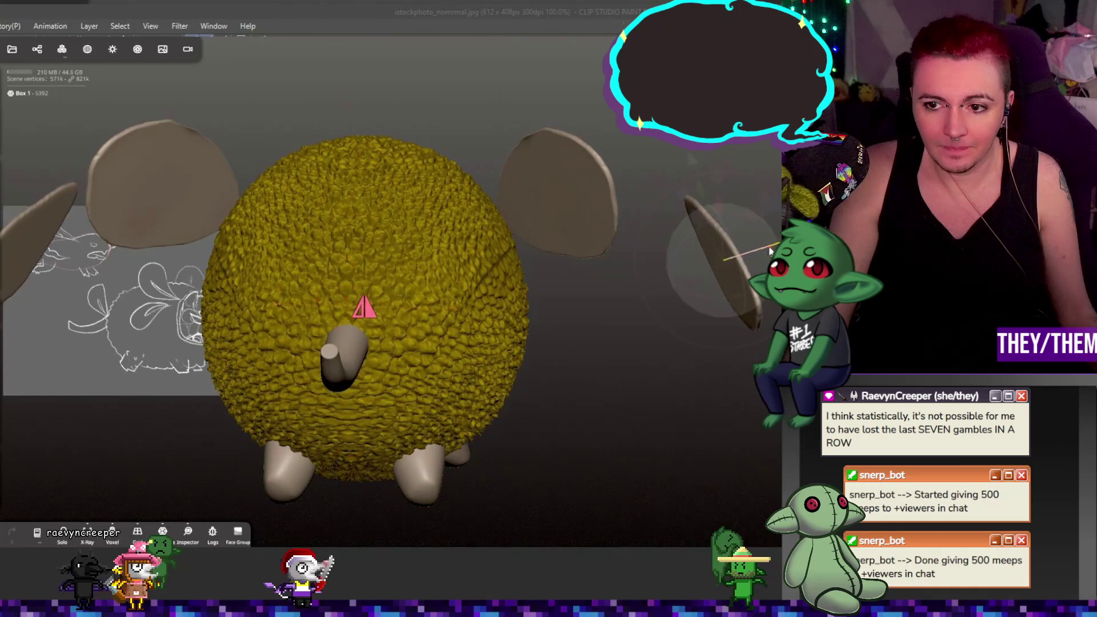
left_click(583, 310)
mouse_move(583, 310)
middle_mouse_down()
mouse_move(465, 324)
mouse_move(482, 330)
middle_mouse_up()
mouse_move(415, 294)
left_mouse_down()
mouse_move(394, 290)
mouse_move(381, 309)
left_mouse_up()
mouse_move(386, 307)
middle_mouse_down()
mouse_move(692, 351)
mouse_move(600, 342)
middle_mouse_up()
- Rotate the wing and fine-tune its position against the round body, then return to a sculpt brush
mouse_move(557, 336)
left_mouse_down()
mouse_move(535, 357)
mouse_move(530, 331)
left_mouse_up()
mouse_move(530, 332)
middle_mouse_down()
mouse_move(662, 328)
mouse_move(501, 331)
middle_mouse_up()
left_click_drag(348, 346, 368, 365)
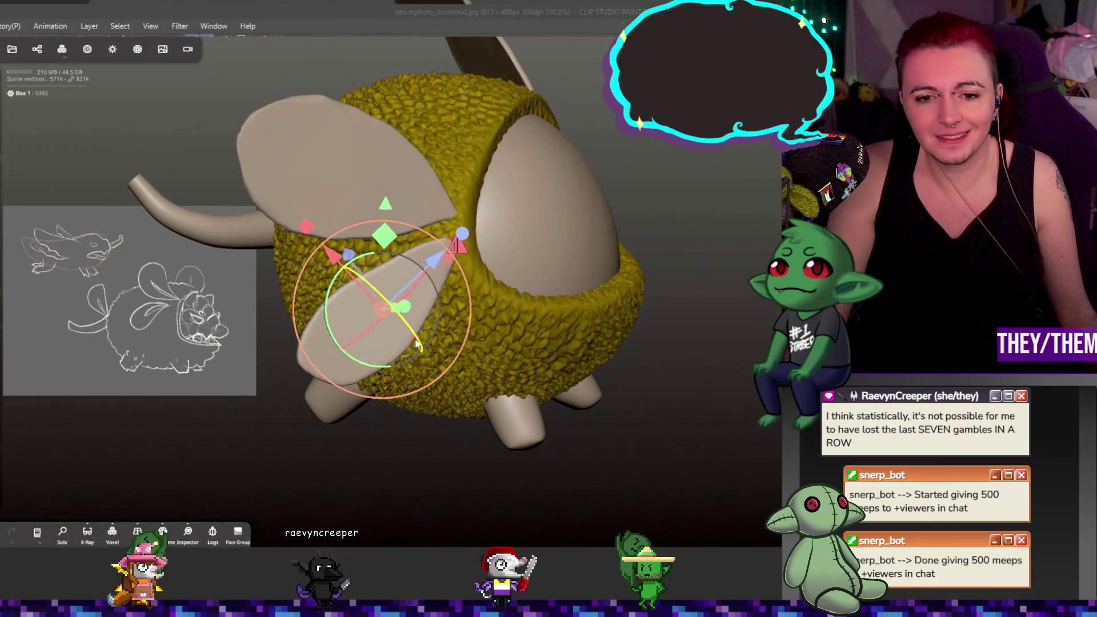
left_click_drag(372, 303, 363, 293)
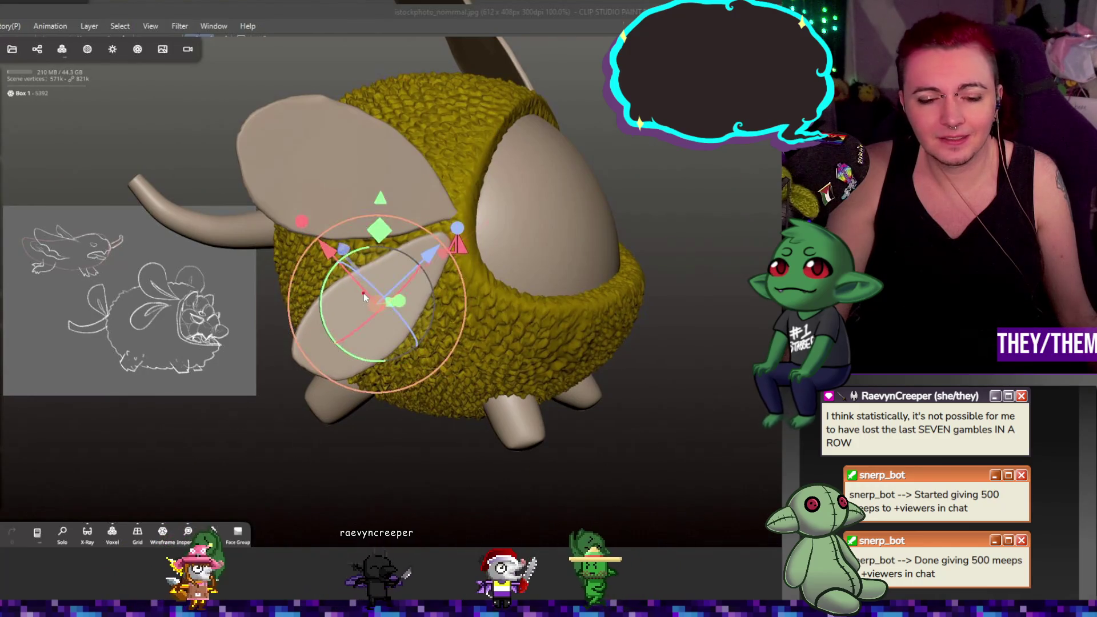
left_click_drag(422, 275, 443, 247)
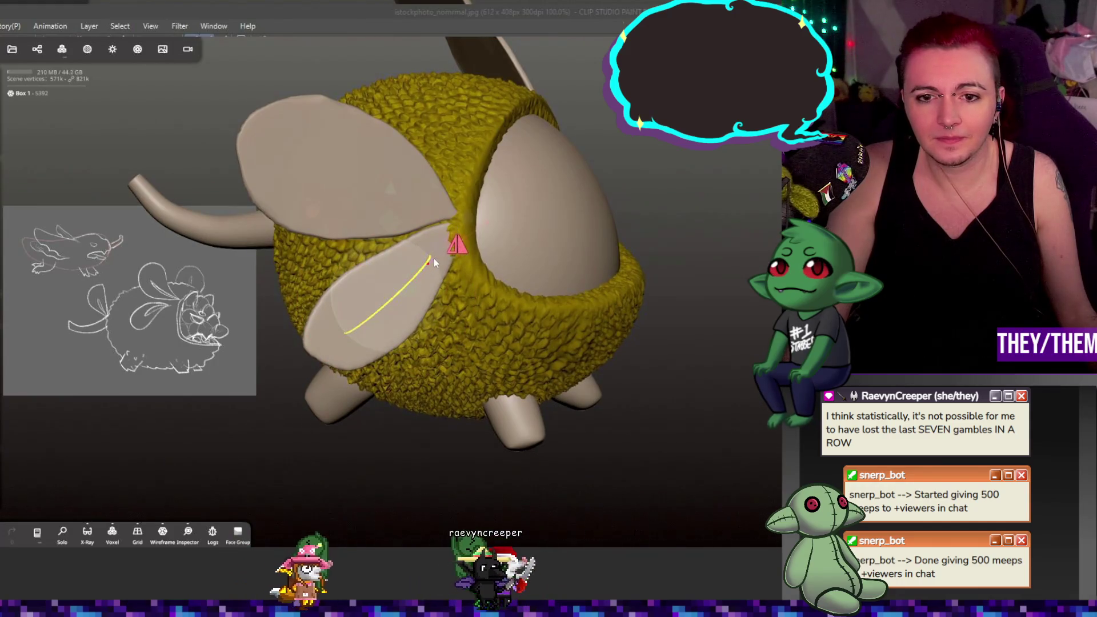
middle_click_drag(431, 261, 420, 318)
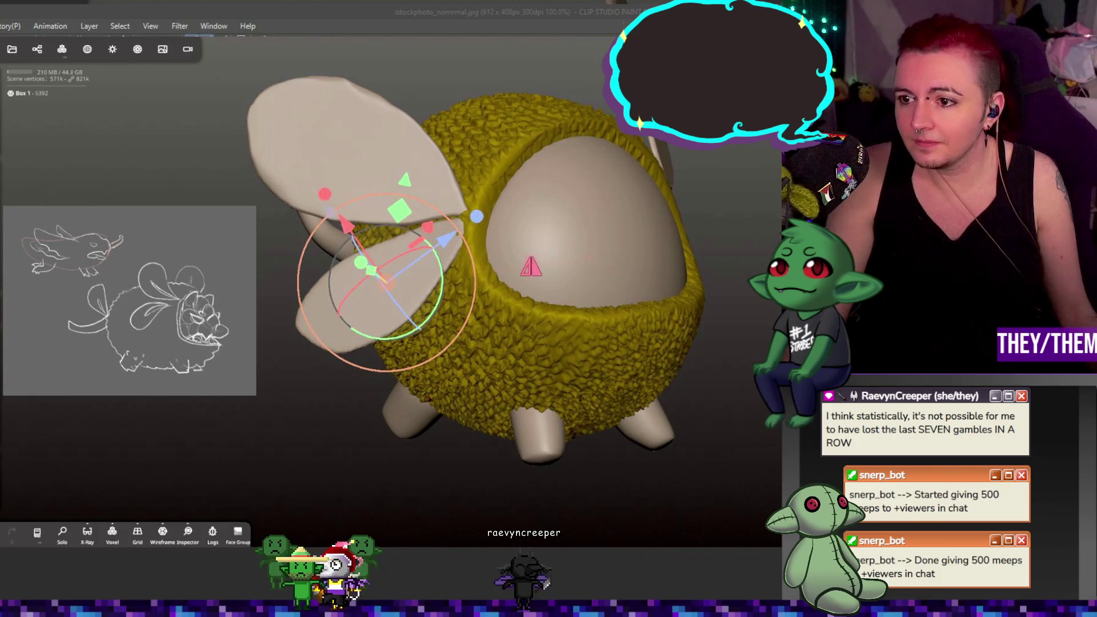
key("Escape")
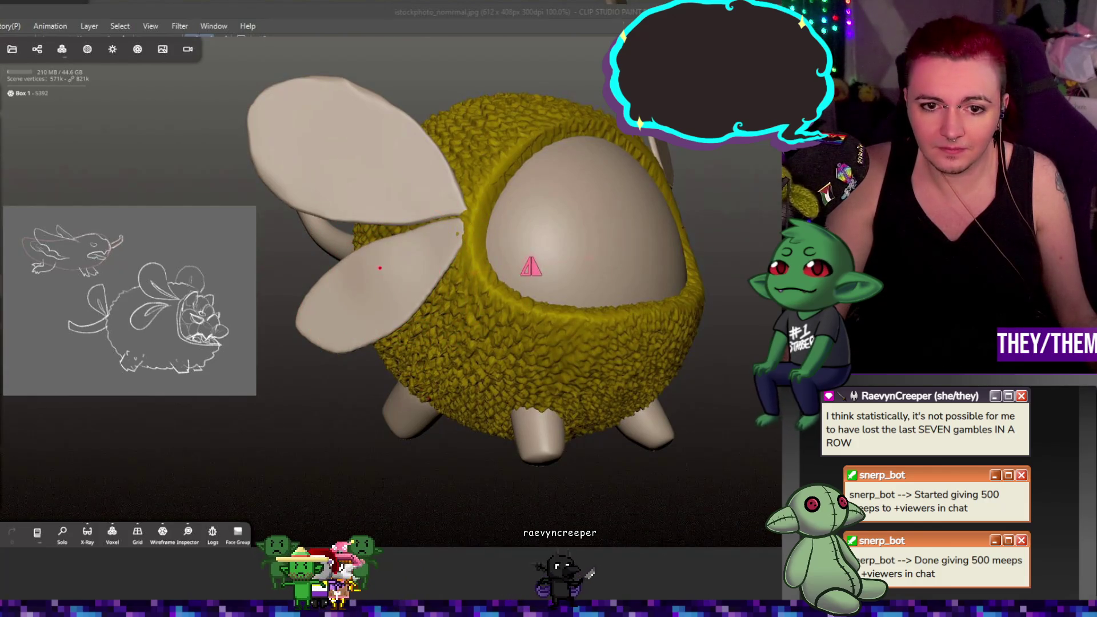
mouse_move(403, 247)
middle_mouse_down()
mouse_move(403, 340)
mouse_move(447, 290)
mouse_move(375, 253)
mouse_move(409, 228)
middle_mouse_up()
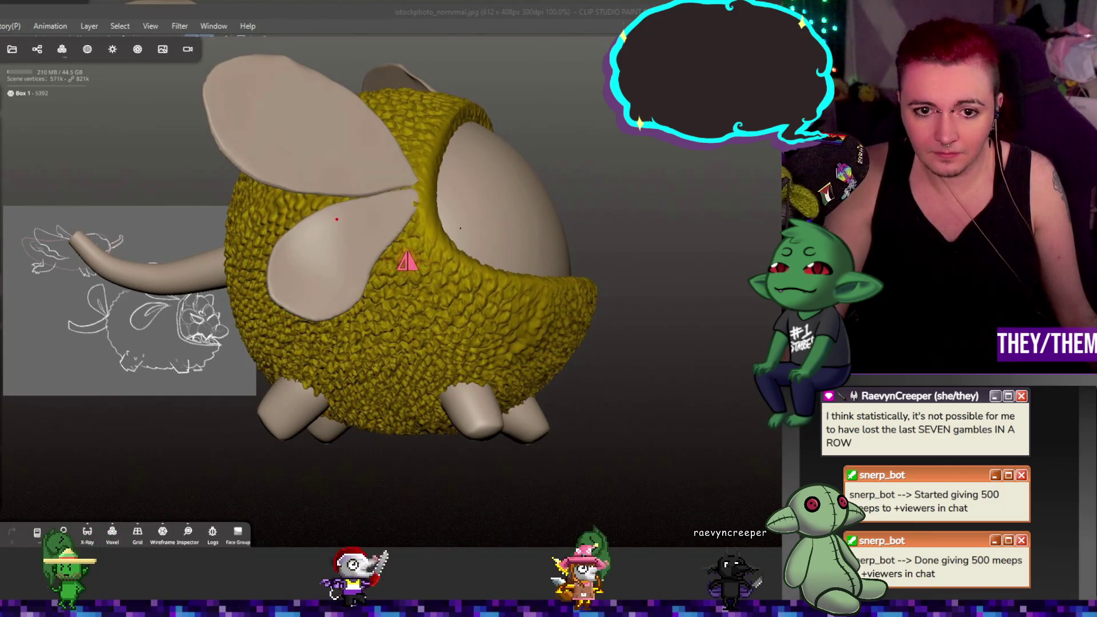
- Check the lower wing from several angles, toggling its transform handles on and off
mouse_move(354, 255)
middle_mouse_down()
mouse_move(722, 331)
mouse_move(657, 320)
middle_mouse_up()
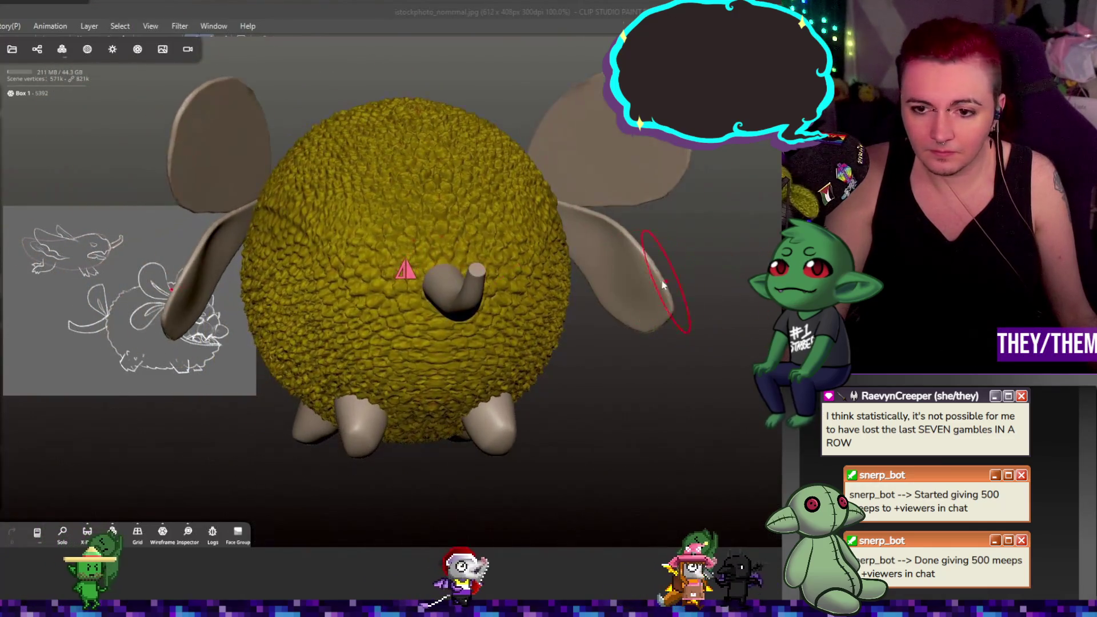
mouse_move(642, 282)
middle_mouse_down()
mouse_move(694, 257)
mouse_move(444, 305)
middle_mouse_up()
mouse_move(616, 342)
middle_mouse_down()
mouse_move(443, 345)
mouse_move(511, 382)
middle_mouse_up()
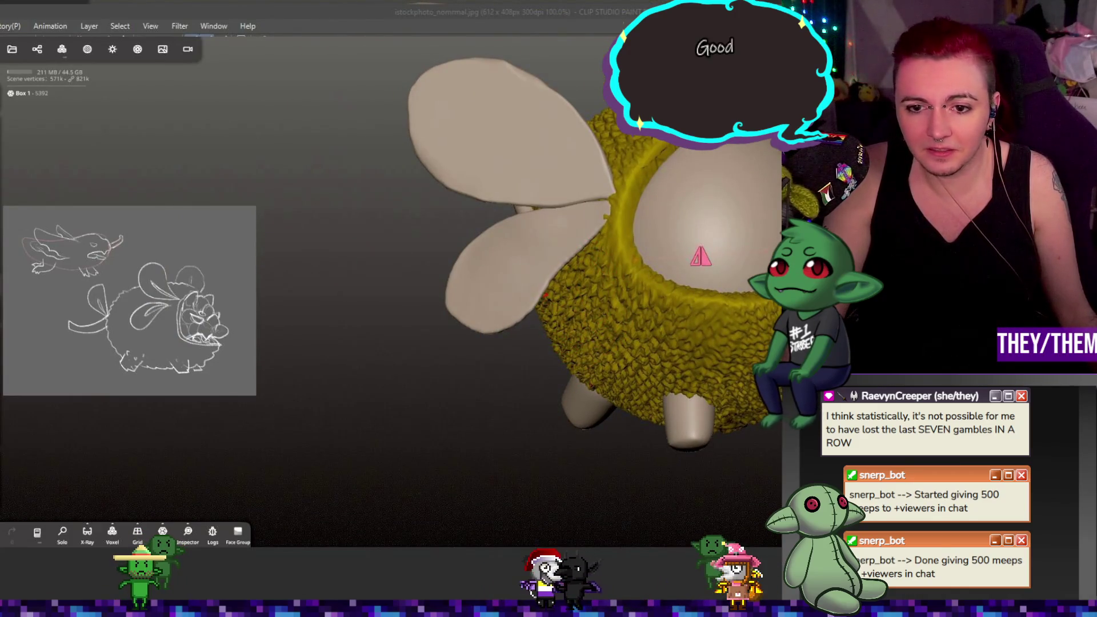
mouse_move(540, 330)
middle_mouse_down()
mouse_move(602, 394)
mouse_move(578, 389)
middle_mouse_up()
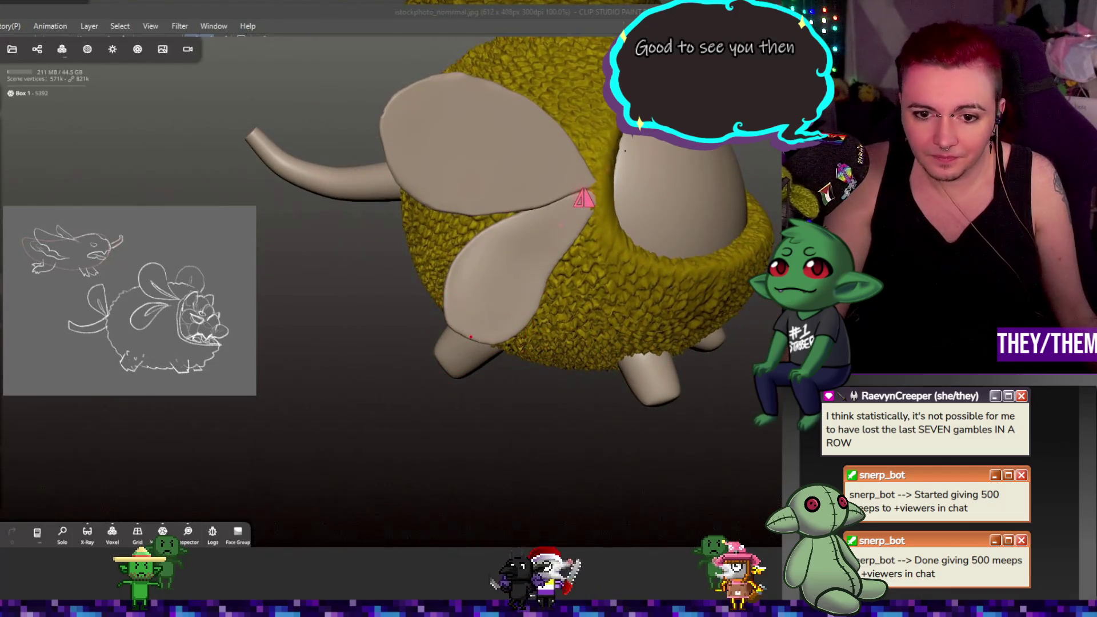
middle_click_drag(471, 339, 544, 355)
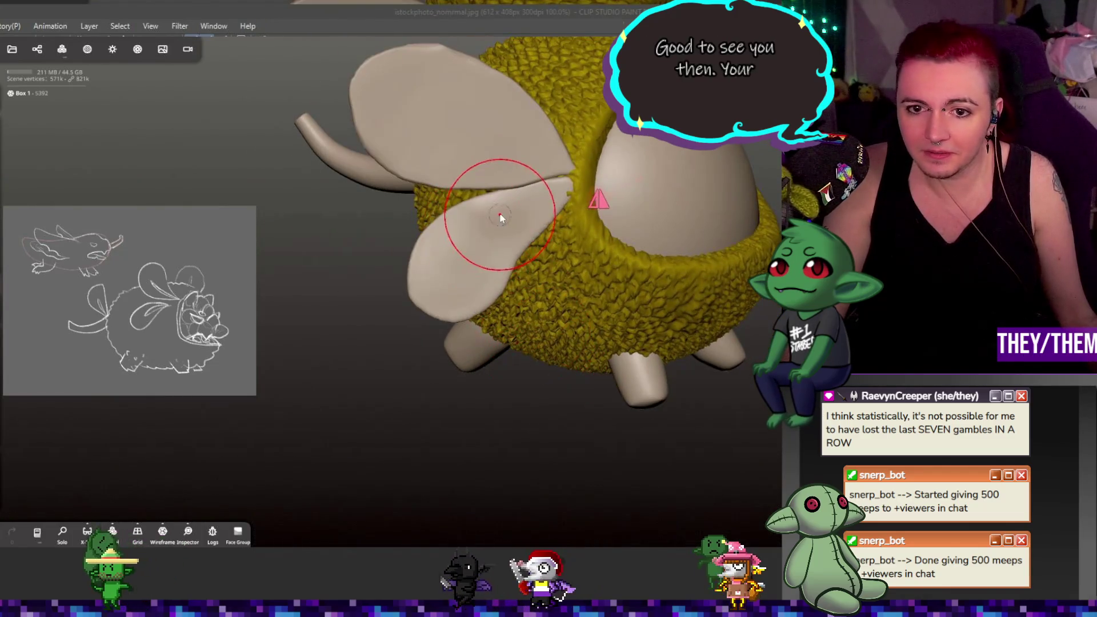
mouse_move(488, 217)
middle_mouse_down()
mouse_move(550, 244)
mouse_move(574, 235)
middle_mouse_up()
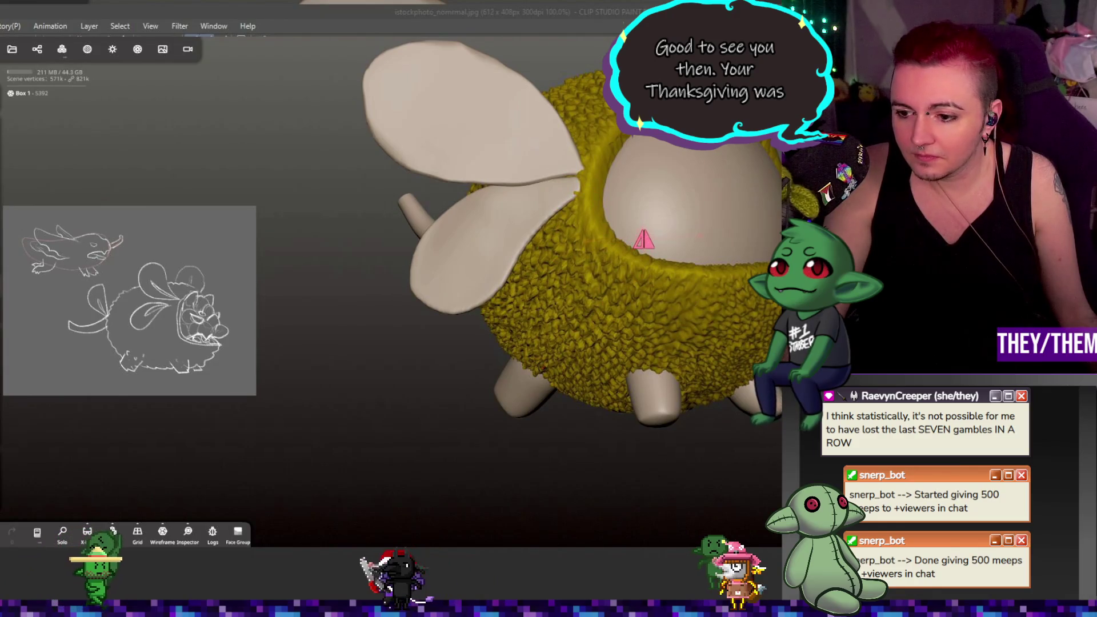
key("t")
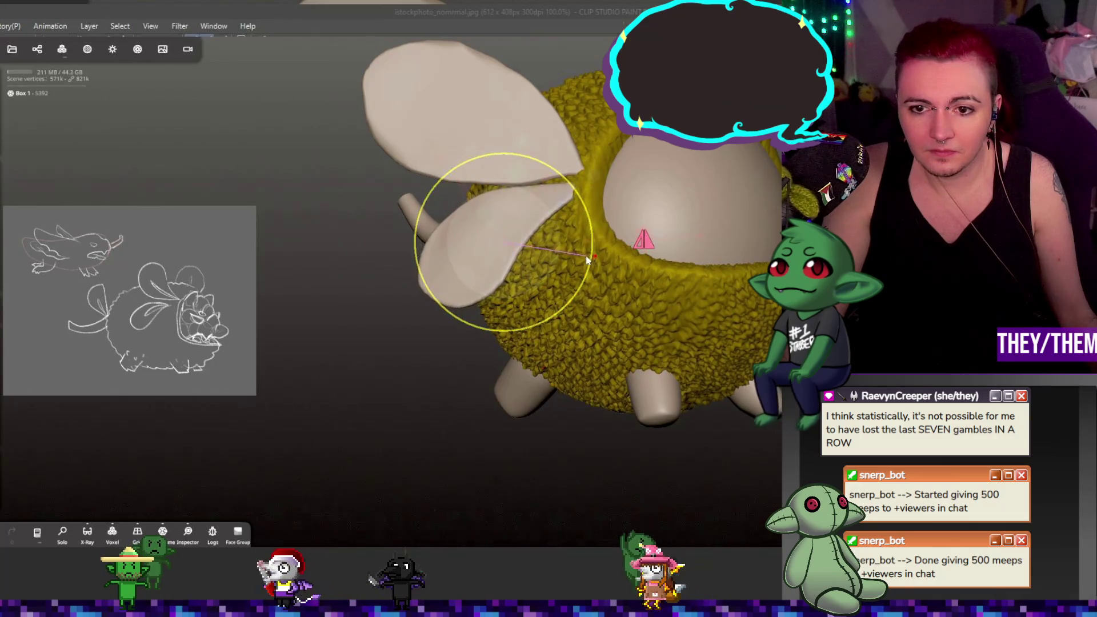
key("Escape")
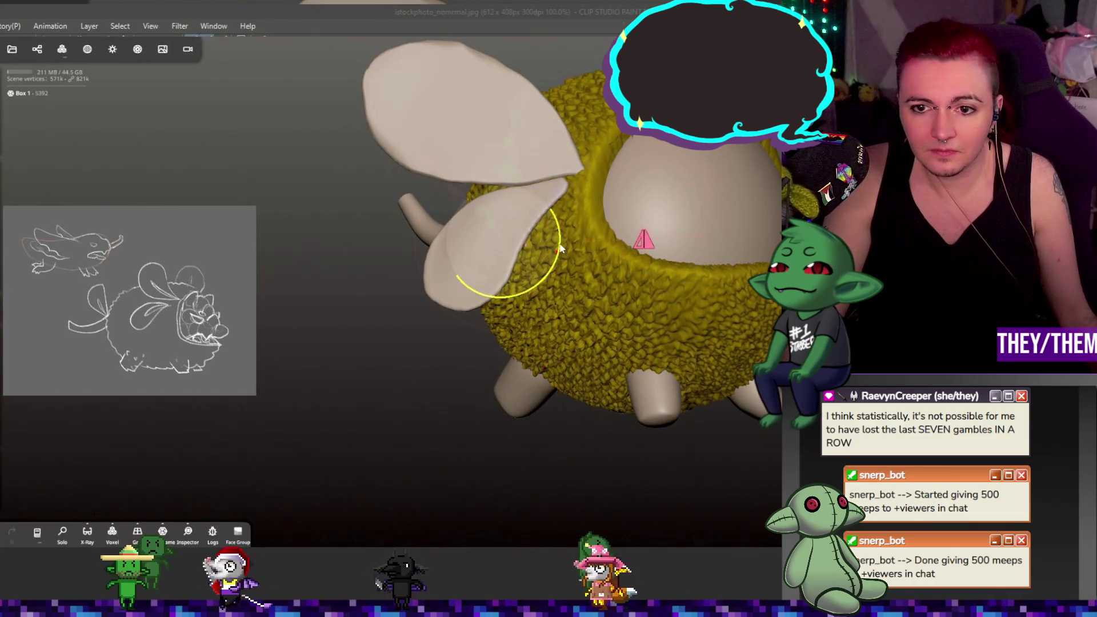
key("t")
key("Escape")
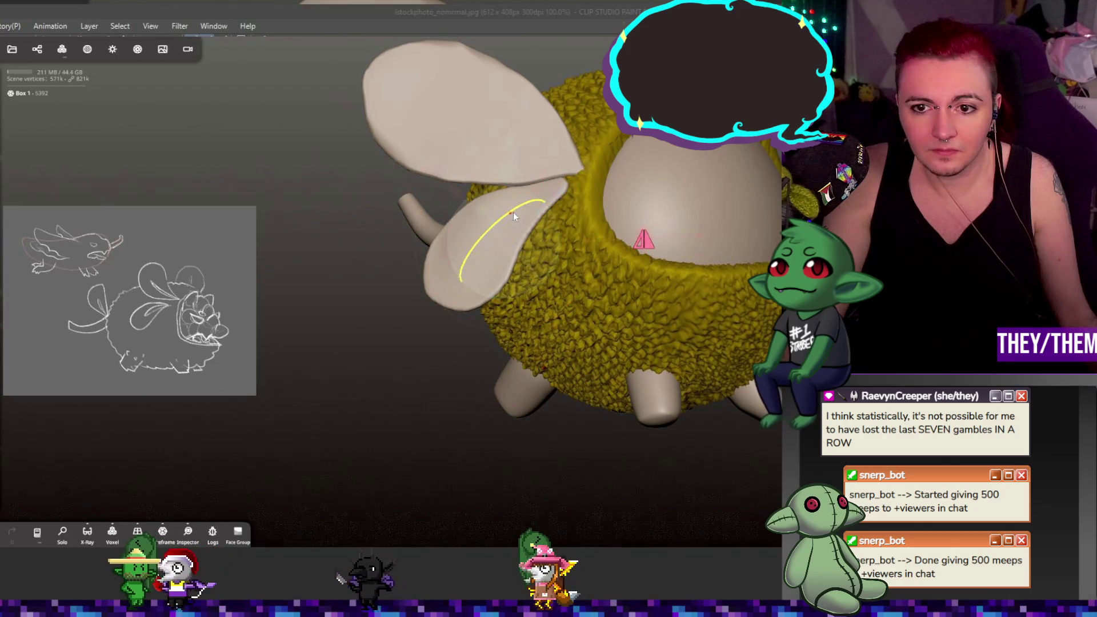
- Nudge the lower wing slightly with the Gizmo
key("t")
key("Escape")
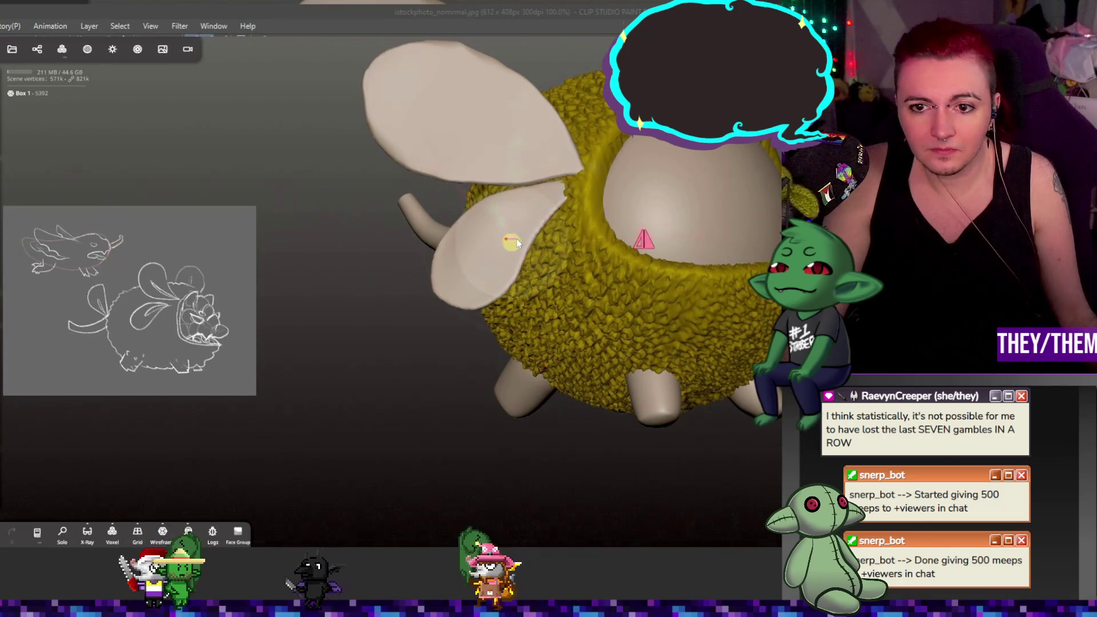
key("t")
mouse_move(516, 238)
middle_mouse_down()
mouse_move(682, 283)
mouse_move(678, 312)
middle_mouse_up()
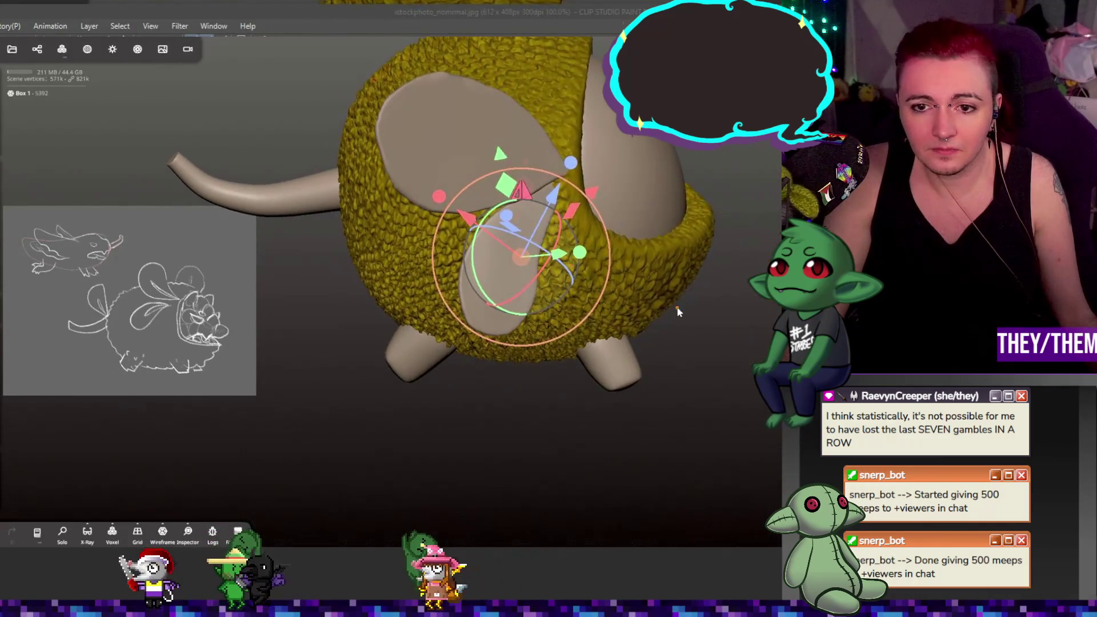
key("Escape")
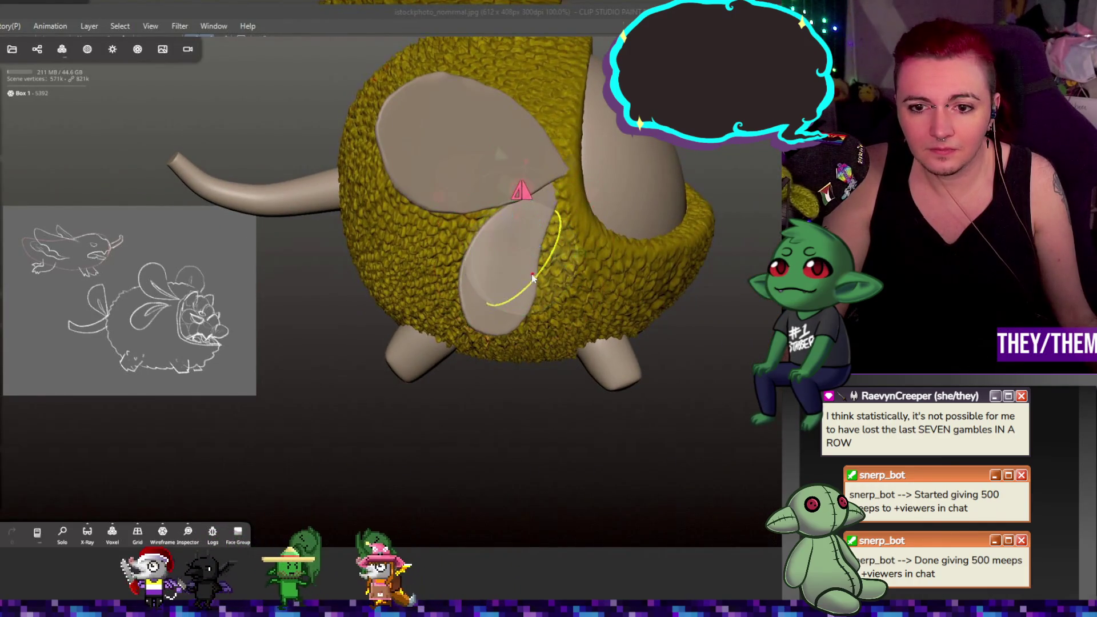
- Push the lower wing's edge with the Move brush, then rotate it with the gizmo ring
left_click_drag(521, 278, 526, 276)
left_click(512, 253)
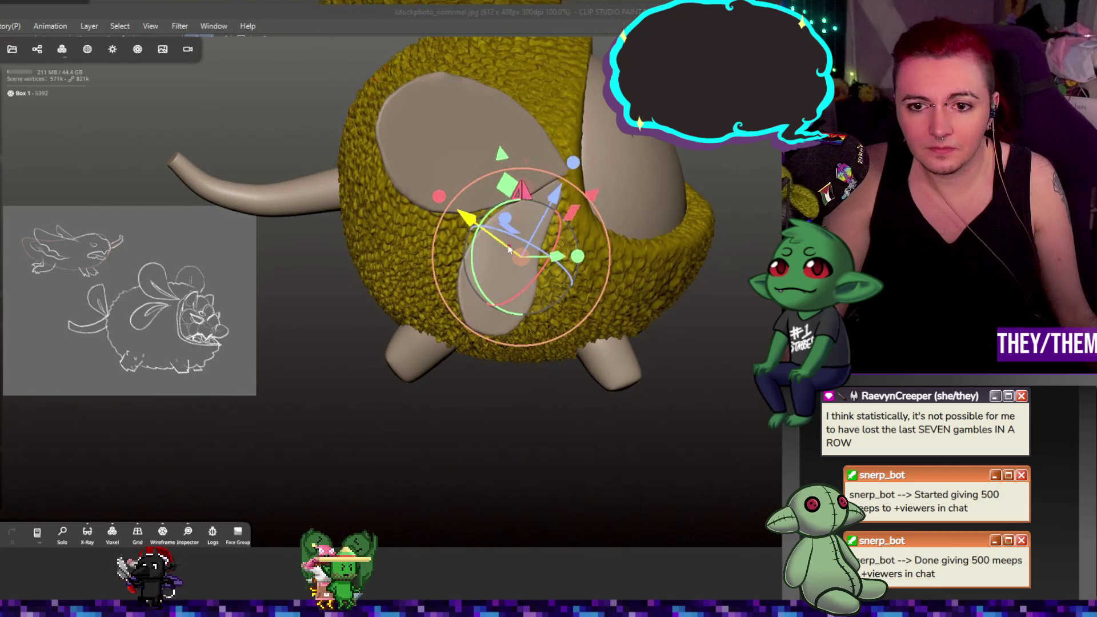
left_click_drag(476, 253, 478, 242)
left_click_drag(549, 268, 532, 264)
mouse_move(531, 264)
middle_mouse_down()
mouse_move(670, 327)
mouse_move(572, 297)
middle_mouse_up()
- Select the lower wing piece (Box 1) and drag it left, away from the body toward the tail
left_click(429, 125)
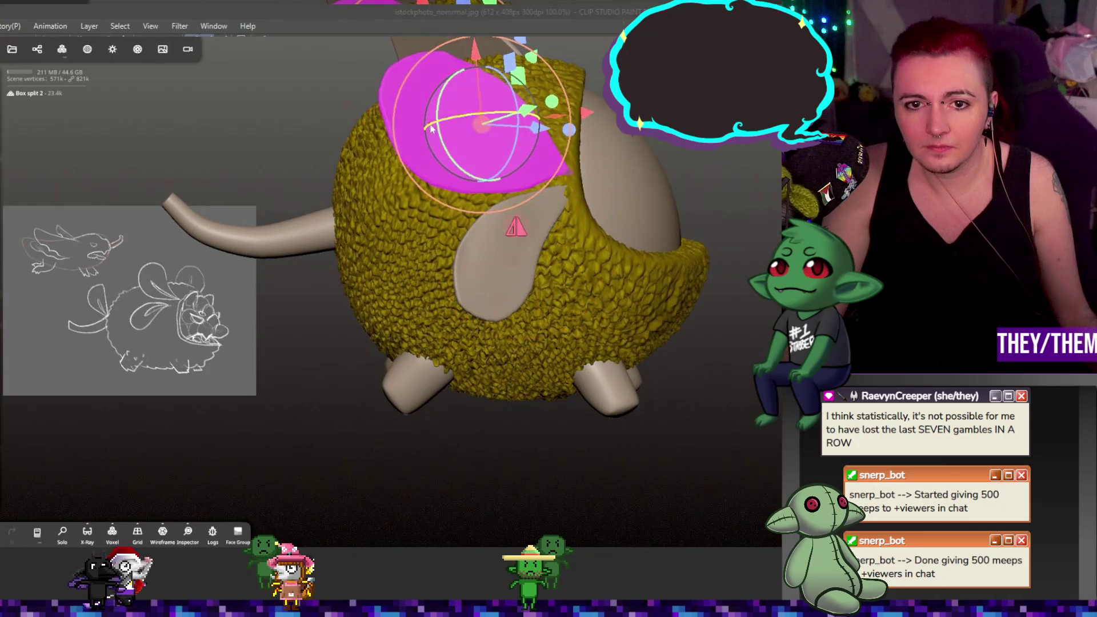
mouse_move(699, 322)
middle_mouse_down()
mouse_move(725, 362)
mouse_move(733, 318)
mouse_move(741, 342)
mouse_move(749, 336)
mouse_move(752, 458)
middle_mouse_up()
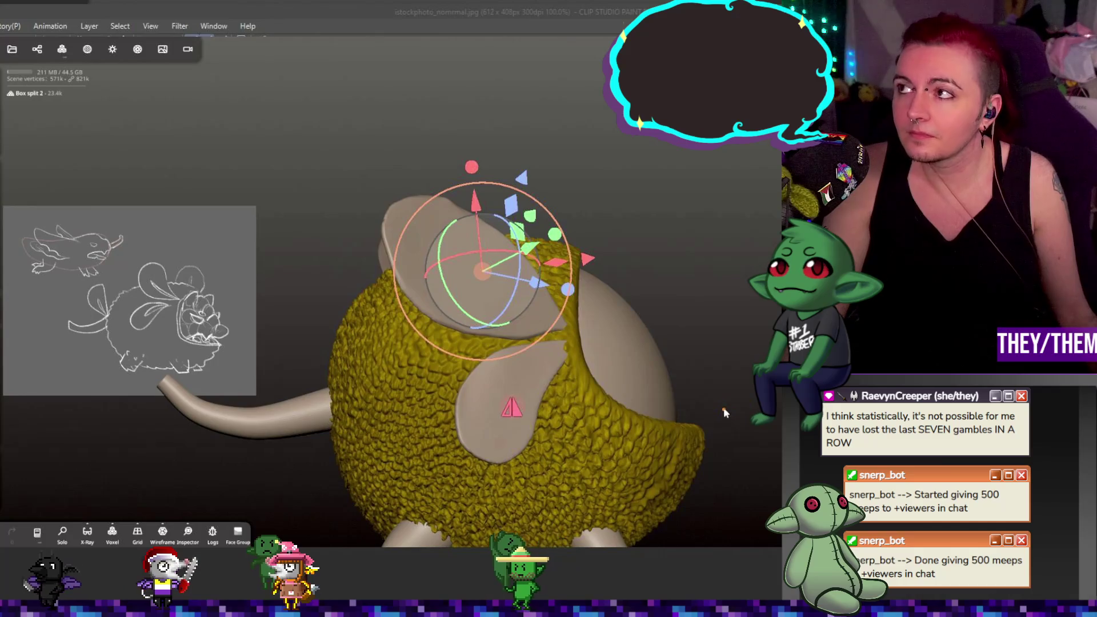
mouse_move(621, 424)
middle_mouse_down()
mouse_move(736, 389)
mouse_move(679, 438)
mouse_move(584, 422)
mouse_move(714, 411)
middle_mouse_up()
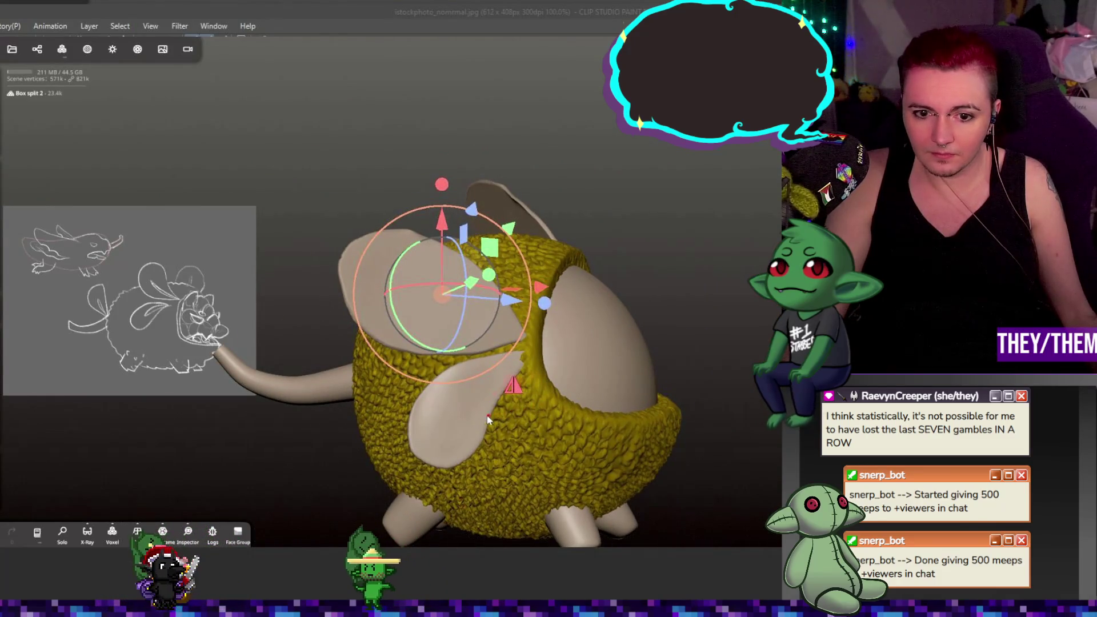
left_click(468, 416)
key("m")
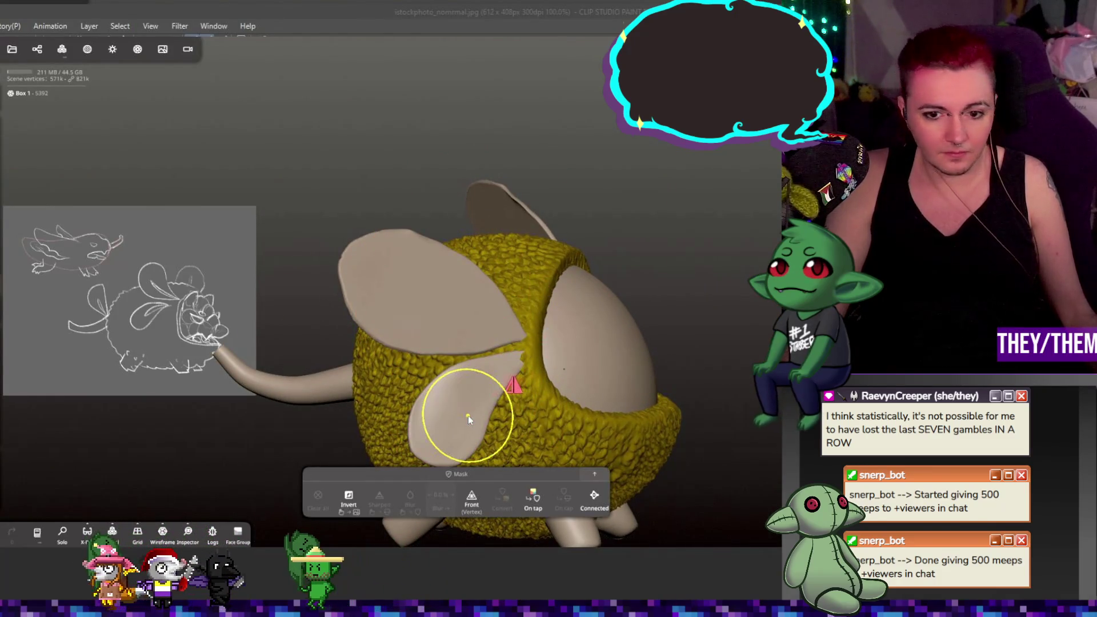
mouse_move(477, 408)
left_mouse_down()
mouse_move(319, 406)
mouse_move(162, 348)
left_mouse_up()
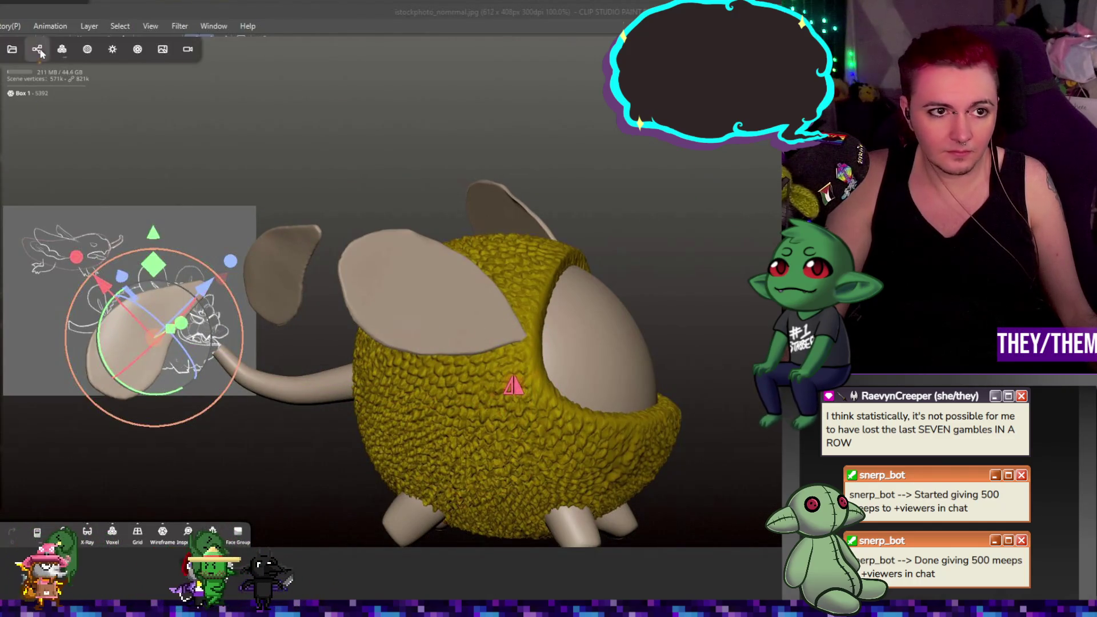
left_click(38, 50)
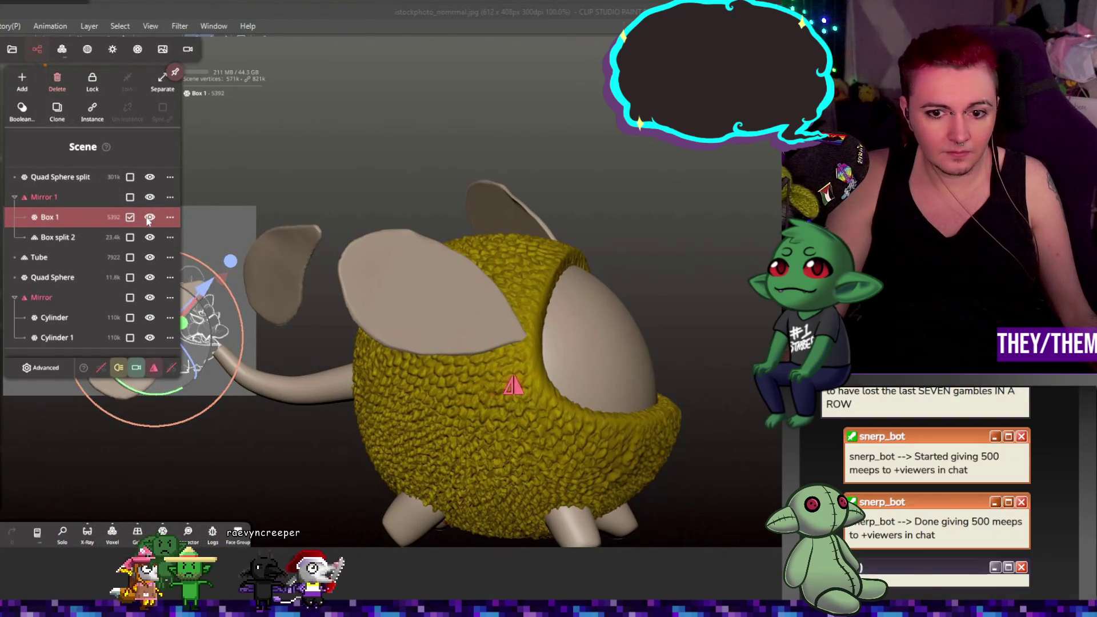
- Clone Box 1, move the copy out of the mirror group, and drag it left toward the tail
key("m")
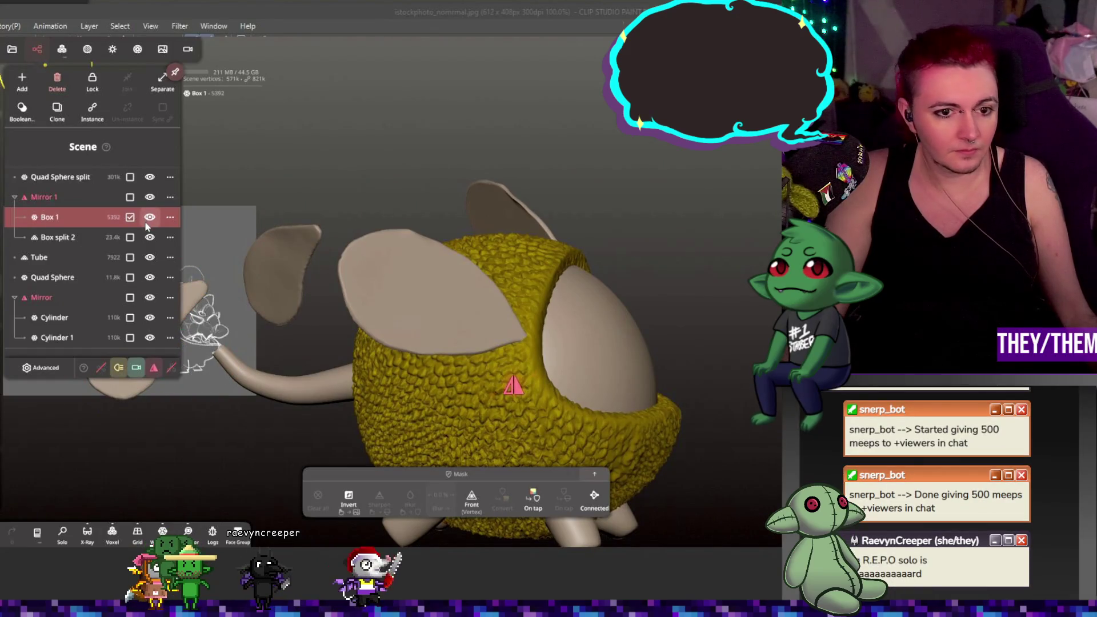
left_click(147, 224)
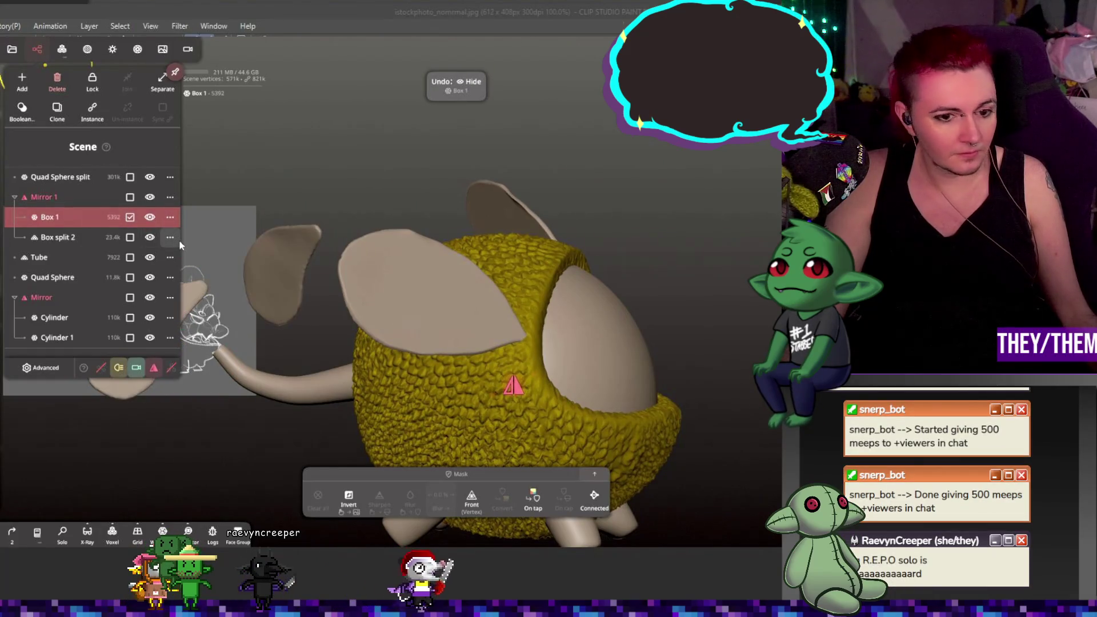
key("ctrl+z")
key("g")
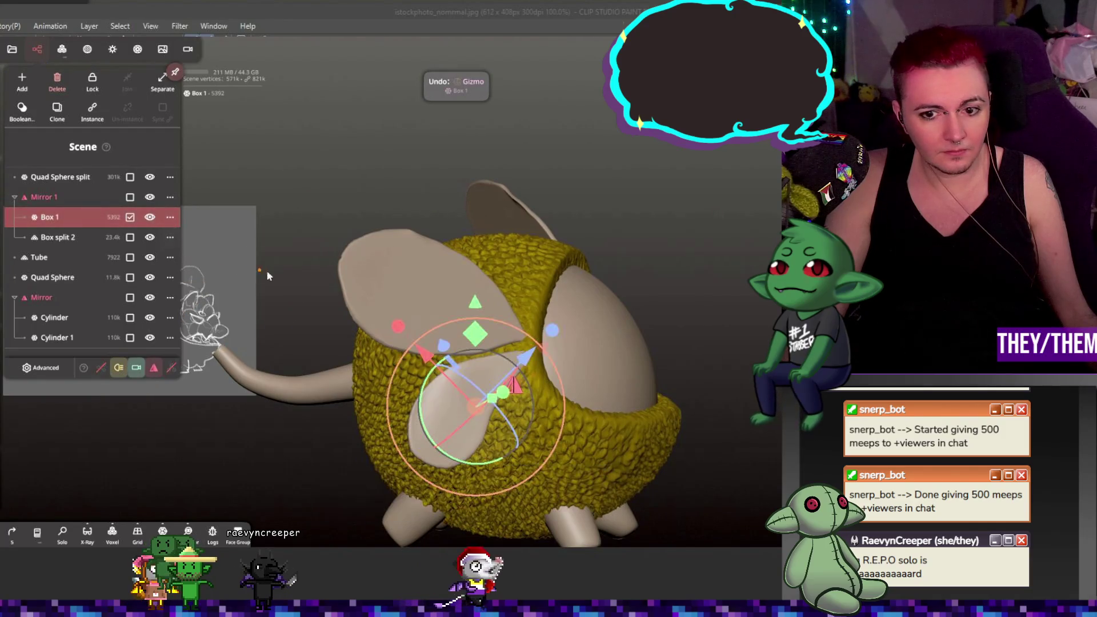
left_click(64, 220)
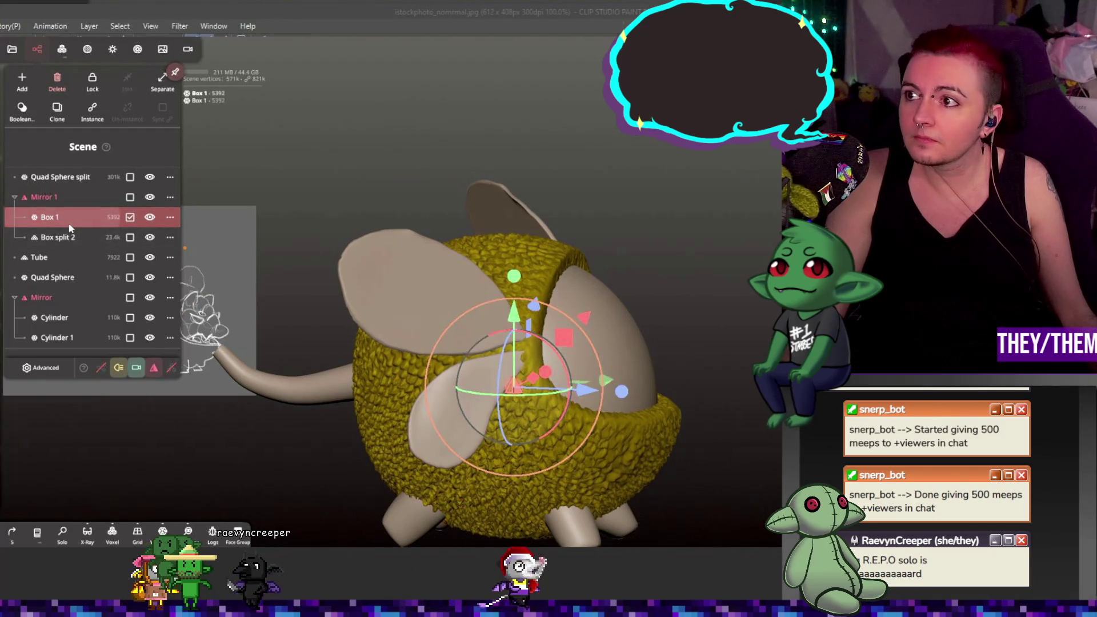
left_click(55, 114)
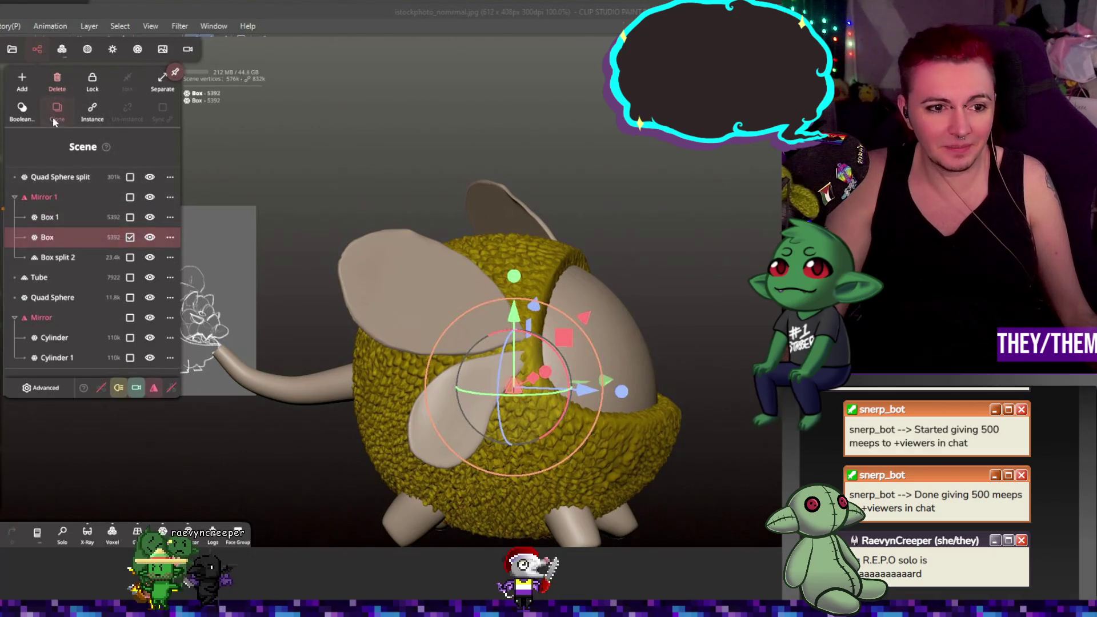
left_click_drag(58, 236, 57, 179)
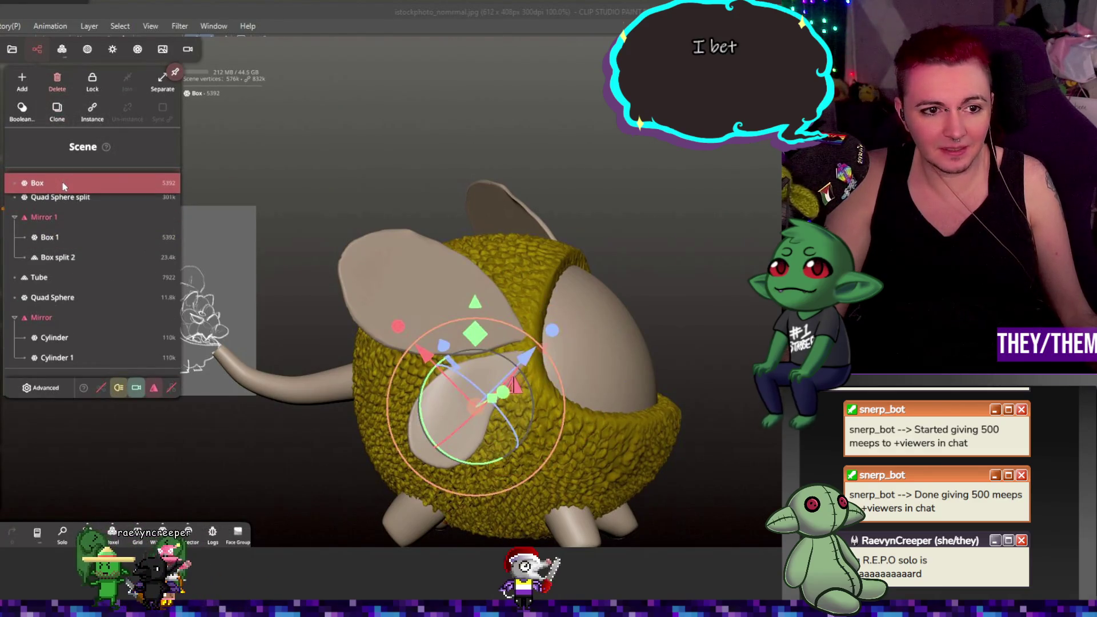
mouse_move(477, 402)
left_mouse_down()
mouse_move(392, 376)
mouse_move(232, 380)
mouse_move(264, 430)
mouse_move(186, 404)
mouse_move(157, 335)
left_mouse_up()
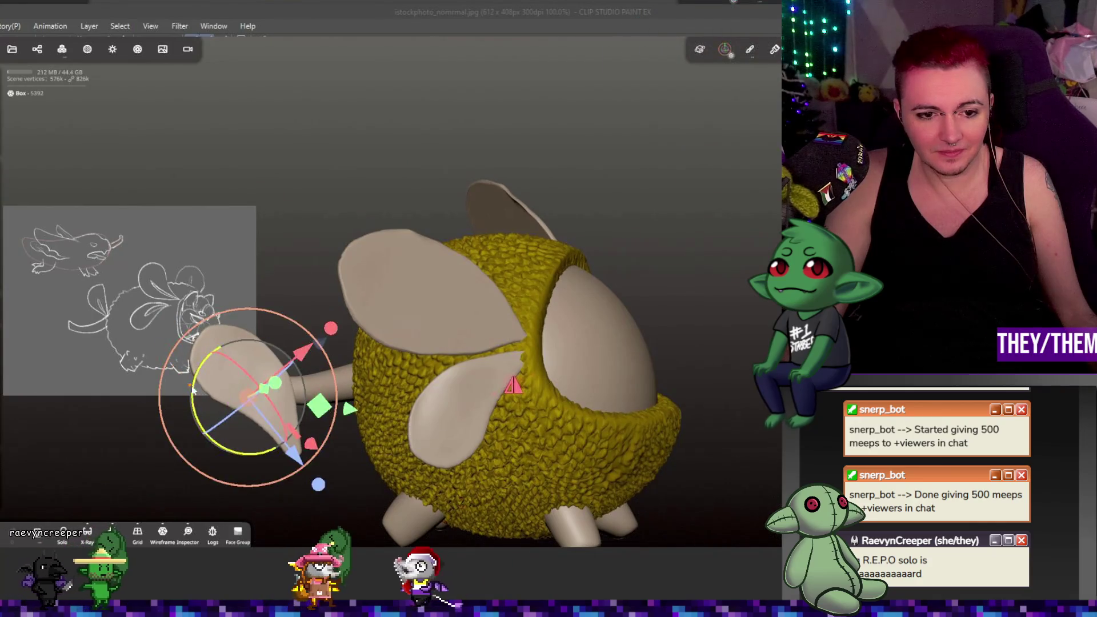
- Rotate the tail piece so it sweeps back from the body, checking from behind and above
mouse_move(192, 389)
left_mouse_down()
mouse_move(404, 277)
mouse_move(595, 137)
mouse_move(203, 341)
left_mouse_up()
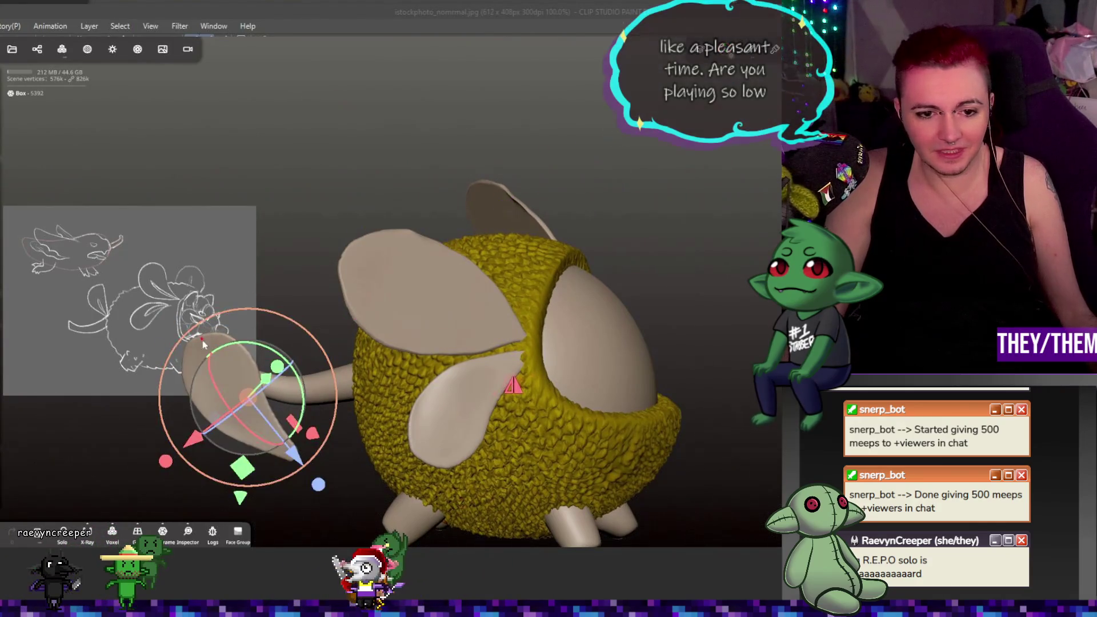
mouse_move(270, 358)
left_mouse_down()
mouse_move(279, 343)
mouse_move(275, 381)
left_mouse_up()
mouse_move(260, 405)
middle_mouse_down()
mouse_move(515, 448)
mouse_move(528, 275)
middle_mouse_up()
left_click_drag(445, 395, 446, 396)
left_click_drag(536, 407, 582, 407)
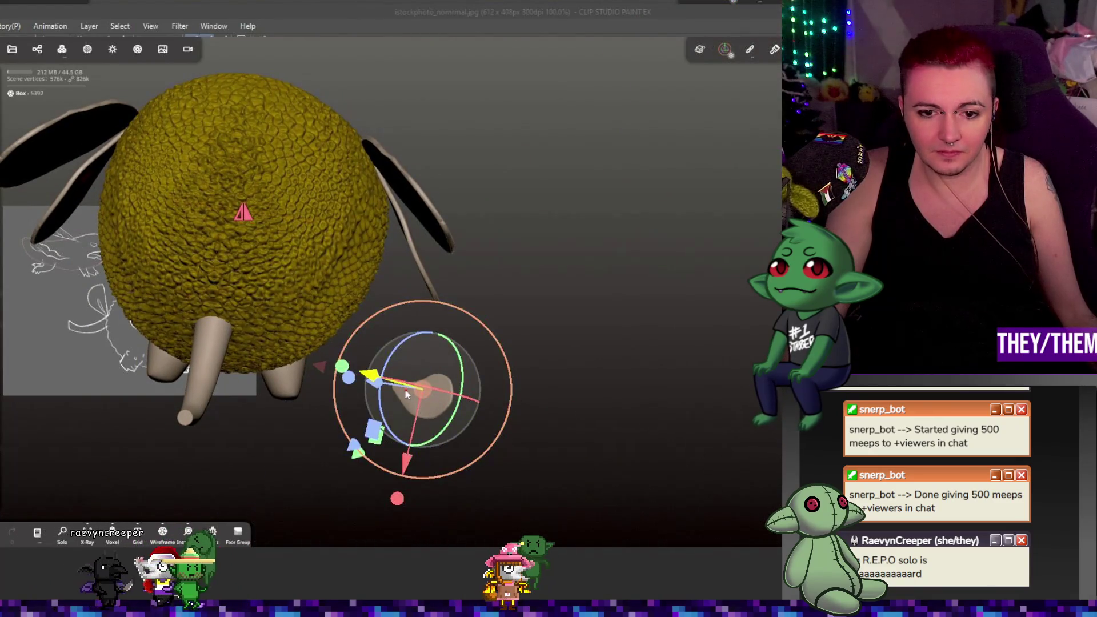
left_click_drag(423, 388, 395, 389)
mouse_move(394, 391)
middle_mouse_down()
mouse_move(499, 362)
mouse_move(470, 252)
middle_mouse_up()
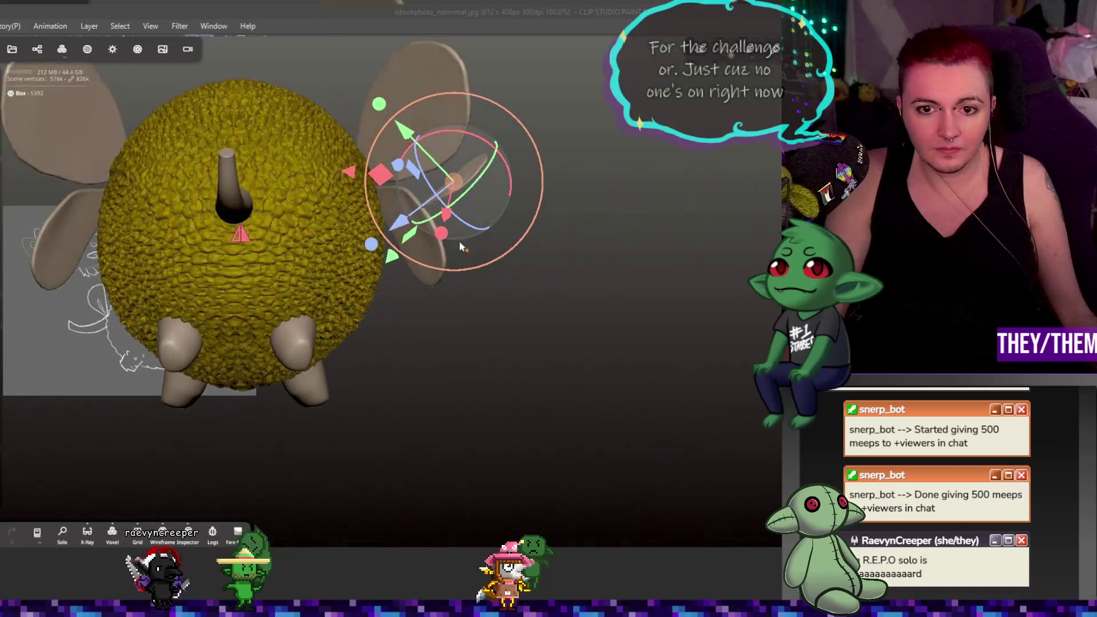
left_click_drag(365, 192, 343, 189)
mouse_move(343, 189)
middle_mouse_down()
mouse_move(209, 300)
mouse_move(203, 215)
middle_mouse_up()
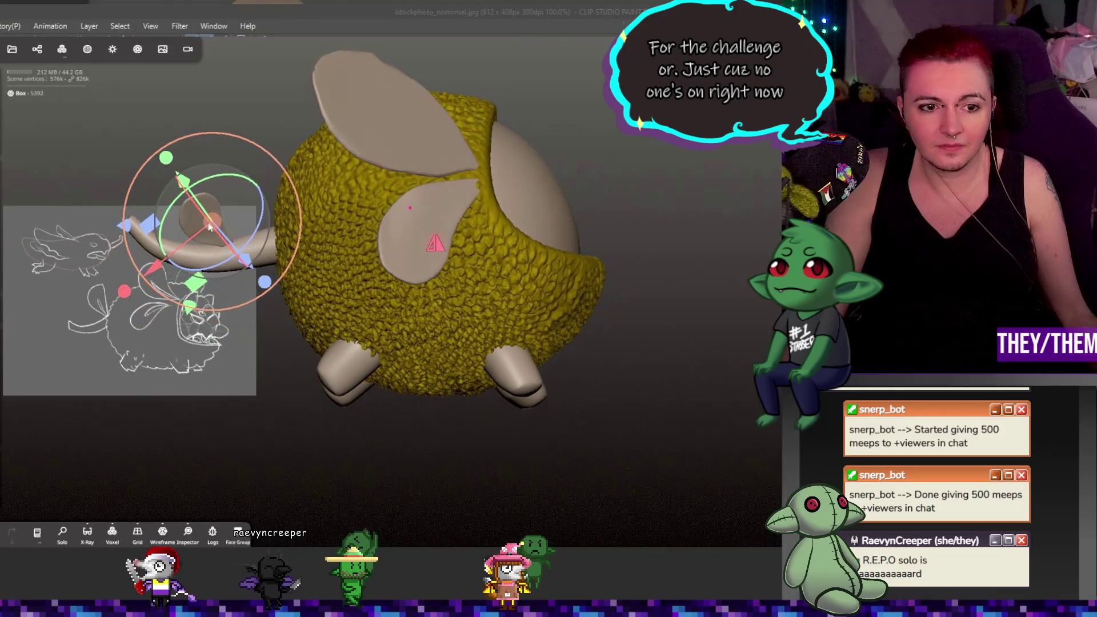
- Move and tilt the tail piece closer to the body so it lies horizontally at the rear
left_click_drag(207, 227, 220, 218)
mouse_move(229, 167)
left_mouse_down()
mouse_move(197, 186)
mouse_move(244, 168)
mouse_move(213, 166)
left_mouse_up()
mouse_move(218, 204)
left_mouse_down()
mouse_move(233, 216)
mouse_move(244, 203)
left_mouse_up()
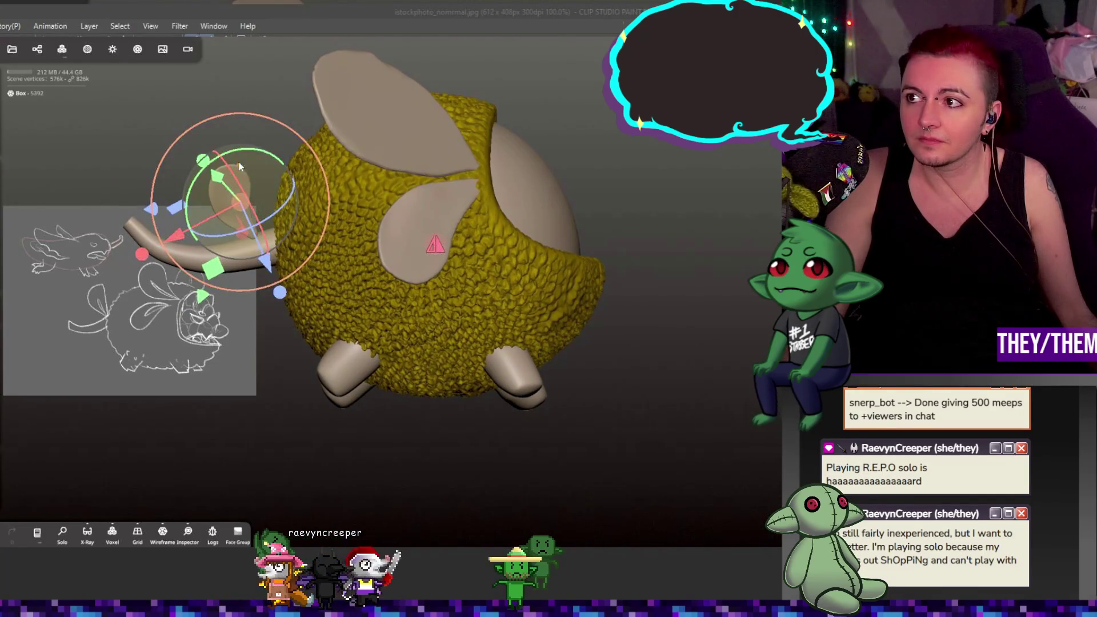
mouse_move(240, 154)
right_mouse_down()
mouse_move(238, 231)
mouse_move(343, 229)
mouse_move(281, 217)
right_mouse_up()
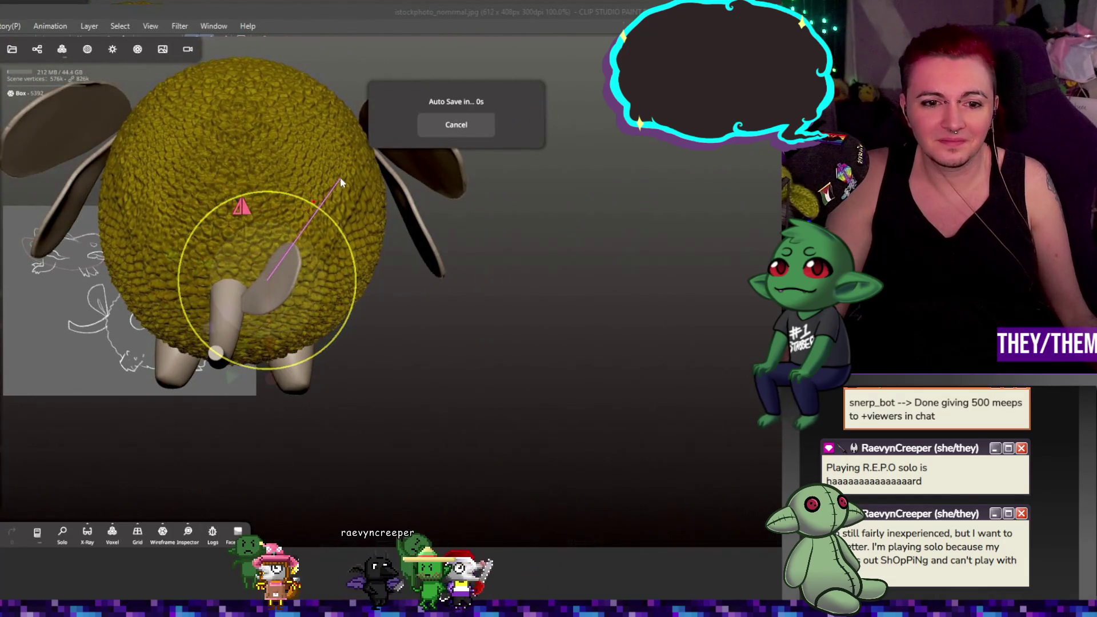
mouse_move(355, 232)
right_mouse_down()
mouse_move(133, 162)
mouse_move(198, 208)
right_mouse_up()
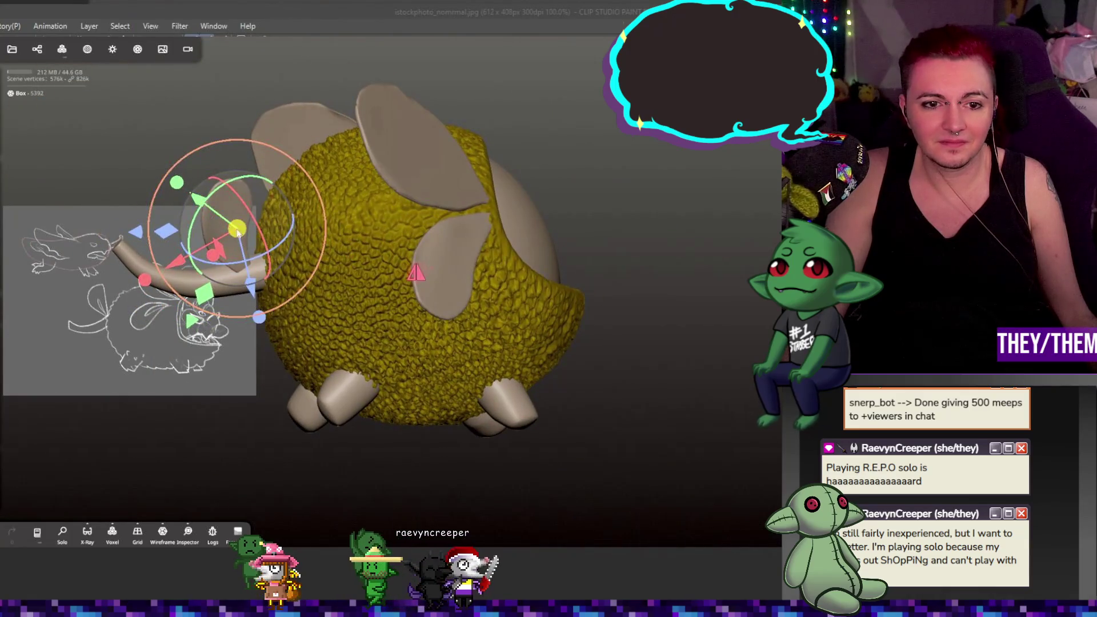
left_click_drag(238, 231, 239, 223)
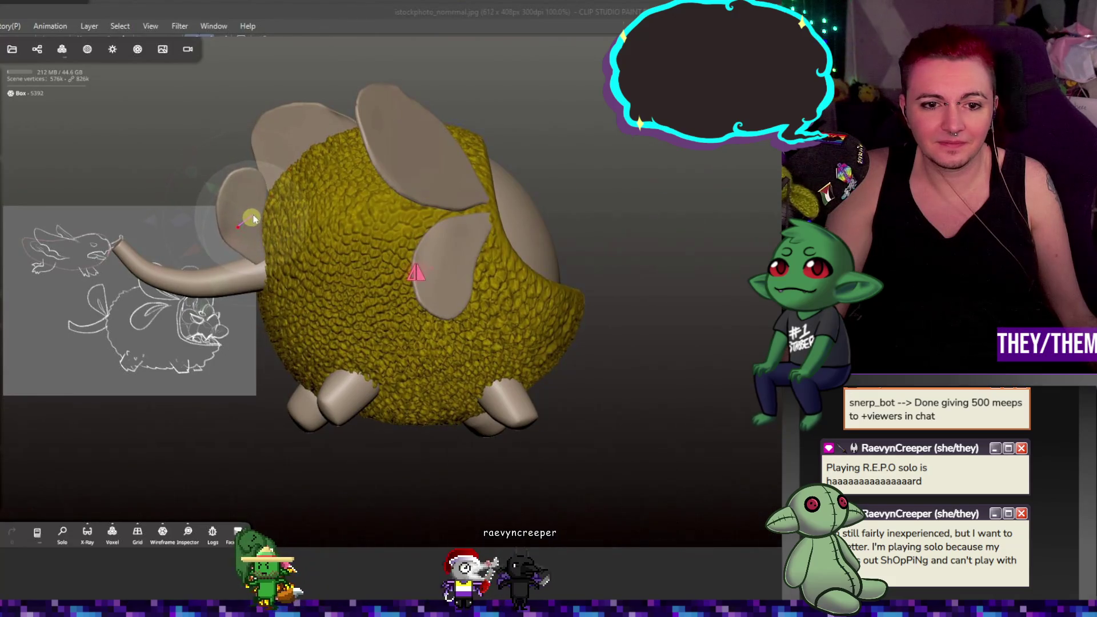
left_click_drag(250, 213, 238, 224)
mouse_move(572, 274)
left_mouse_down()
mouse_move(650, 263)
mouse_move(451, 321)
mouse_move(611, 280)
mouse_move(615, 314)
mouse_move(382, 260)
left_mouse_up()
mouse_move(280, 231)
left_mouse_down()
mouse_move(271, 235)
mouse_move(284, 257)
left_mouse_up()
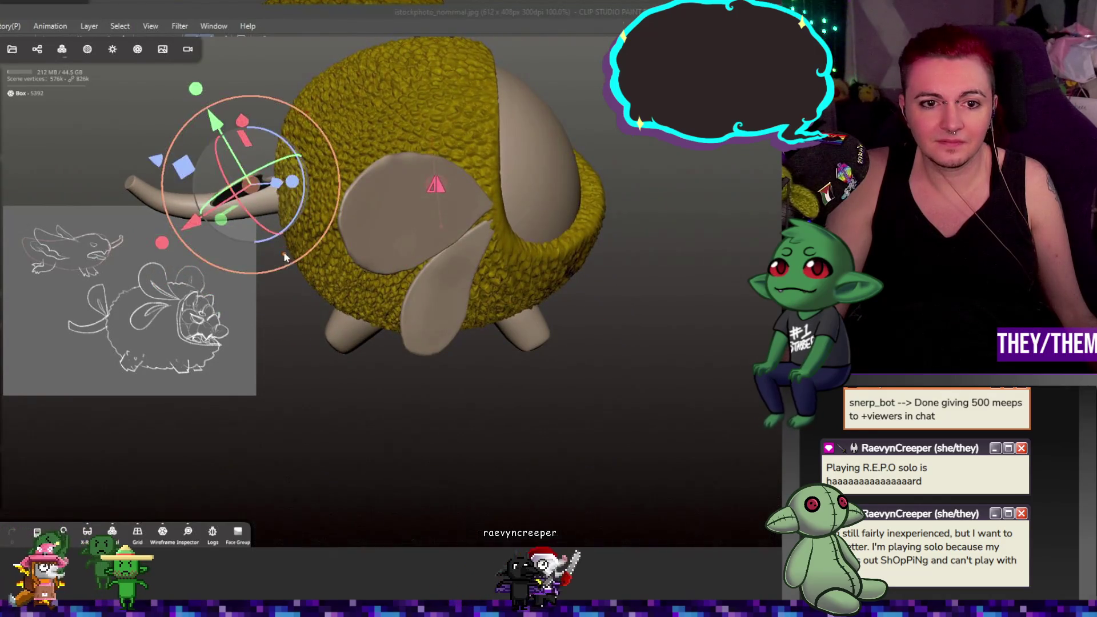
mouse_move(253, 195)
left_mouse_down()
mouse_move(257, 211)
mouse_move(606, 320)
mouse_move(735, 236)
mouse_move(570, 252)
mouse_move(509, 245)
mouse_move(709, 243)
mouse_move(482, 261)
mouse_move(665, 256)
mouse_move(534, 257)
left_mouse_up()
- Select the chest Quad Sphere, then review Mirror 1 and the Quad Sphere split body in the Scene list
left_click(469, 228)
scroll(577, 265, "up", 3)
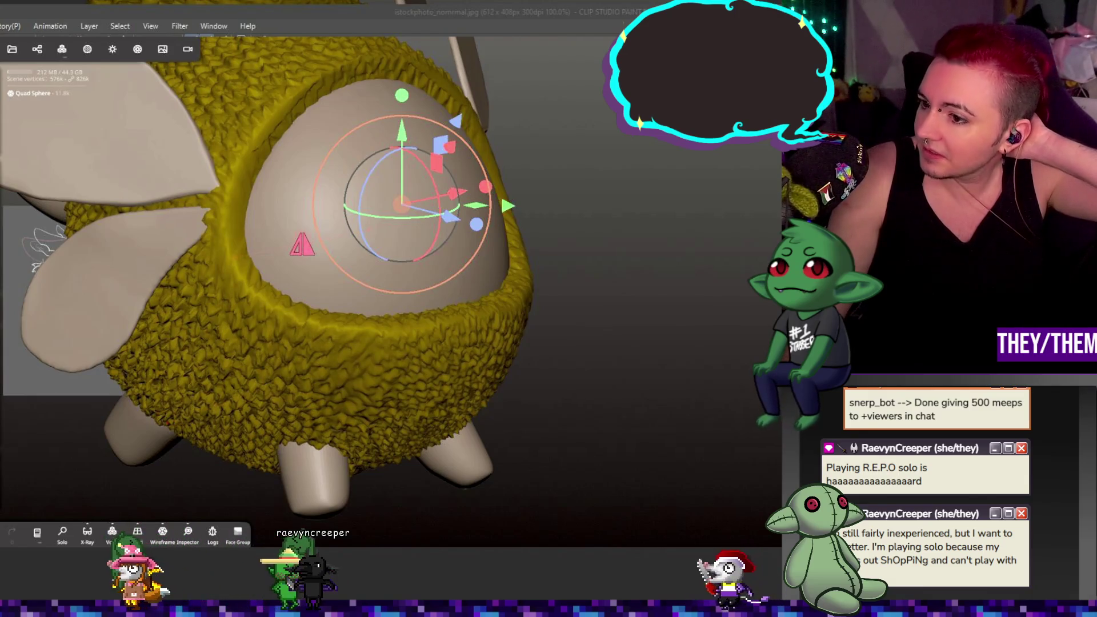
mouse_move(639, 326)
left_mouse_down()
mouse_move(667, 311)
mouse_move(604, 310)
mouse_move(629, 297)
mouse_move(575, 366)
left_mouse_up()
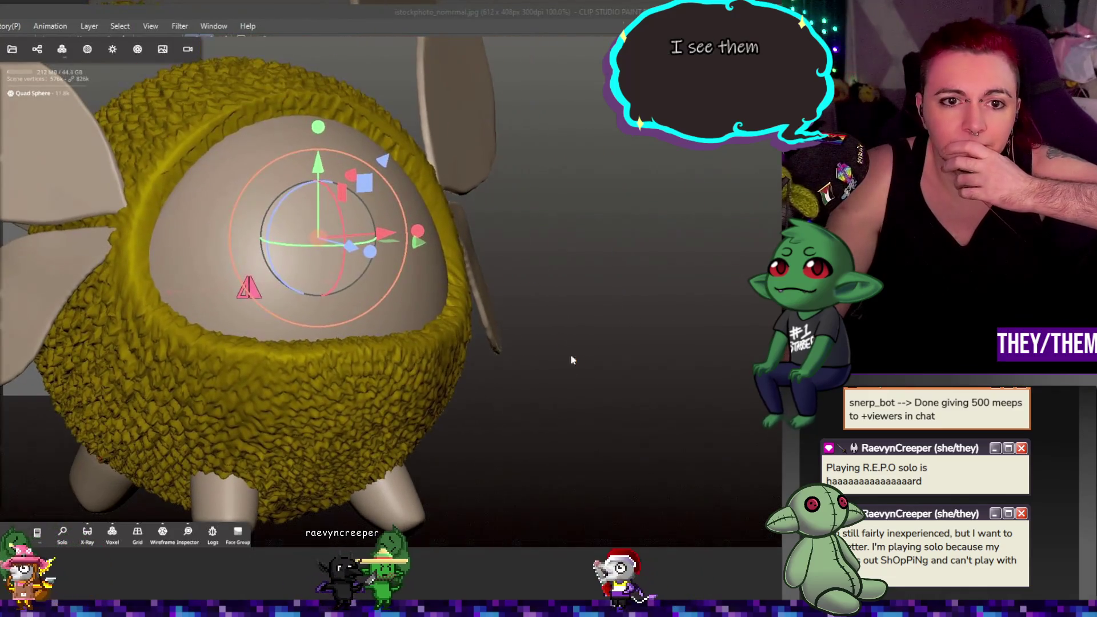
left_click(37, 48)
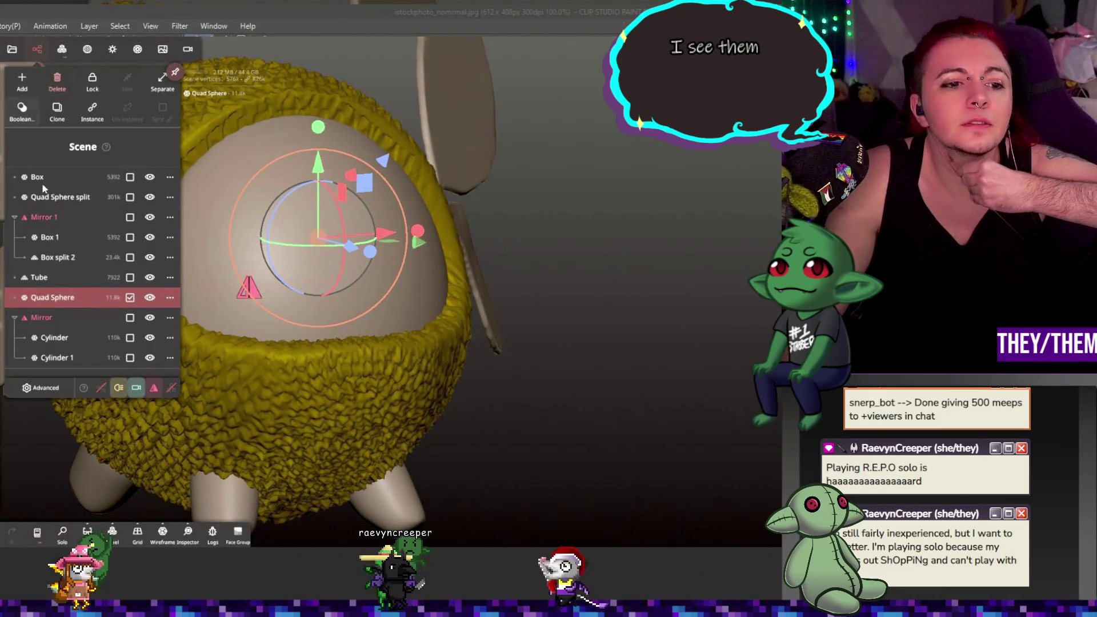
left_click(52, 220)
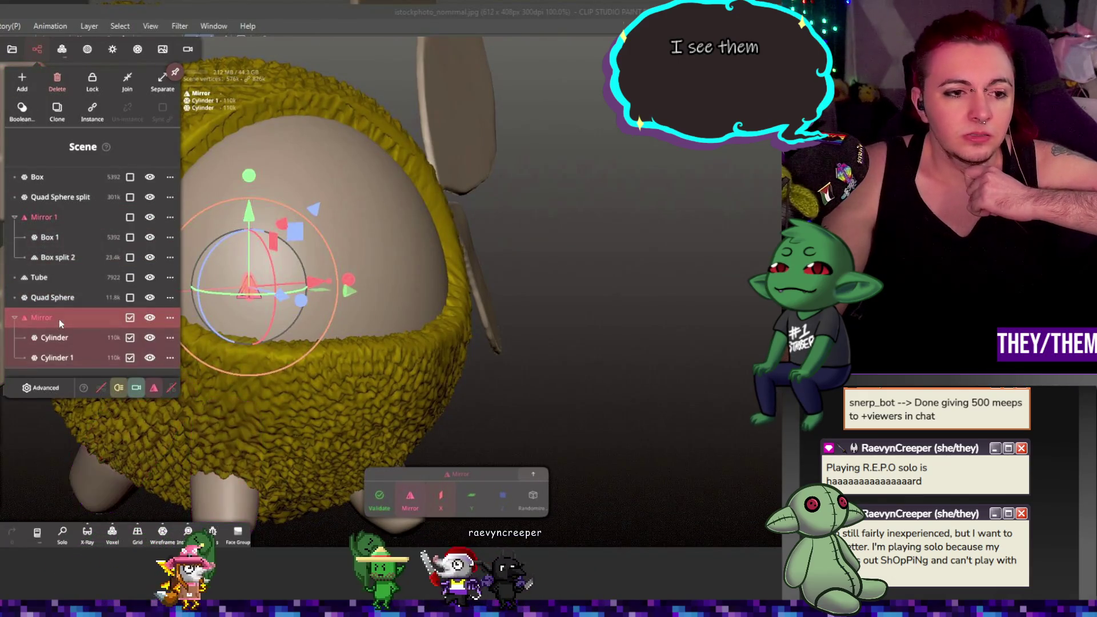
left_click(57, 196)
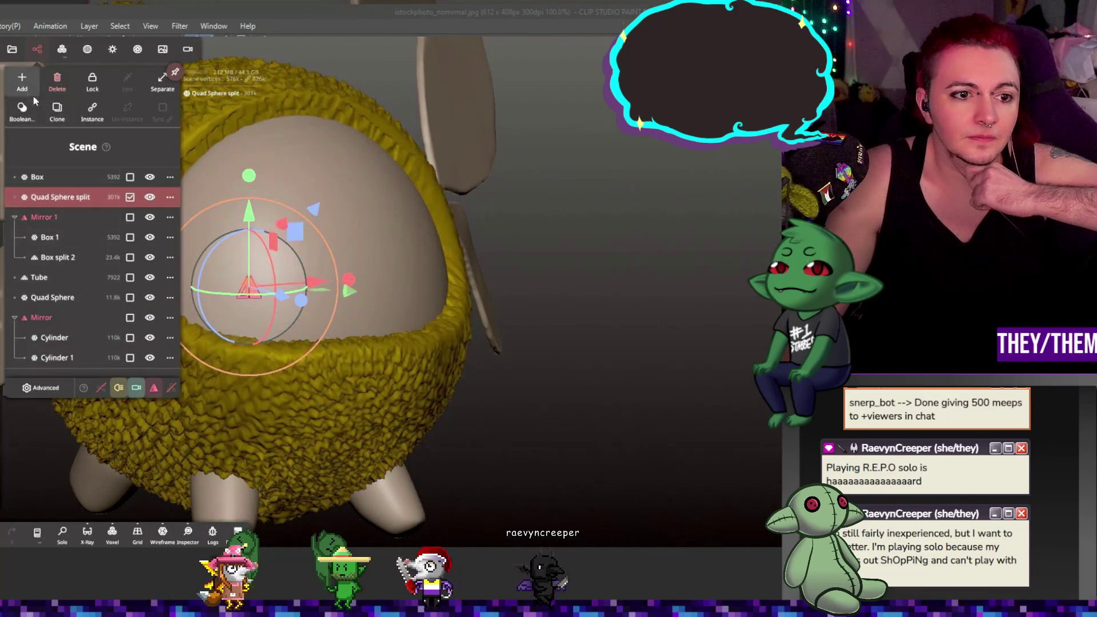
left_click(21, 80)
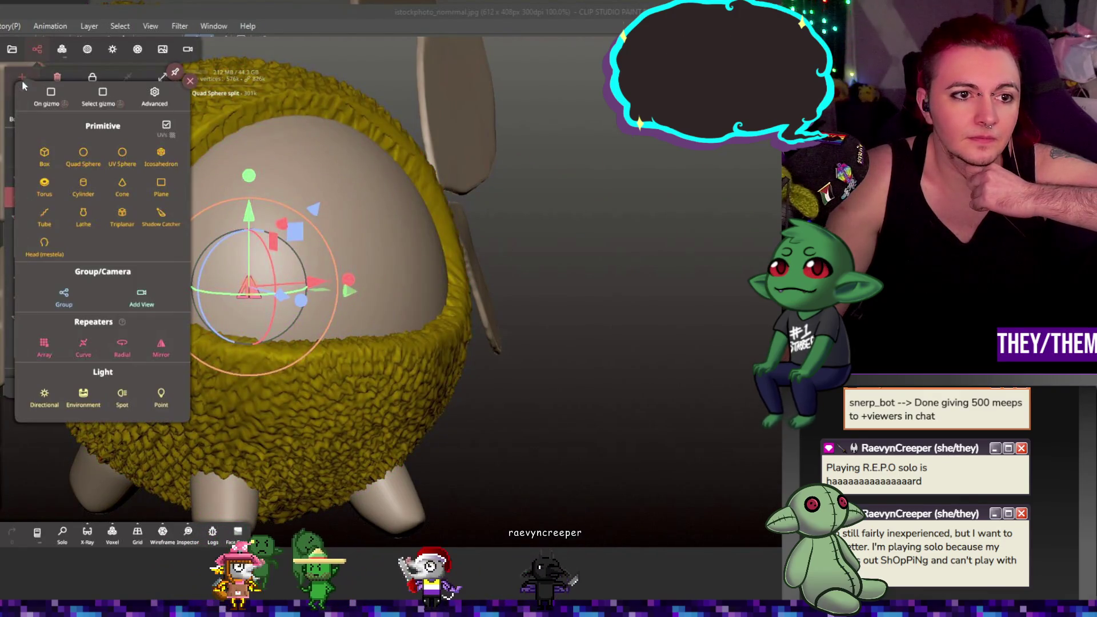
- Add a Quad Sphere beside the body, stretch it vertically into an egg, and validate it
left_click(84, 153)
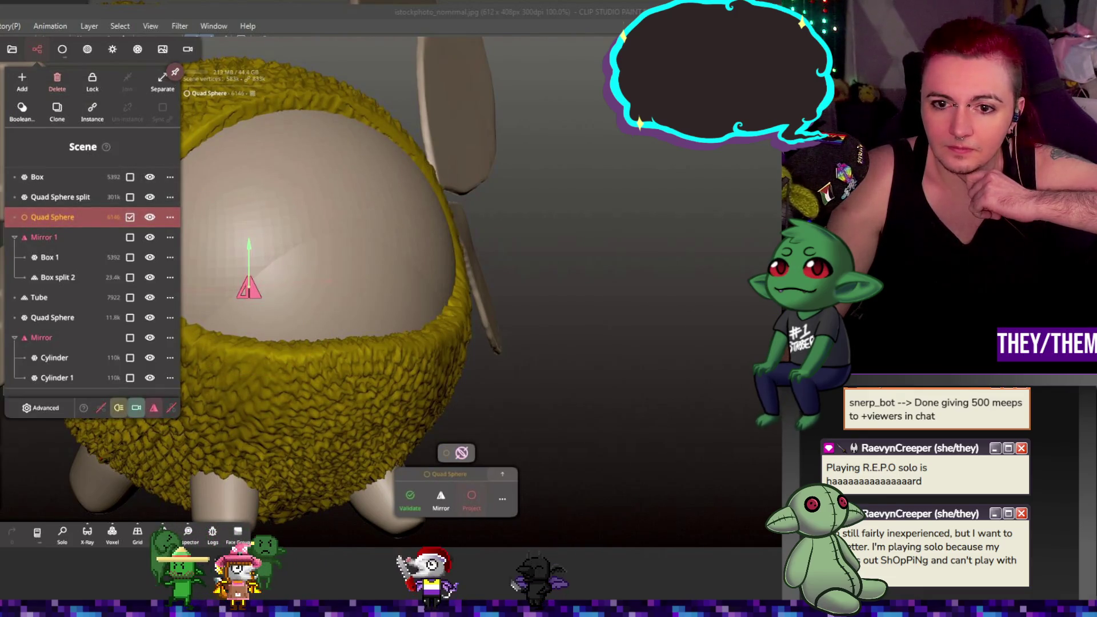
mouse_move(281, 302)
left_mouse_down()
mouse_move(425, 349)
mouse_move(751, 321)
mouse_move(689, 392)
left_mouse_up()
mouse_move(694, 303)
left_mouse_down()
mouse_move(694, 319)
mouse_move(695, 208)
mouse_move(695, 238)
left_mouse_up()
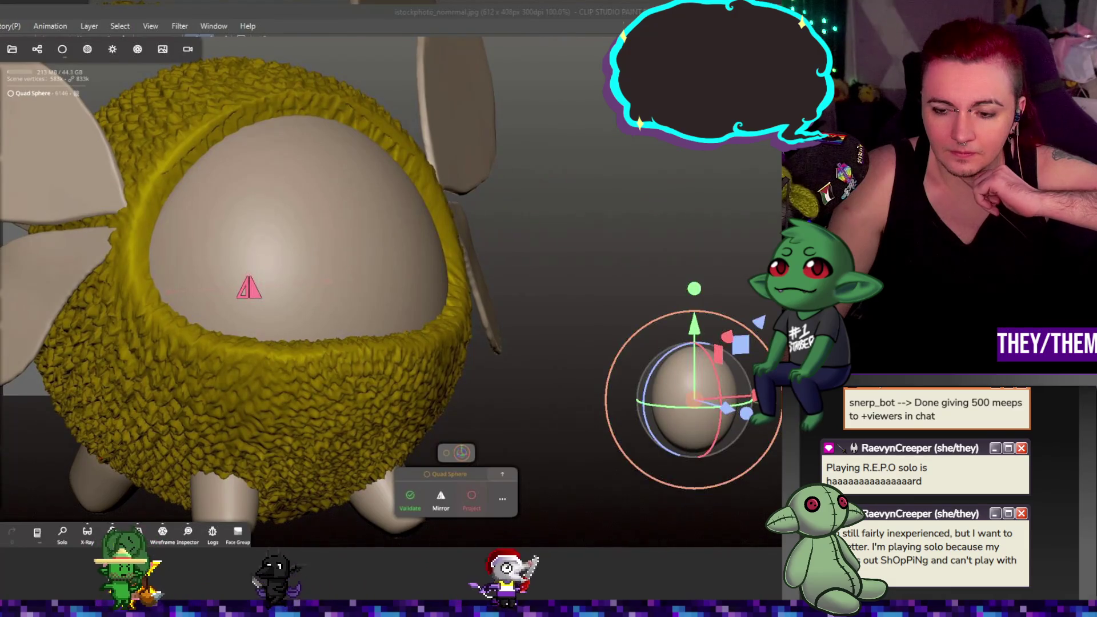
mouse_move(628, 320)
left_mouse_down()
mouse_move(730, 332)
mouse_move(723, 265)
left_mouse_up()
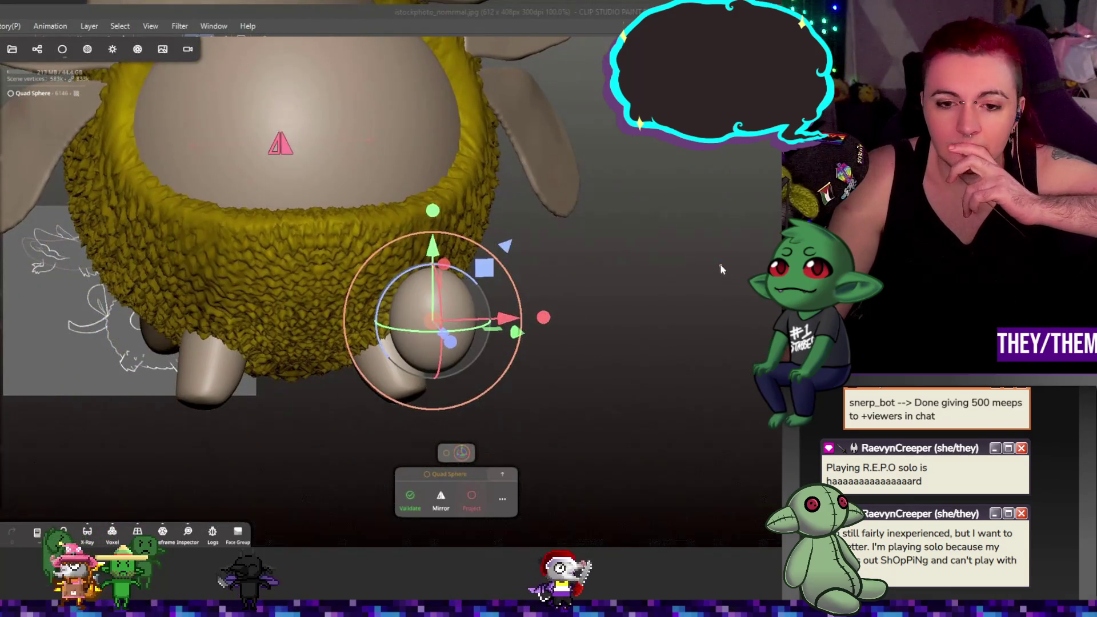
left_click(410, 498)
- Voxel-remesh the egg and confirm despite losing multiresolution
scroll(442, 313, "up", 3)
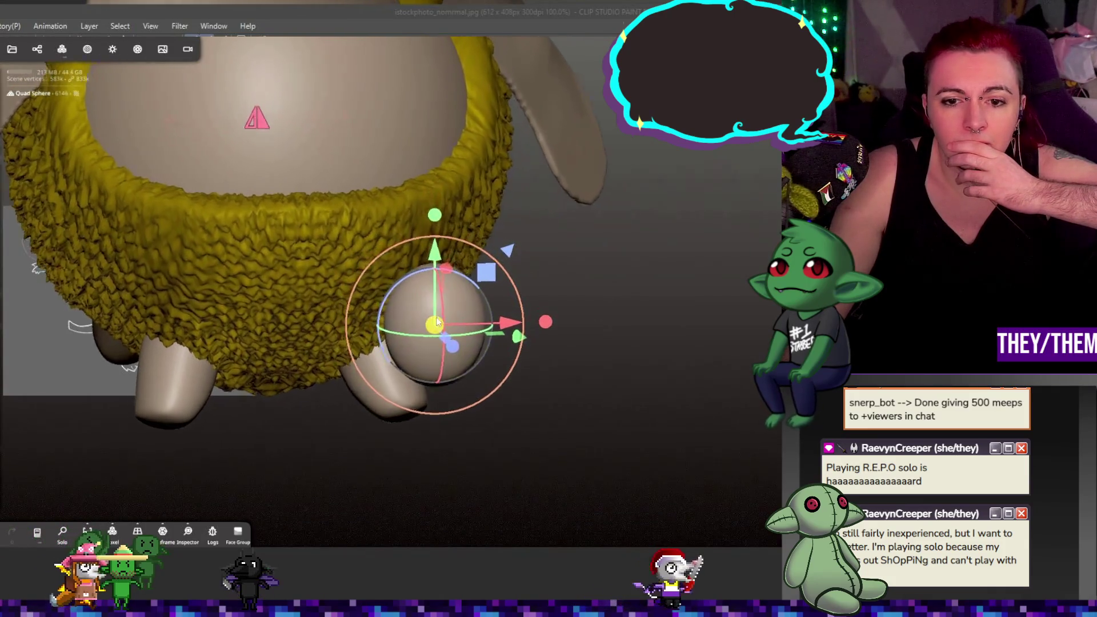
left_click(86, 50)
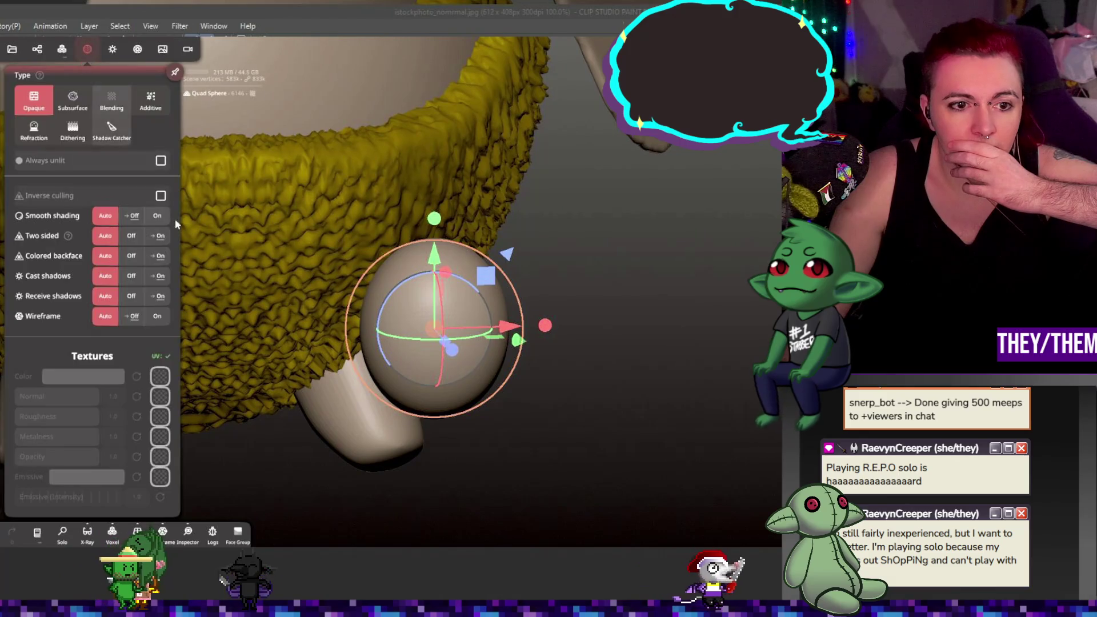
left_click(64, 51)
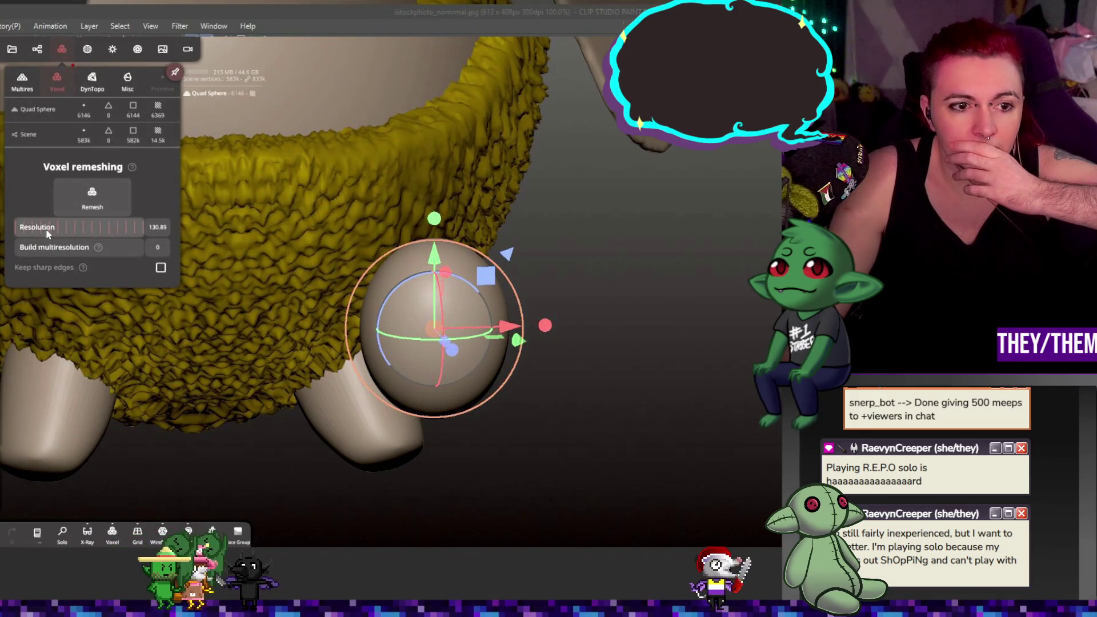
left_click(109, 210)
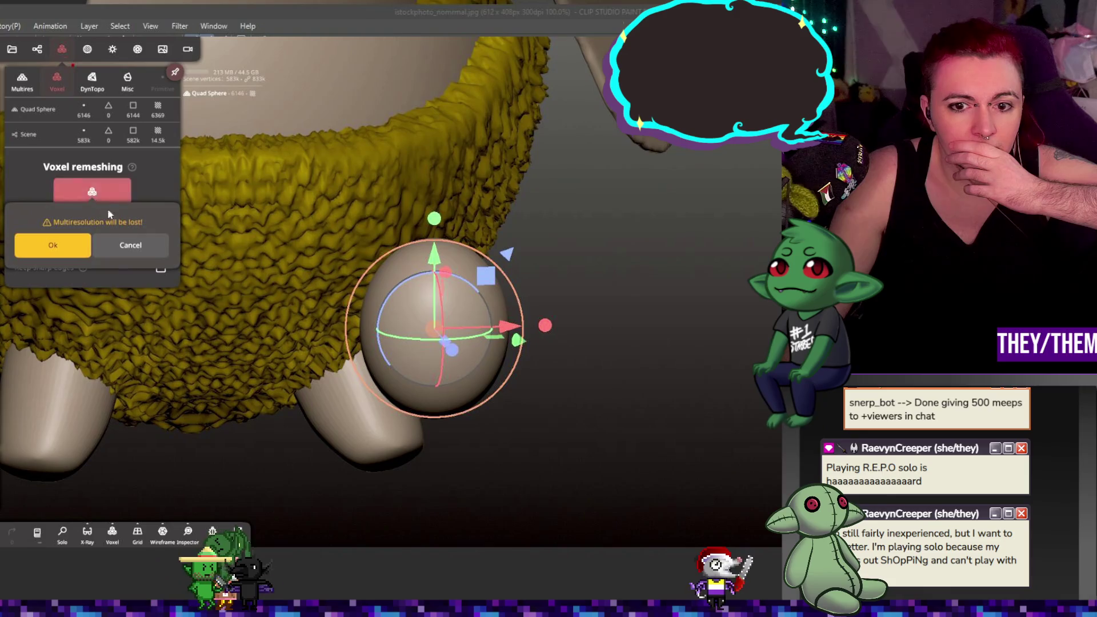
left_click(85, 246)
mouse_move(603, 344)
left_mouse_down()
mouse_move(634, 341)
mouse_move(612, 345)
left_mouse_up()
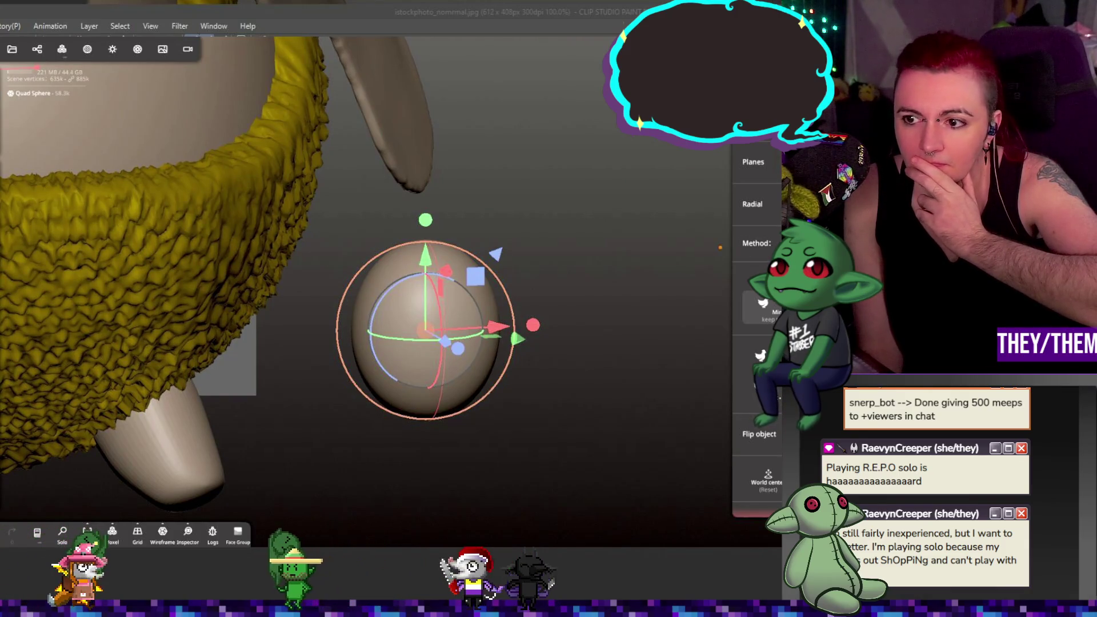
- Switch from the gizmo to a sculpting brush and close the Symmetry panel
key("b")
left_click(421, 308)
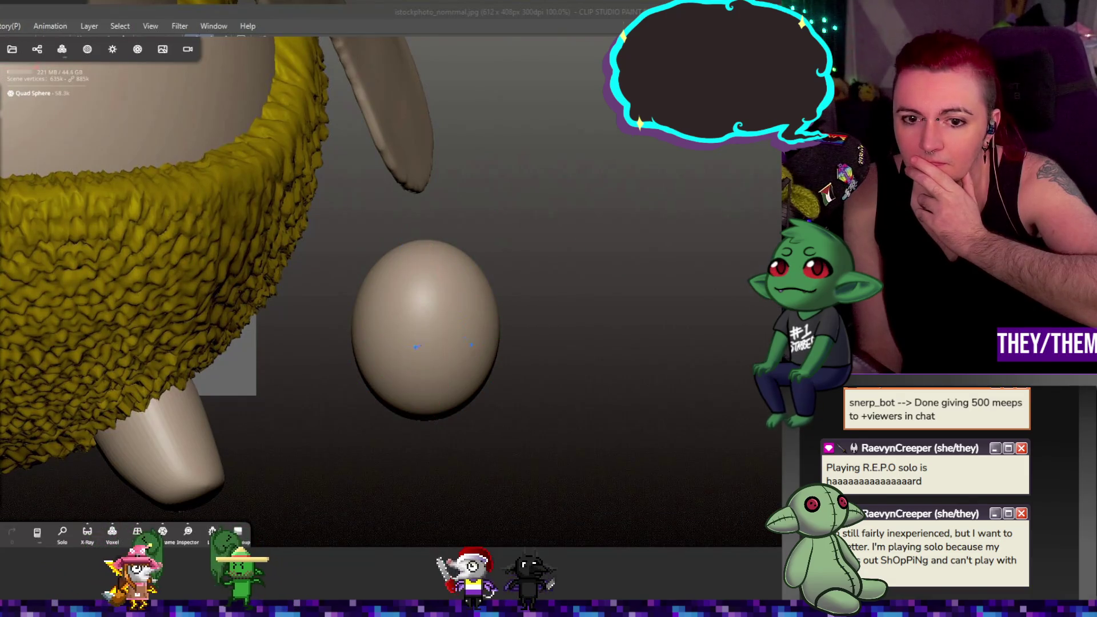
mouse_move(498, 342)
right_mouse_down()
mouse_move(548, 363)
mouse_move(622, 356)
mouse_move(608, 359)
right_mouse_up()
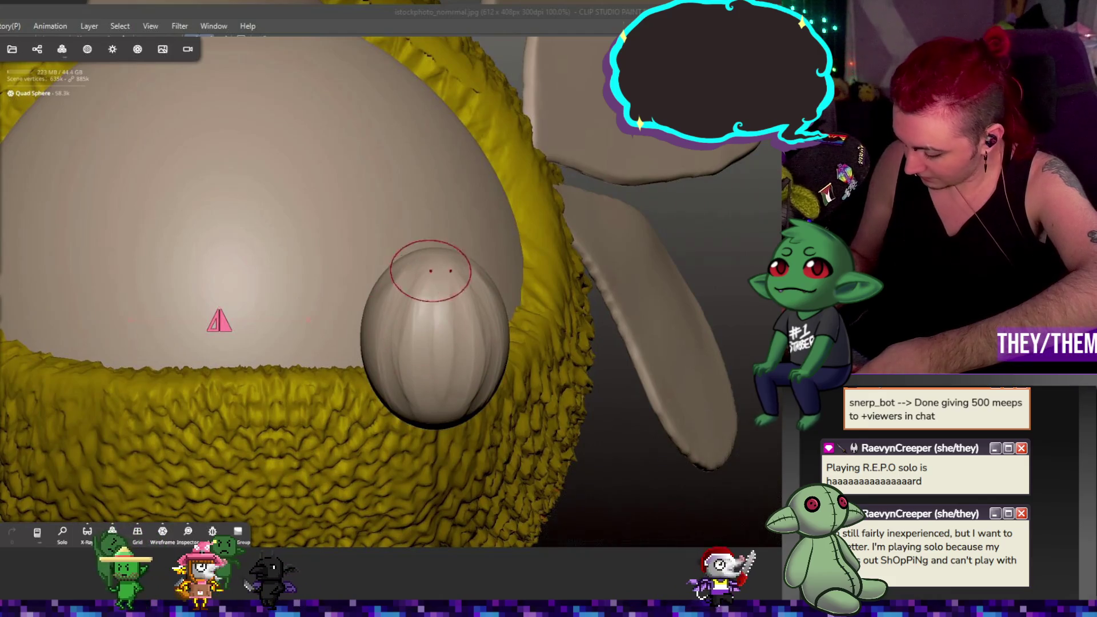
- Carve vertical crease grooves around the egg, toggling Solo to view it alone
middle_click_drag(473, 387, 320, 390)
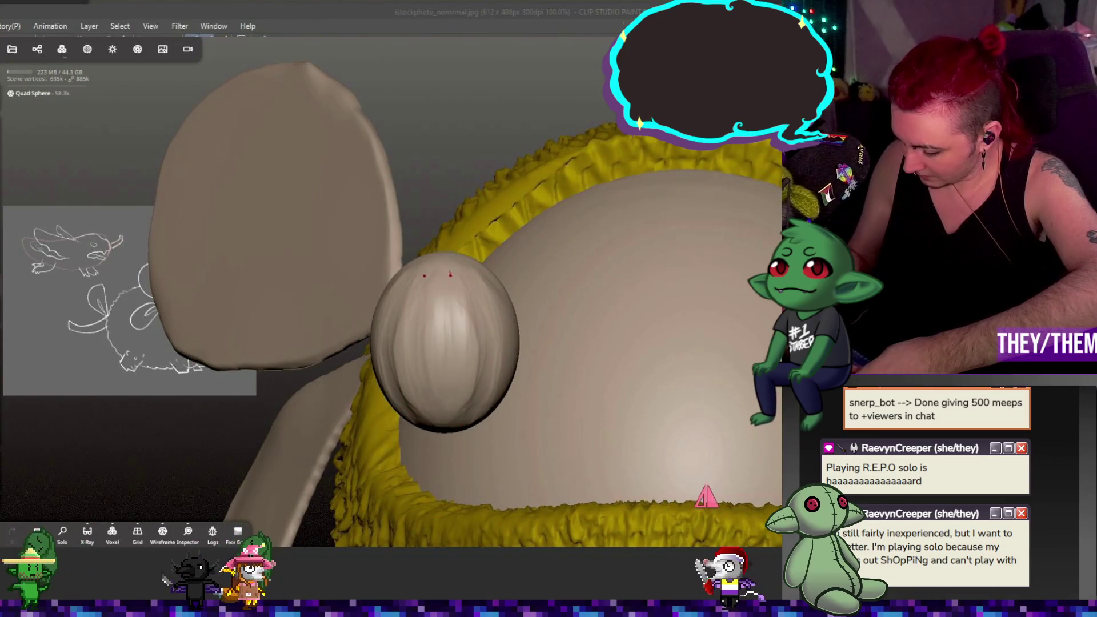
key("s")
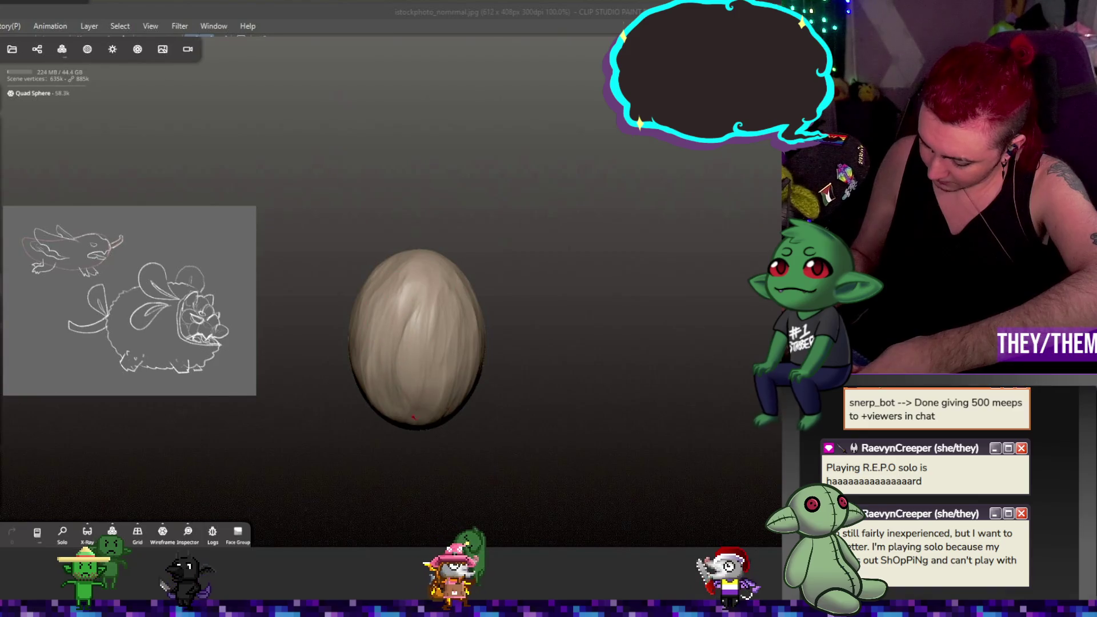
key("s")
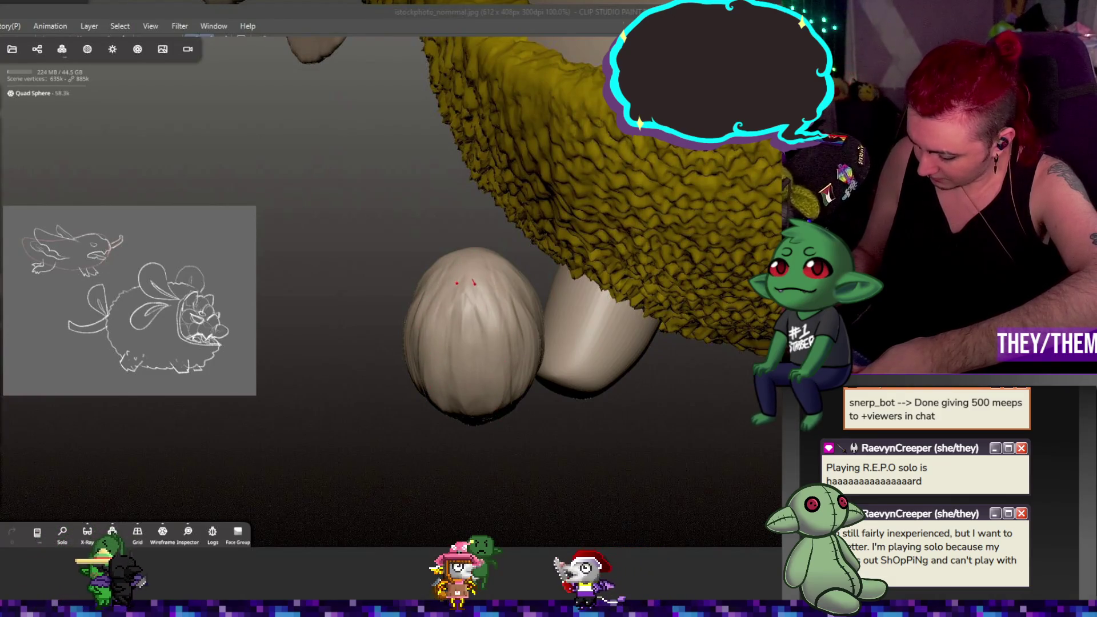
left_click_drag(473, 441, 493, 370)
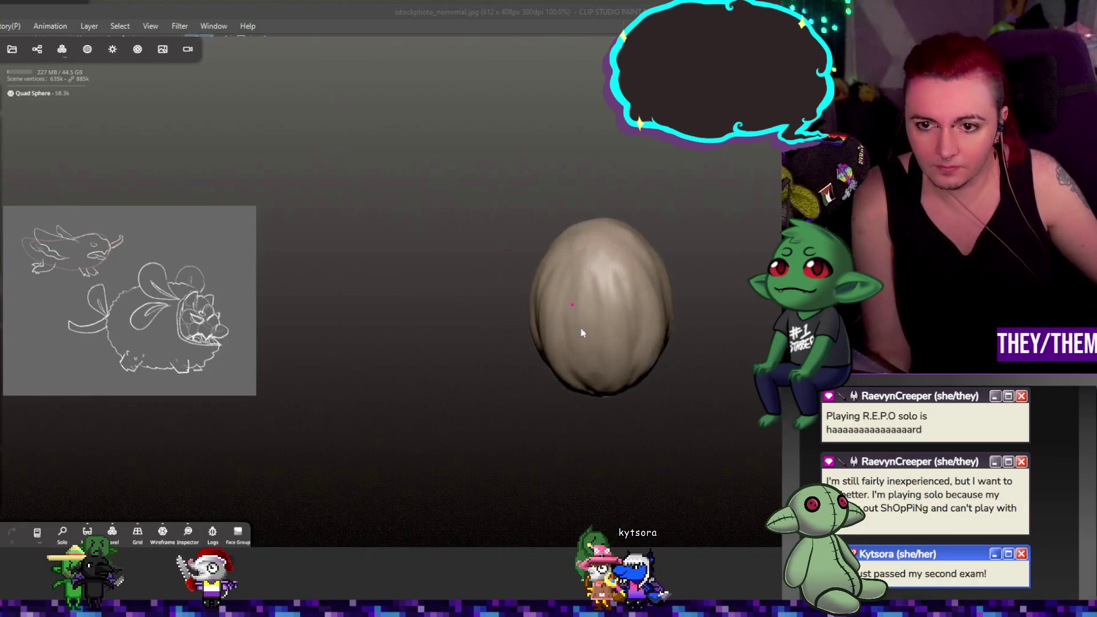
mouse_move(580, 287)
right_mouse_down()
mouse_move(624, 320)
mouse_move(553, 340)
mouse_move(622, 402)
mouse_move(628, 354)
mouse_move(609, 352)
mouse_move(631, 354)
right_mouse_up()
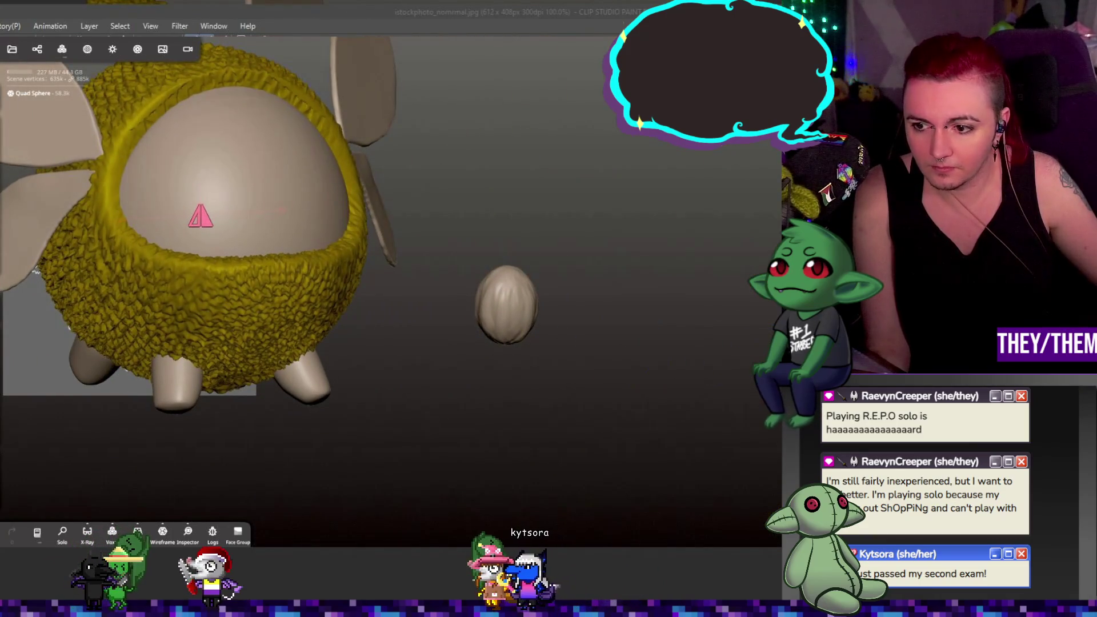
- Undo an accidental squash, then move the egg lobe into the chest dome and rotate it
key("g")
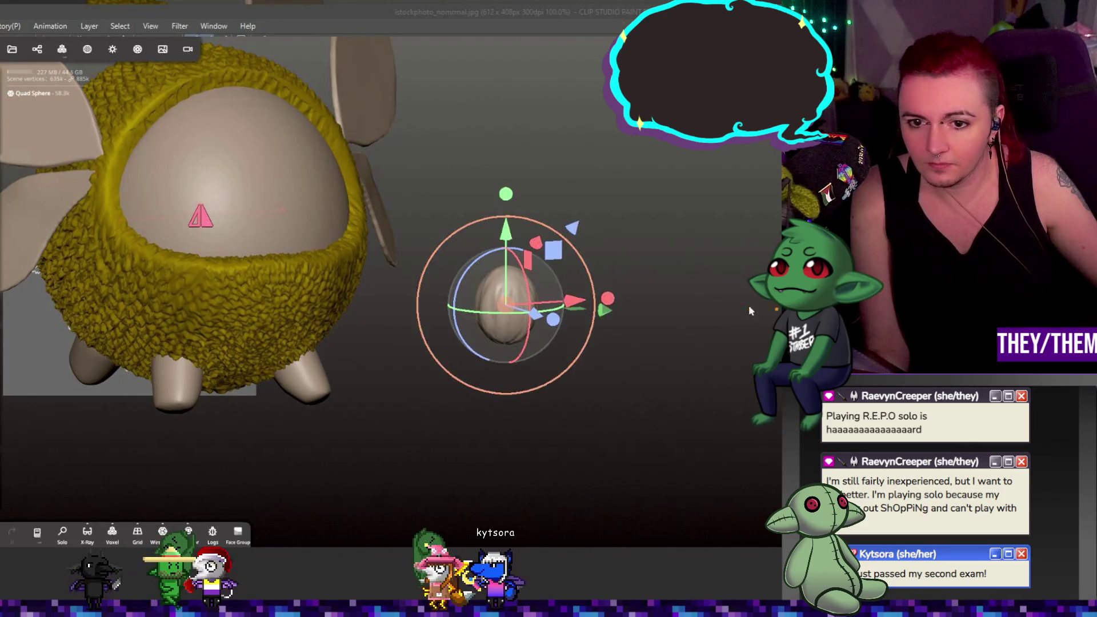
left_click_drag(608, 298, 434, 273)
key("ctrl+z")
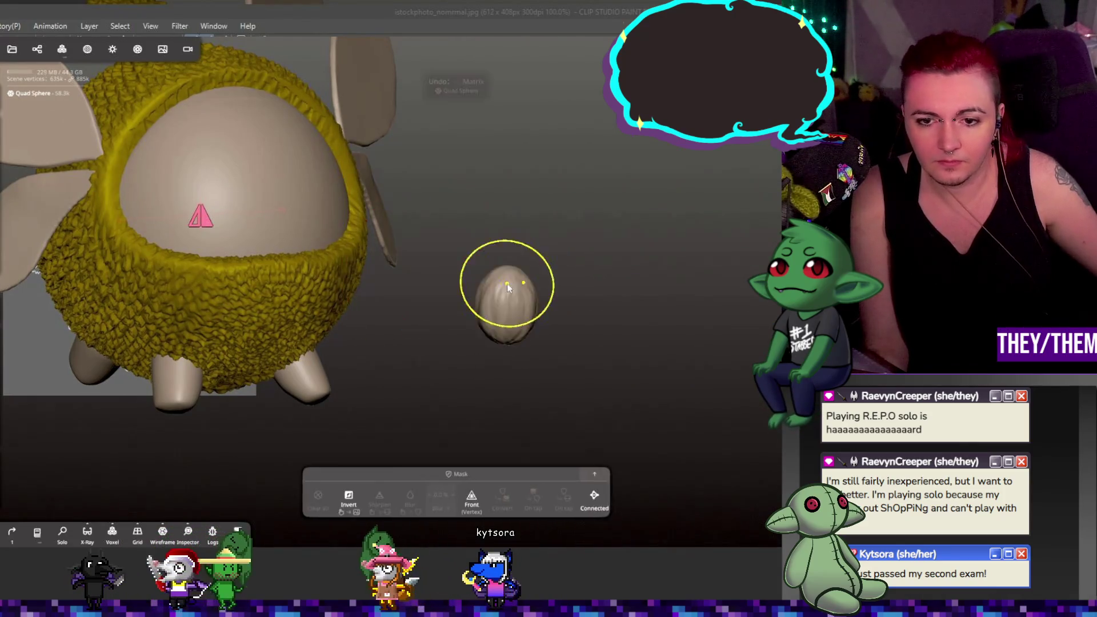
key("ctrl+z")
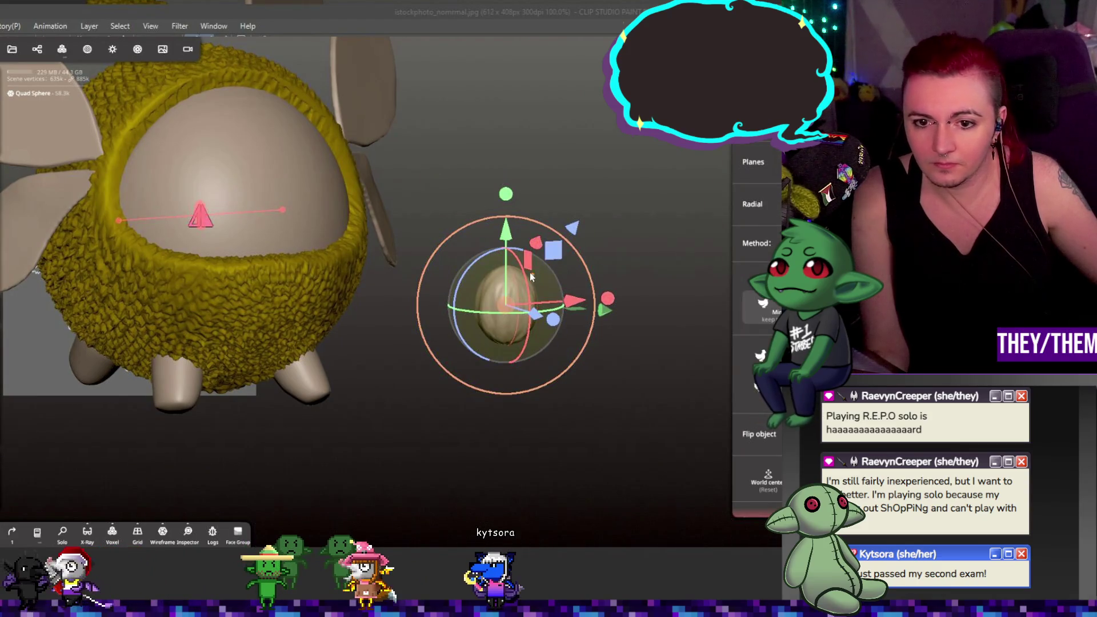
left_click_drag(509, 304, 232, 178)
scroll(311, 224, "up", 5)
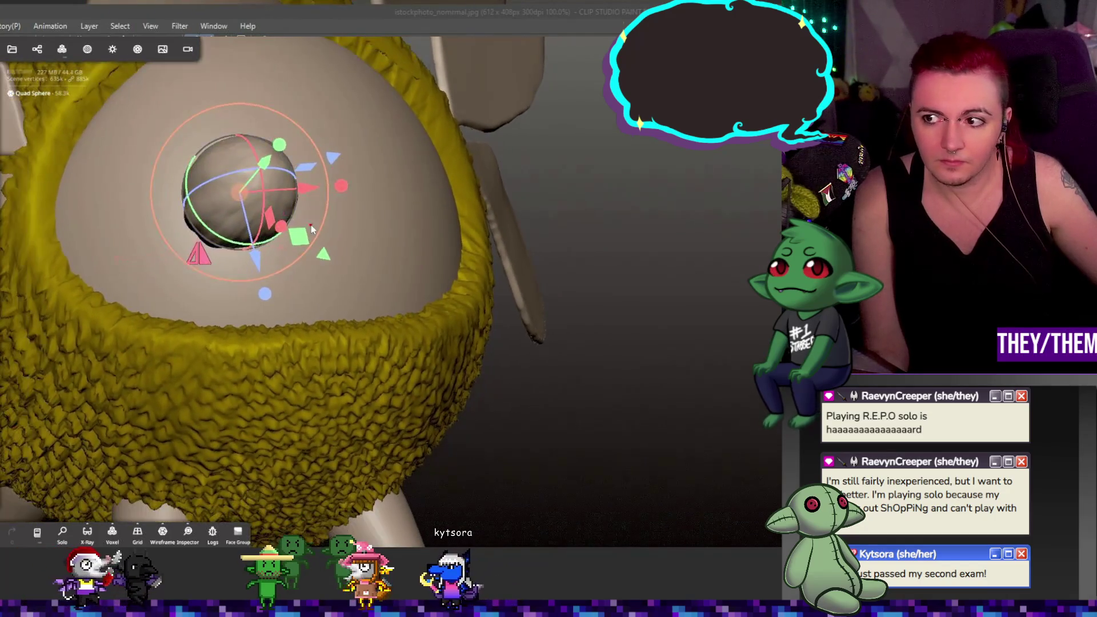
scroll(320, 229, "down", 3)
mouse_move(311, 201)
left_mouse_down()
mouse_move(268, 210)
mouse_move(321, 214)
mouse_move(271, 262)
mouse_move(263, 249)
mouse_move(294, 198)
mouse_move(306, 197)
left_mouse_up()
mouse_move(343, 240)
left_mouse_down()
mouse_move(453, 325)
mouse_move(503, 332)
left_mouse_up()
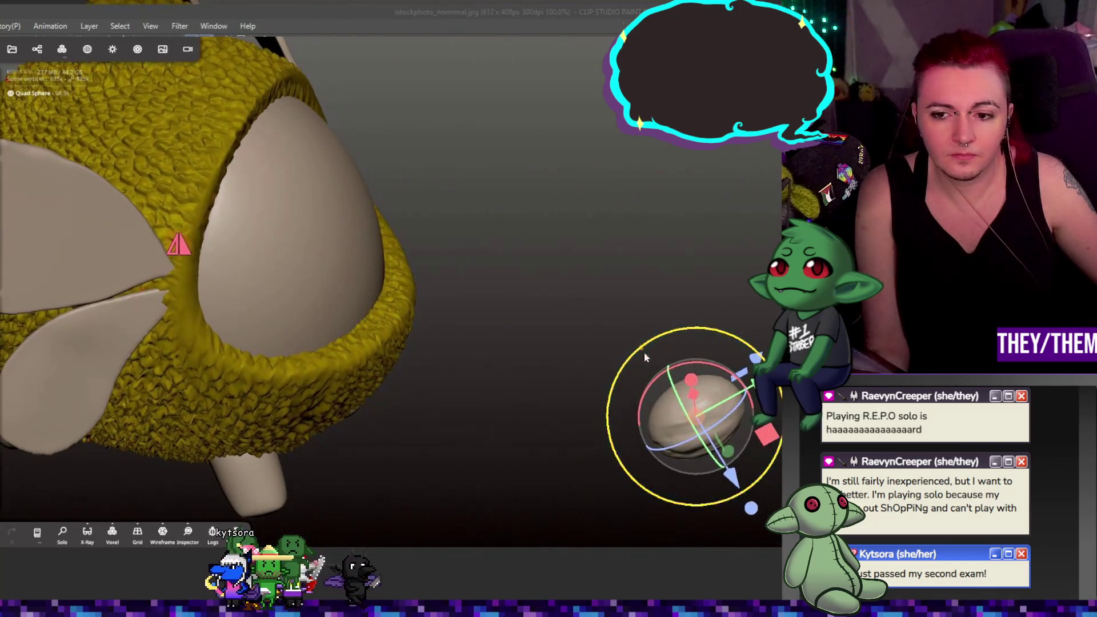
- Rotate and slide the lobe deeper into the chest opening so it faces forward
mouse_move(697, 366)
left_mouse_down()
mouse_move(730, 244)
mouse_move(772, 165)
mouse_move(692, 182)
mouse_move(672, 208)
left_mouse_up()
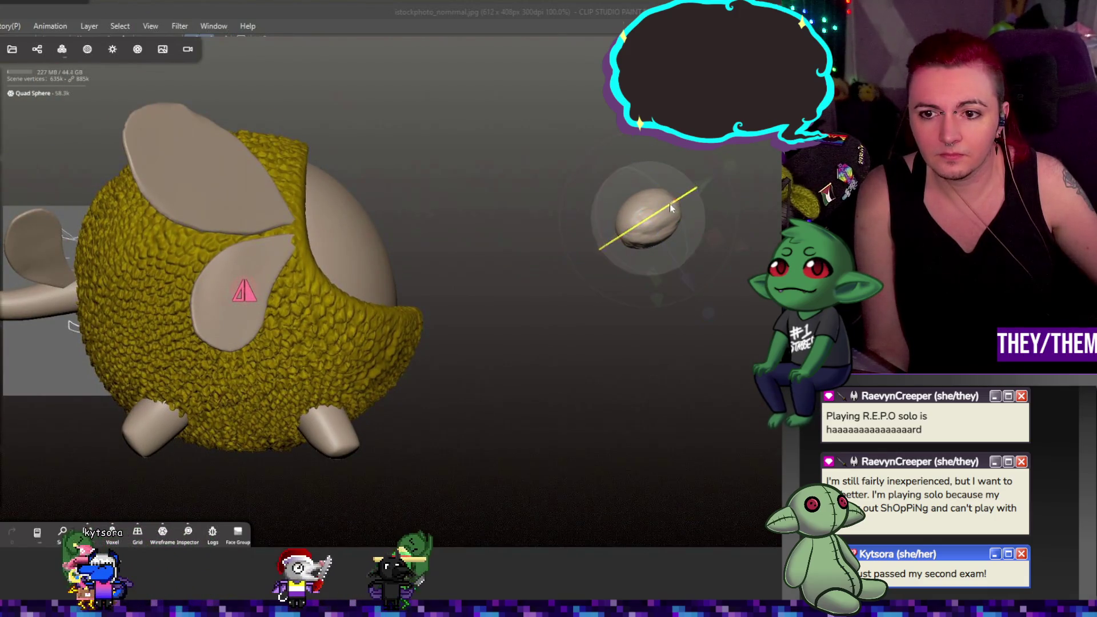
left_click_drag(594, 245, 606, 243)
mouse_move(660, 212)
left_mouse_down()
mouse_move(375, 257)
mouse_move(356, 277)
left_mouse_up()
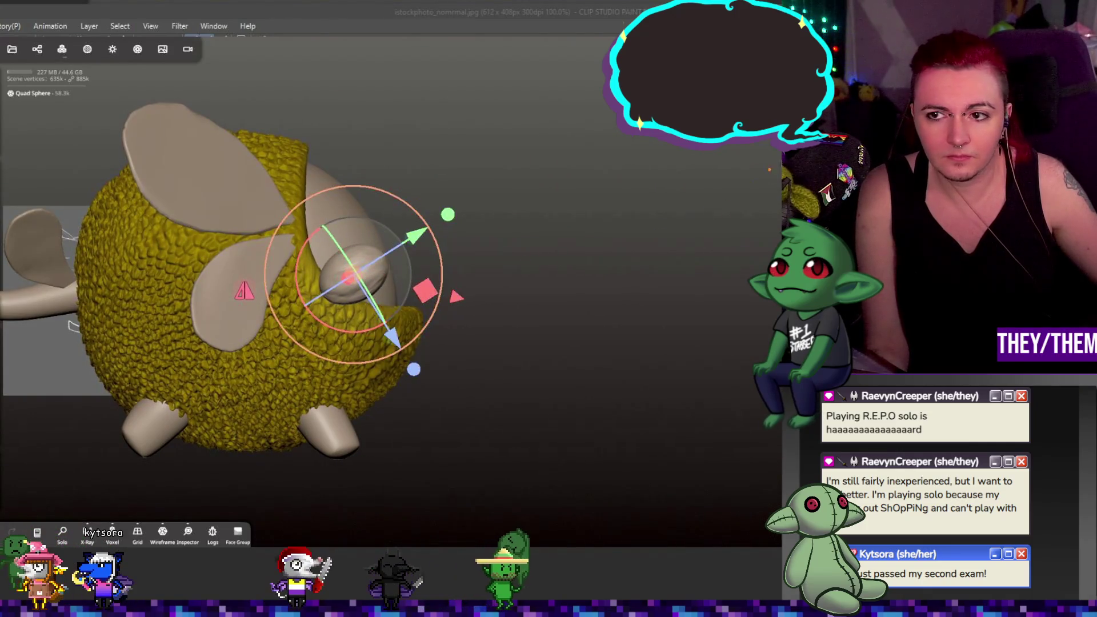
mouse_move(503, 229)
left_mouse_down()
mouse_move(472, 262)
mouse_move(565, 302)
mouse_move(463, 328)
left_mouse_up()
mouse_move(219, 404)
left_mouse_down()
mouse_move(328, 373)
mouse_move(319, 376)
mouse_move(326, 365)
left_mouse_up()
mouse_move(348, 321)
left_mouse_down()
mouse_move(380, 310)
mouse_move(571, 378)
mouse_move(569, 359)
mouse_move(563, 377)
mouse_move(542, 379)
left_mouse_up()
mouse_move(495, 291)
left_mouse_down()
mouse_move(495, 335)
mouse_move(481, 330)
mouse_move(513, 331)
left_mouse_up()
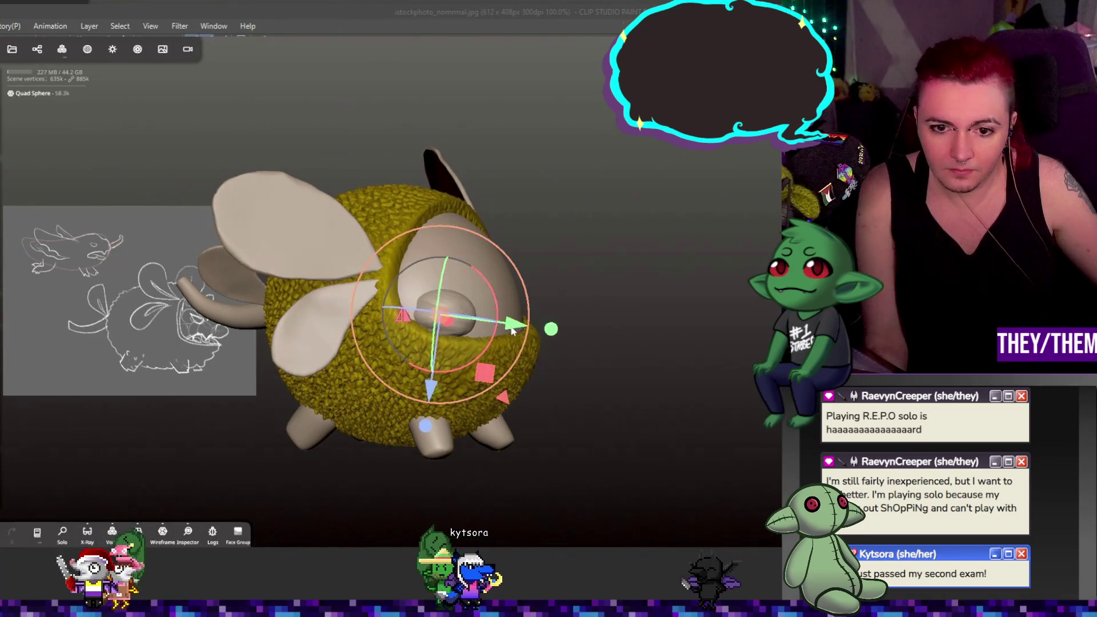
left_click_drag(455, 309, 418, 293)
- Nudge the lobe into final place against the chest's inner surface, comparing with the reference sketch
scroll(418, 293, "up", 5)
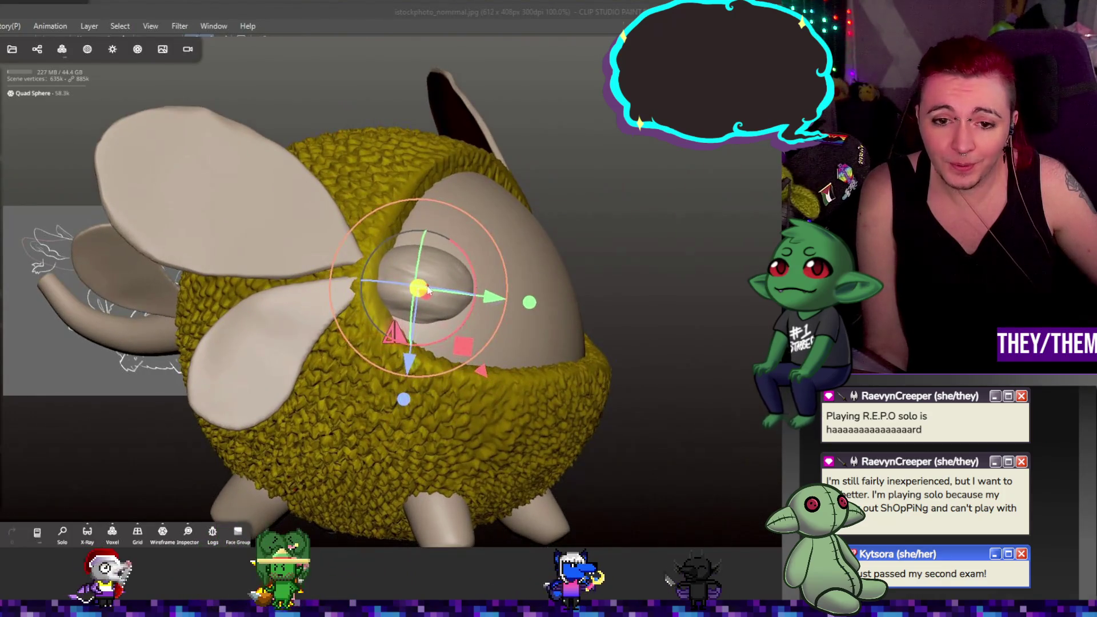
middle_click_drag(539, 348, 682, 292)
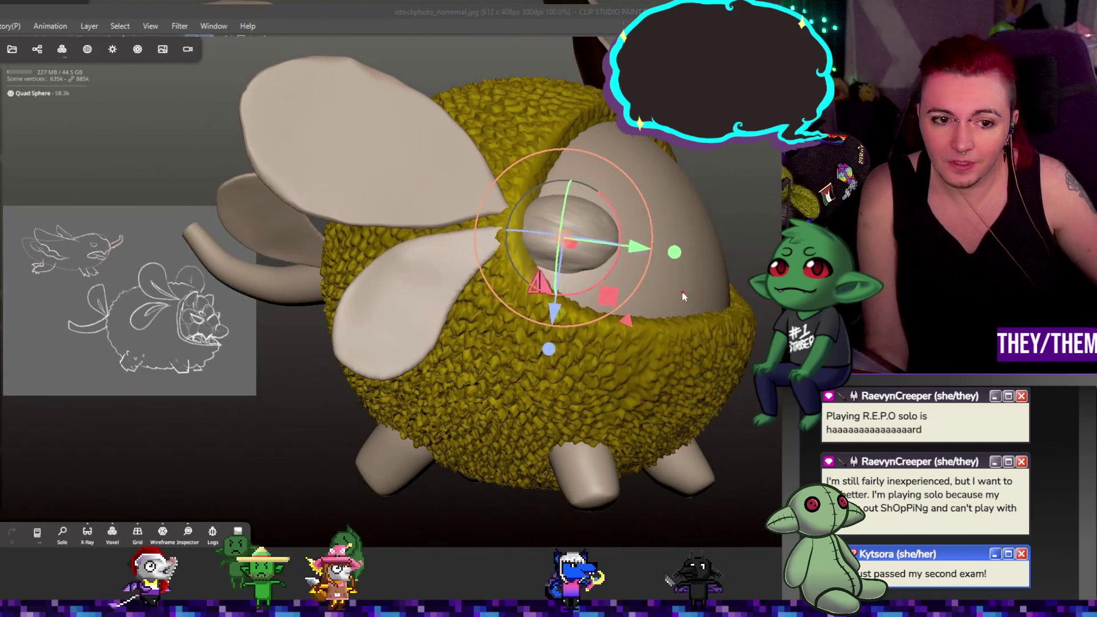
scroll(651, 279, "up", 2)
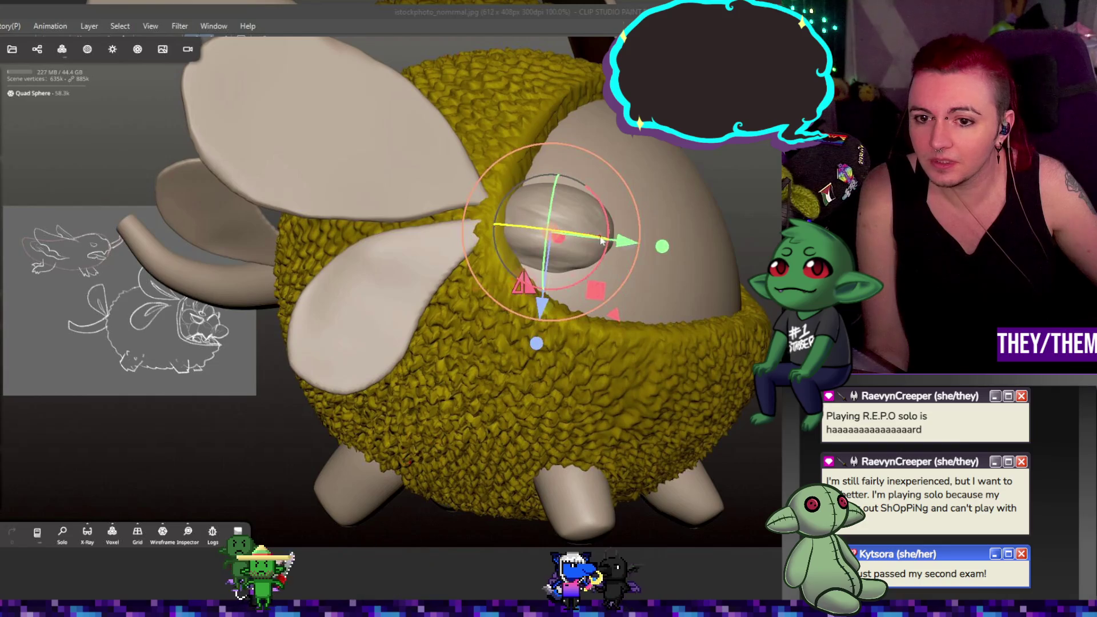
right_click_drag(657, 298, 543, 293)
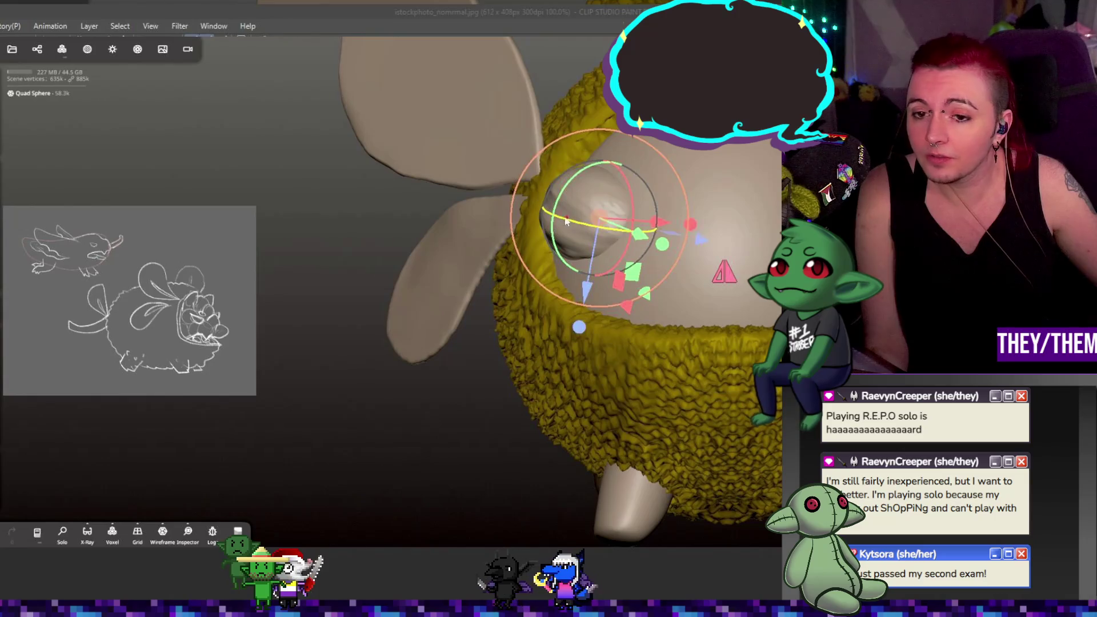
left_click_drag(619, 223, 629, 223)
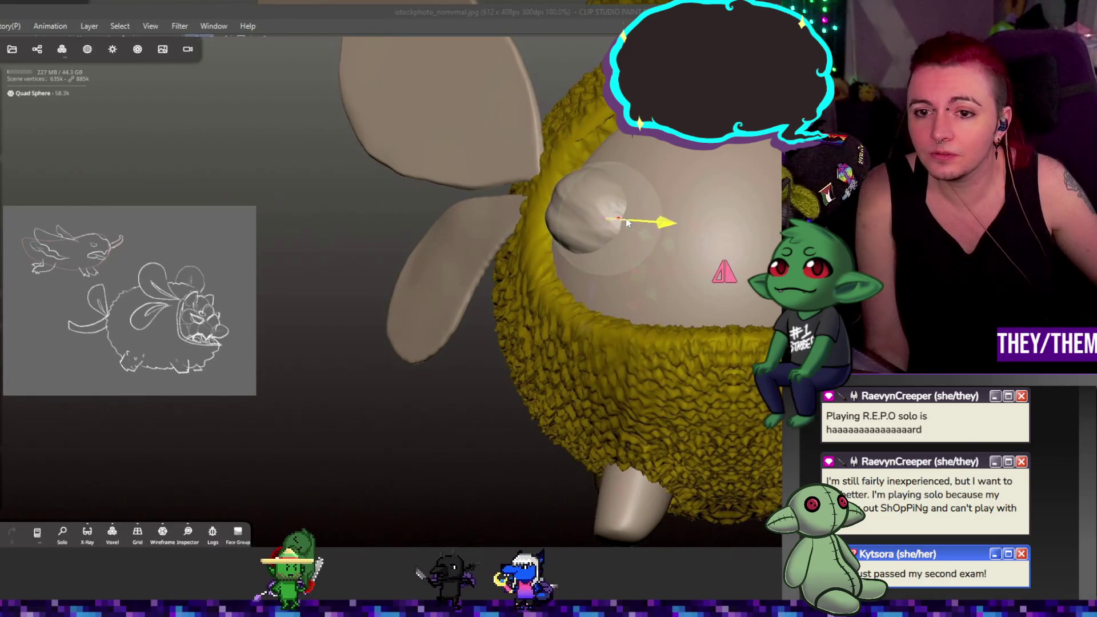
right_click_drag(627, 223, 680, 350)
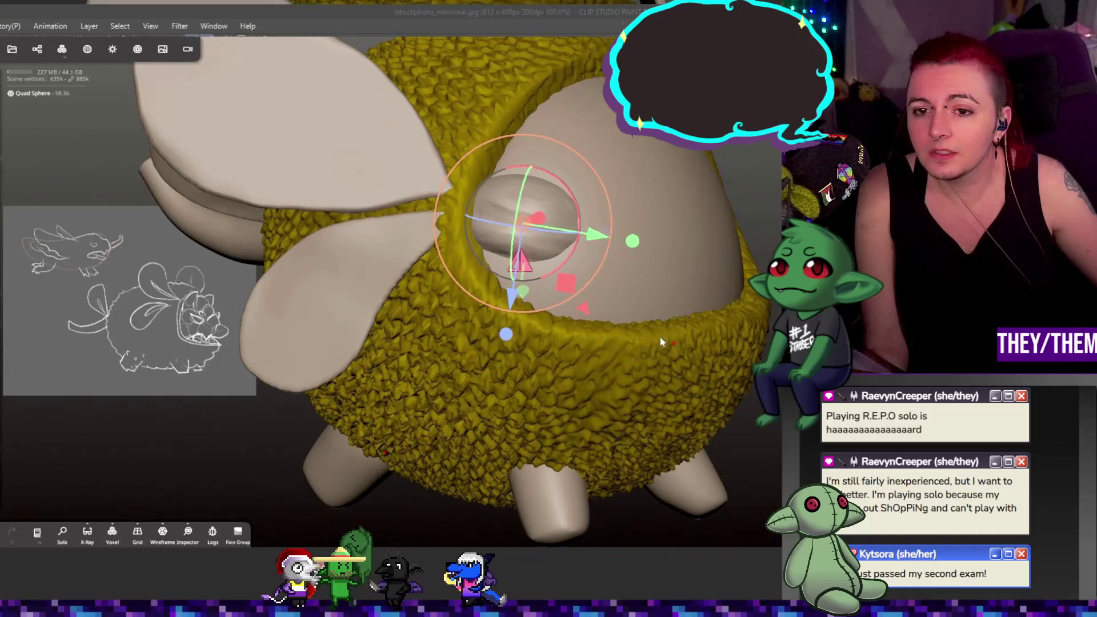
left_click(62, 50)
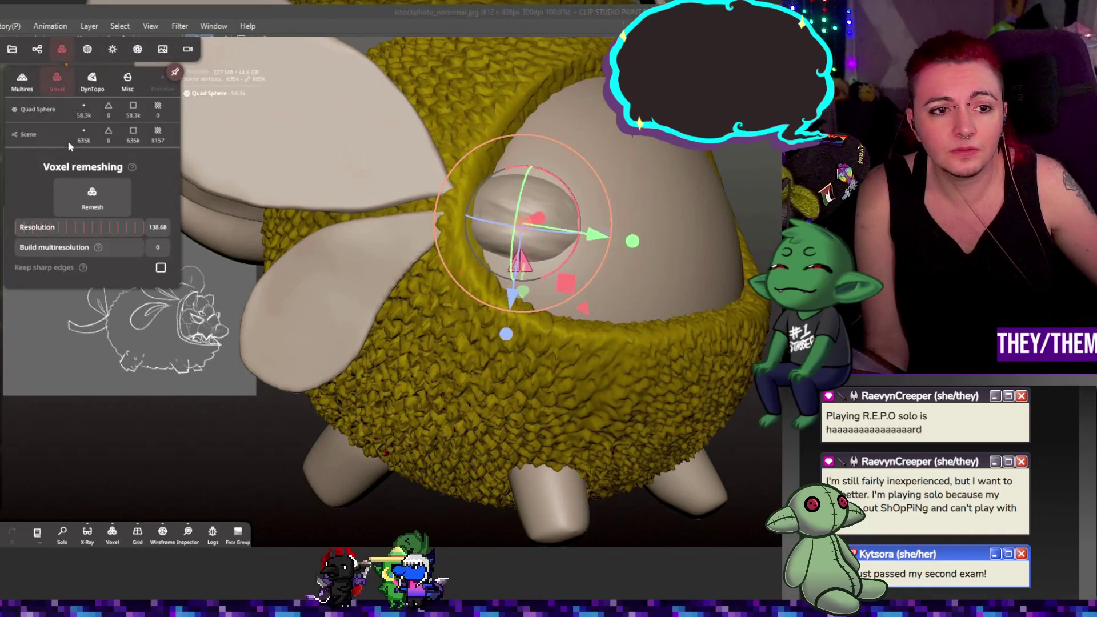
left_click(37, 49)
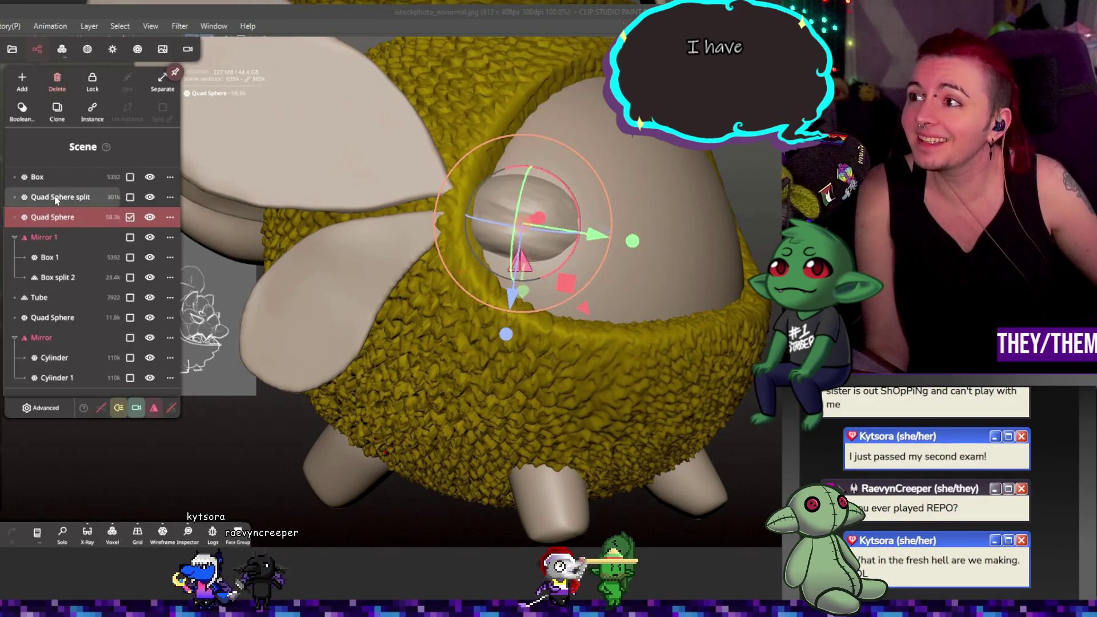
mouse_move(269, 206)
left_mouse_down()
mouse_move(348, 217)
mouse_move(322, 219)
left_mouse_up()
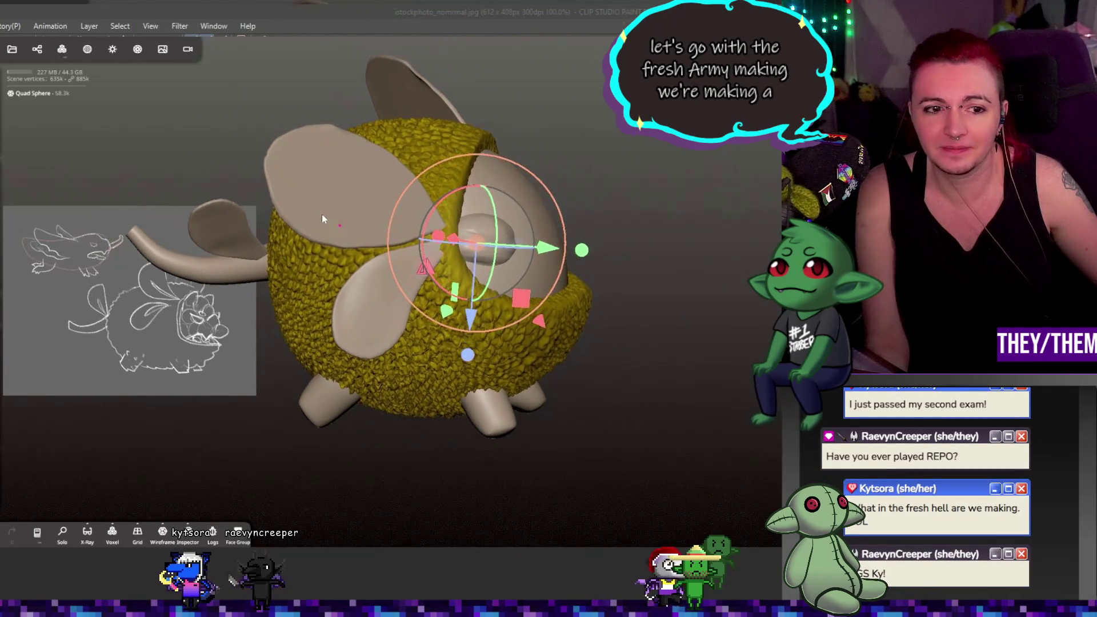
- Save the jackfruitdragon project
left_click(12, 51)
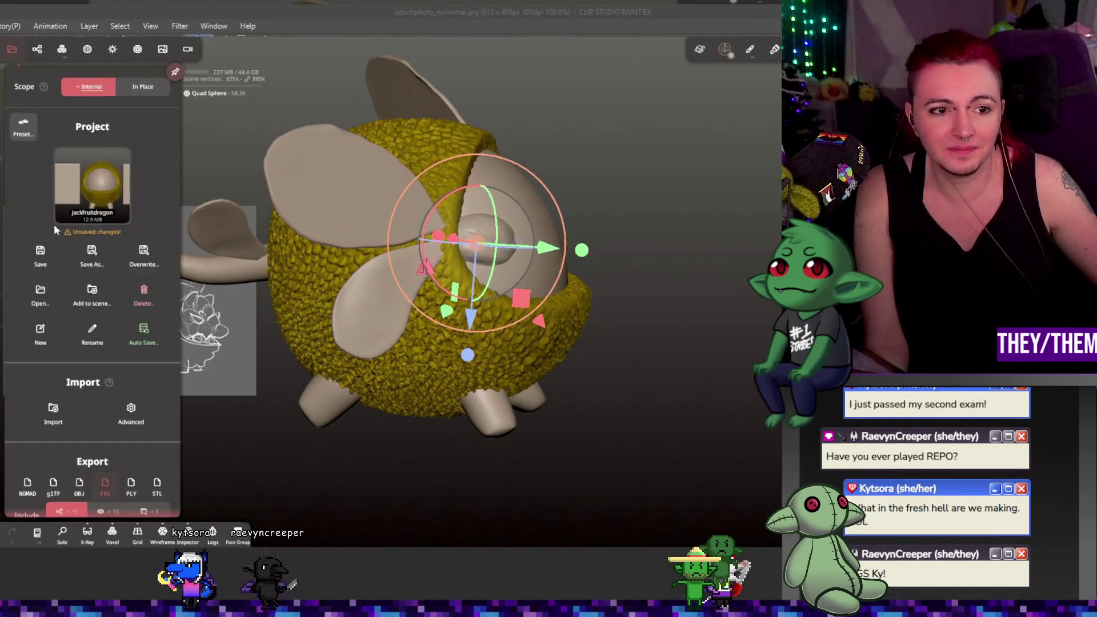
left_click(39, 255)
left_click(40, 302)
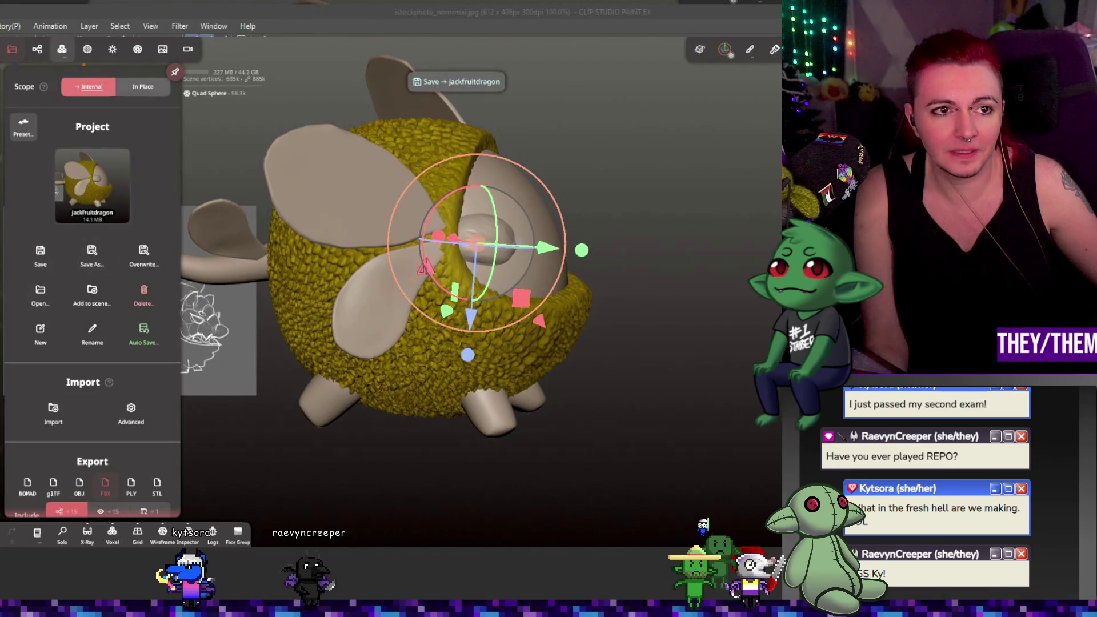
left_click(12, 50)
- Open the dragonfruit project, orbit its green dragon and switch on turntable spin
left_click(11, 51)
left_click(40, 292)
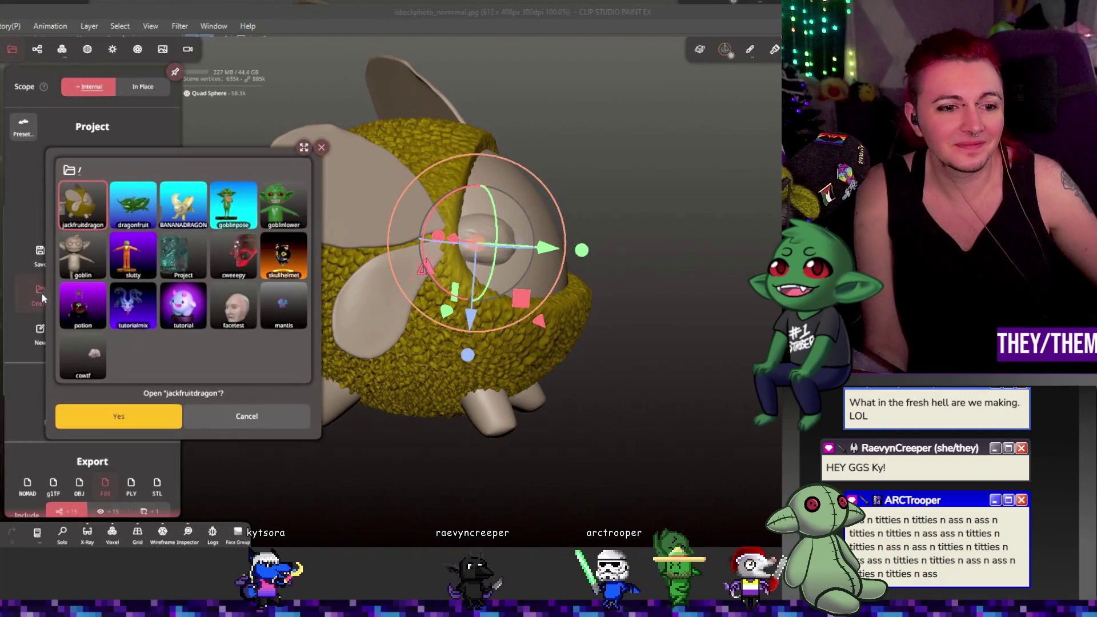
left_click(132, 204)
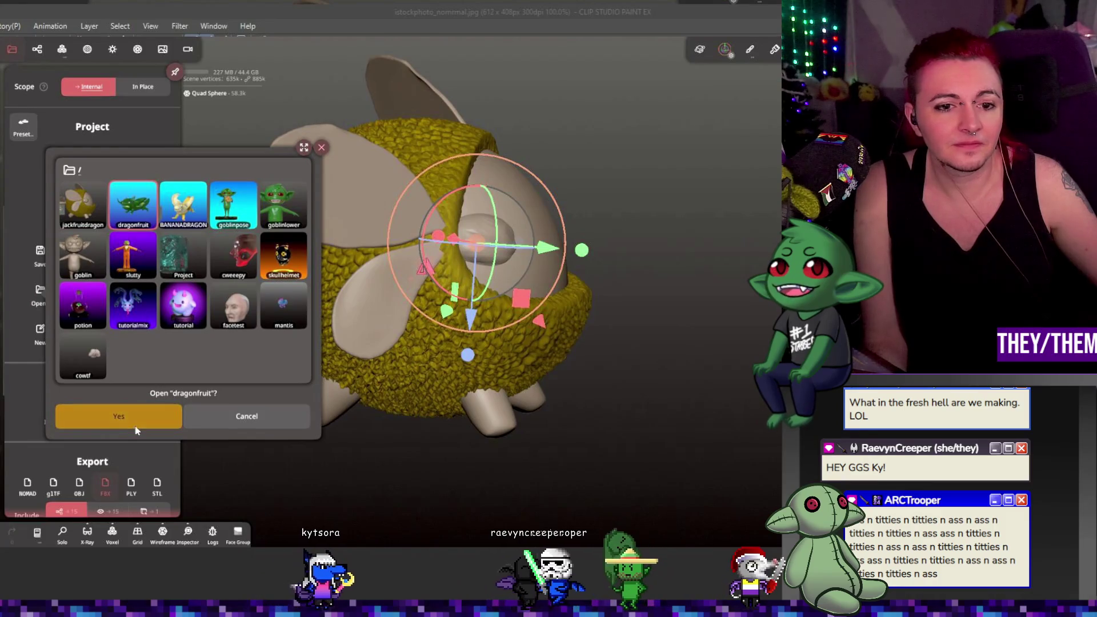
left_click(131, 418)
left_click(719, 267)
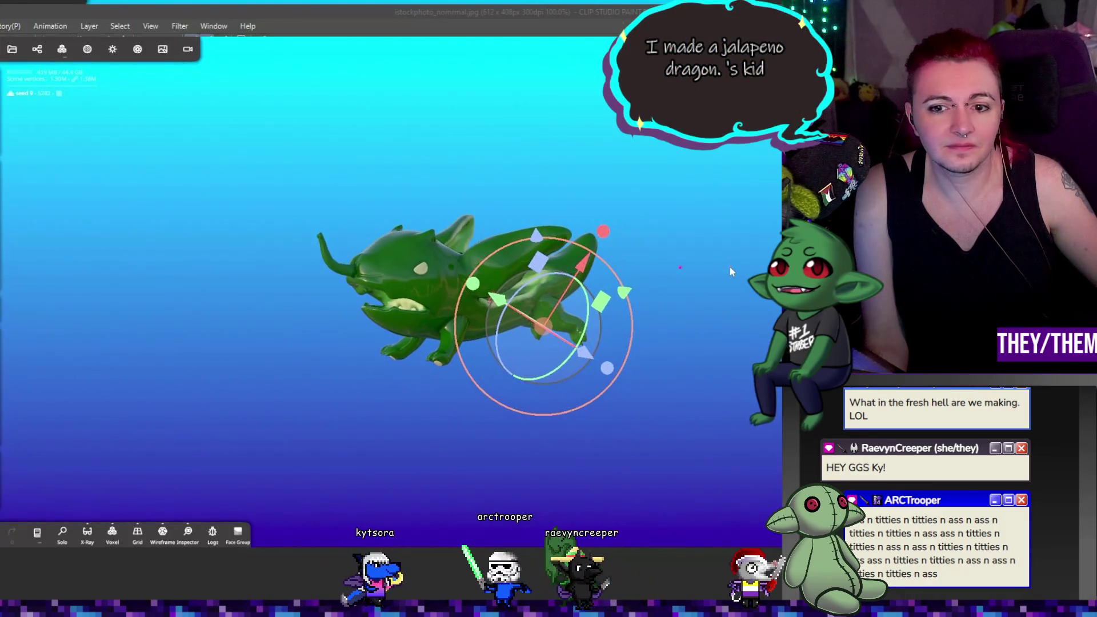
left_click(754, 258)
mouse_move(754, 258)
left_mouse_down()
mouse_move(645, 276)
mouse_move(676, 272)
mouse_move(586, 265)
mouse_move(722, 265)
mouse_move(703, 272)
left_mouse_up()
left_click(12, 49)
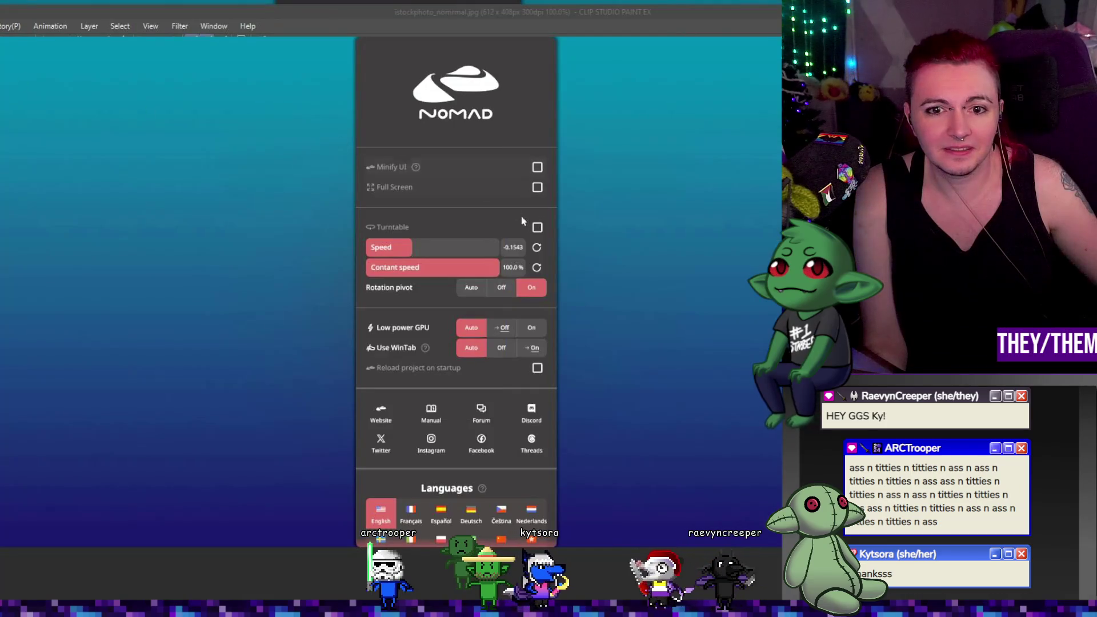
left_click(619, 229)
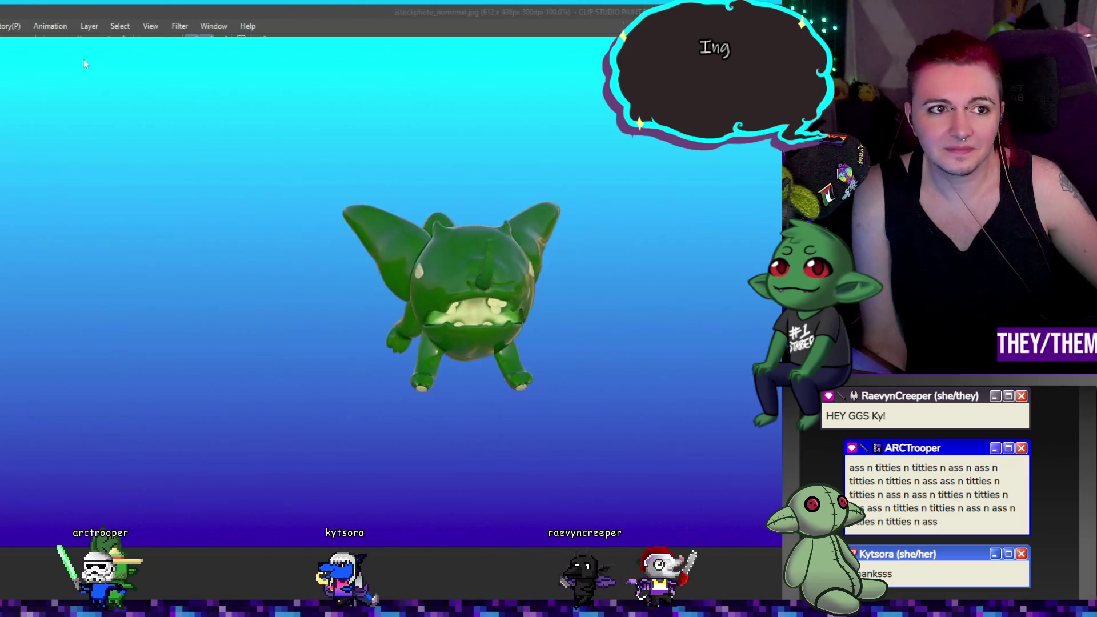
- Open the BANANADRAGON project and view the banana dragon from the side
left_click(12, 49)
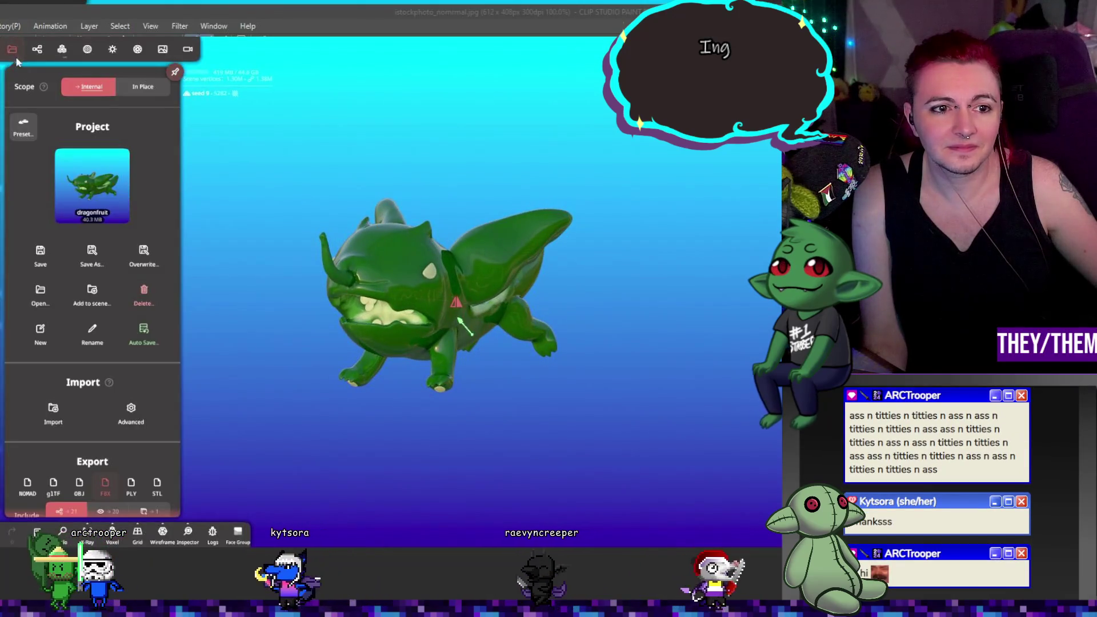
left_click(40, 294)
left_click(183, 205)
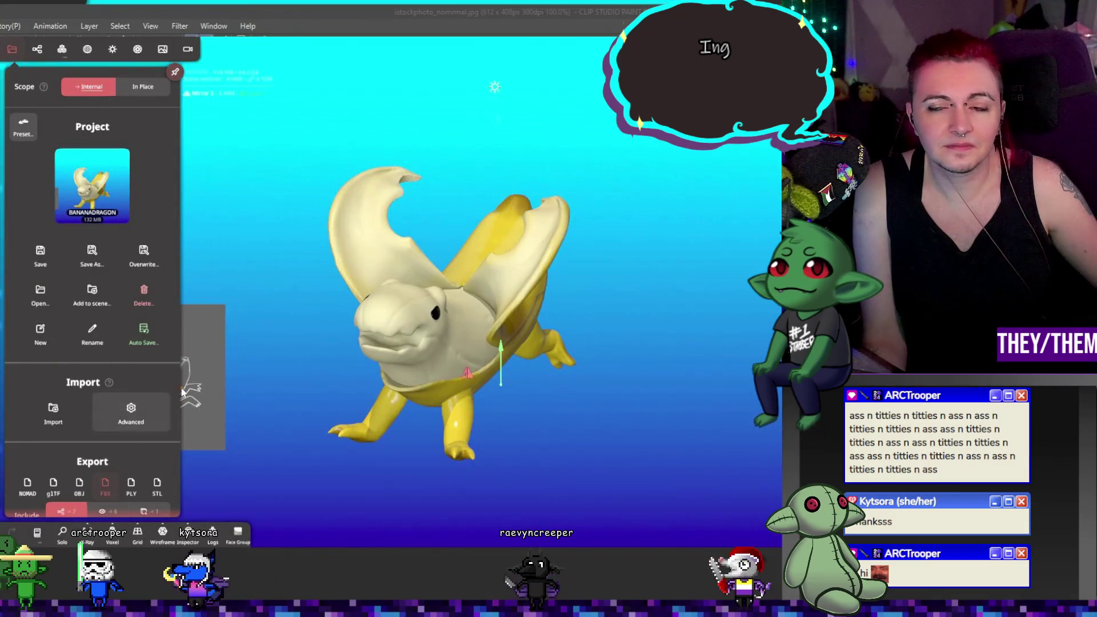
left_click(508, 119)
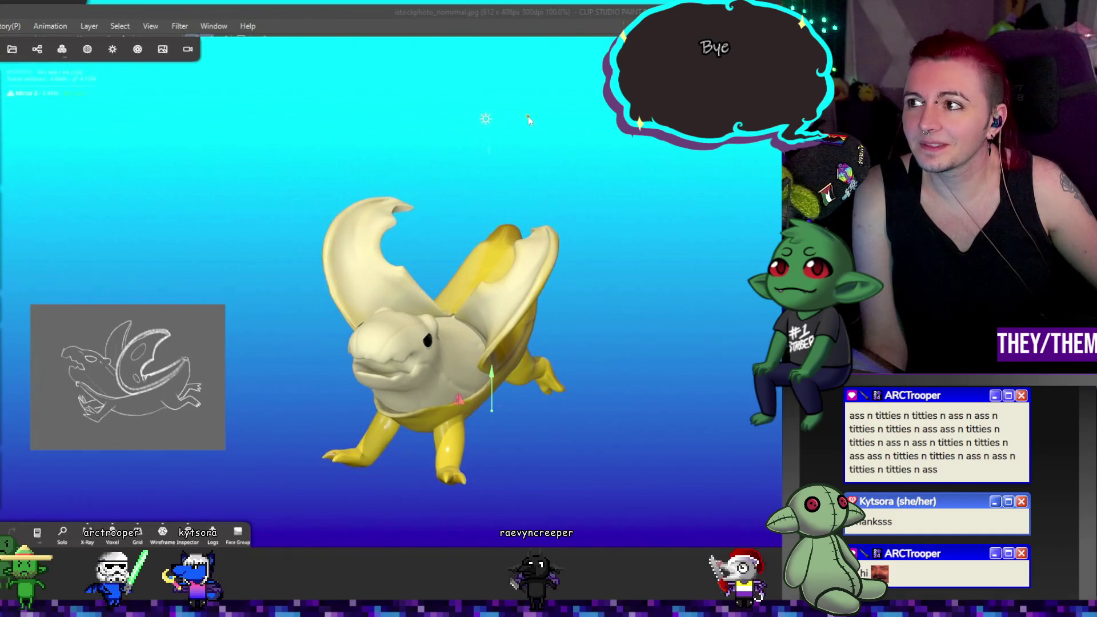
mouse_move(651, 250)
left_mouse_down()
mouse_move(608, 195)
mouse_move(366, 179)
mouse_move(443, 184)
mouse_move(472, 116)
mouse_move(639, 147)
left_mouse_up()
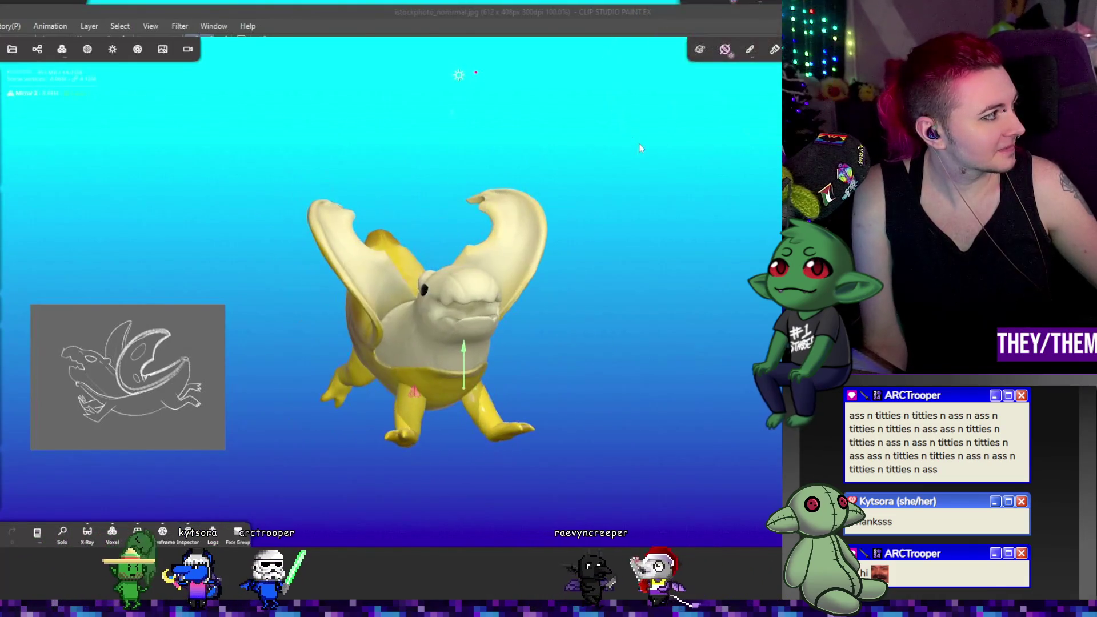
- Reopen the jackfruitdragon project
left_click(12, 49)
left_click(40, 291)
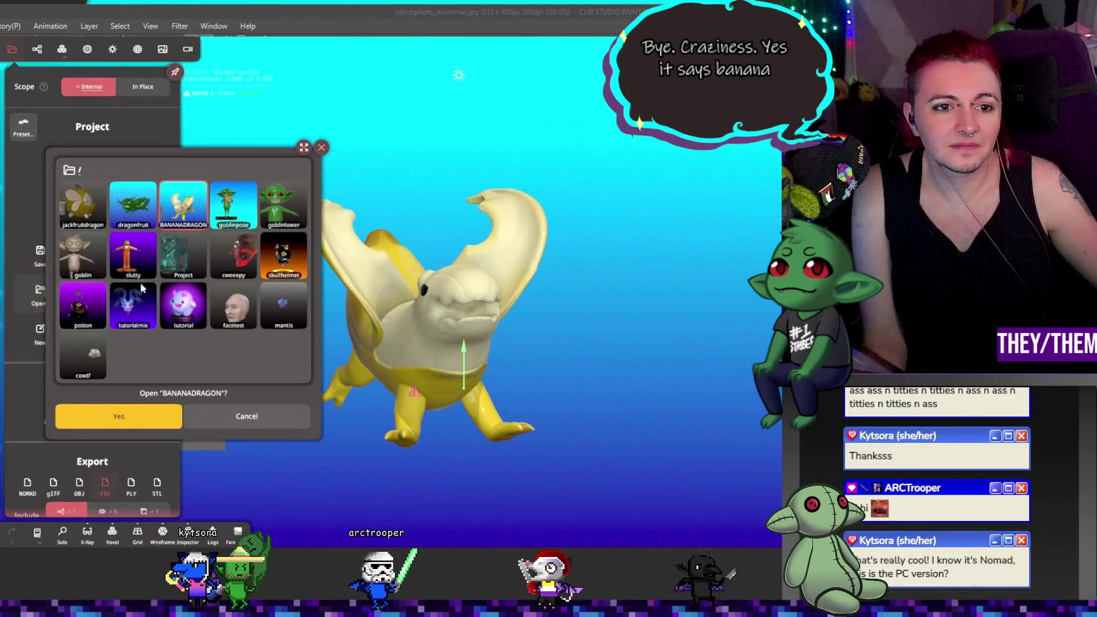
left_click(118, 417)
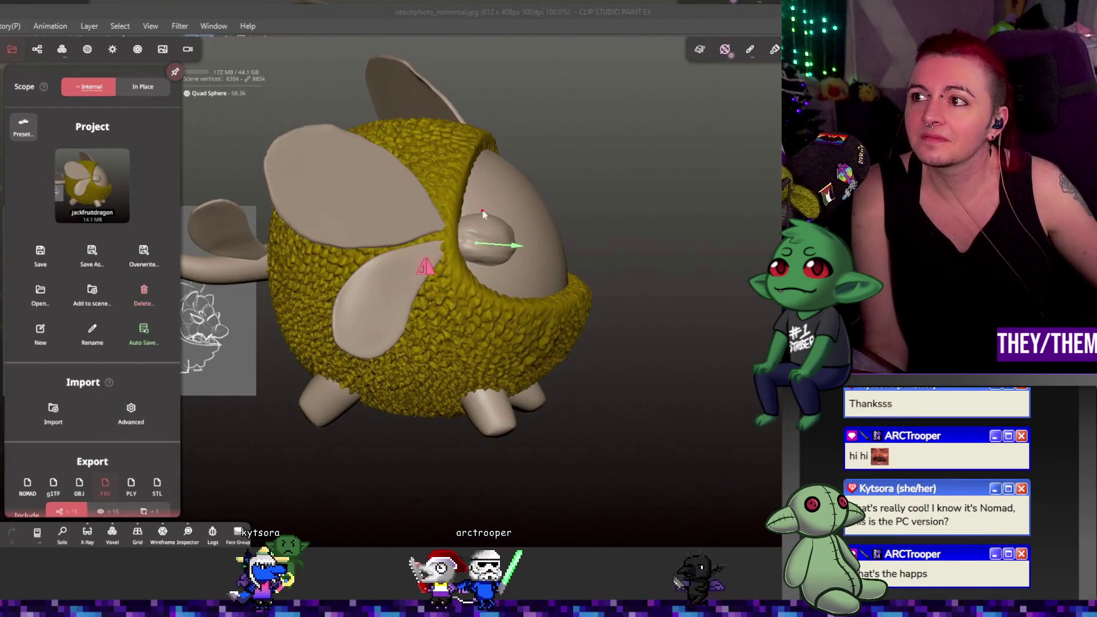
- Close Files, orbit to the chest lobe and ears, and show the Scene object list
left_click(17, 52)
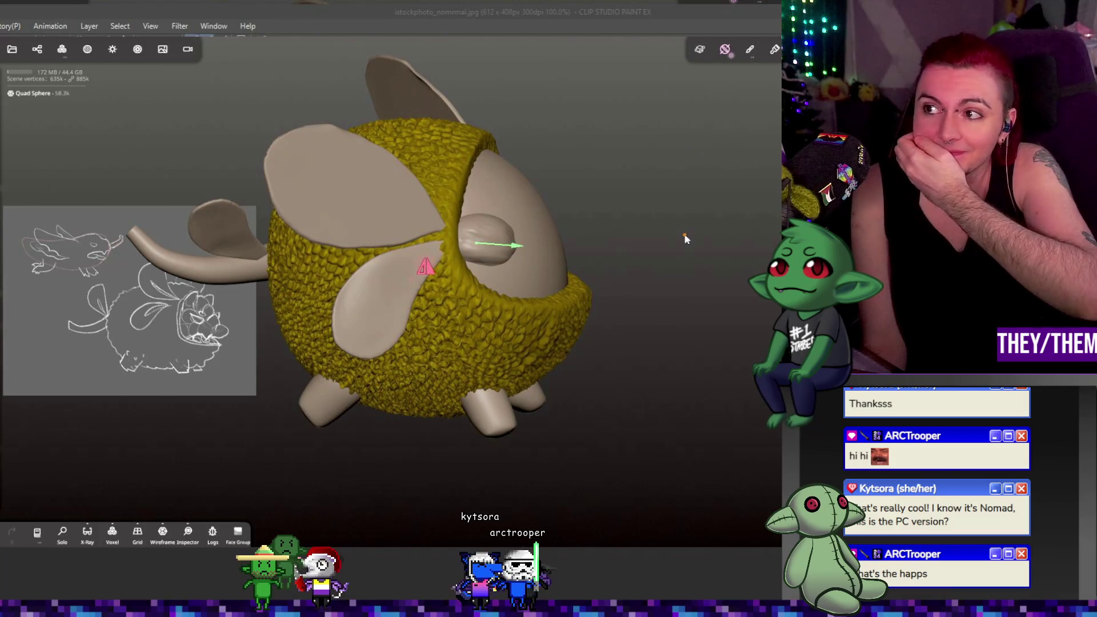
mouse_move(730, 314)
left_mouse_down()
mouse_move(659, 325)
mouse_move(662, 334)
mouse_move(570, 326)
left_mouse_up()
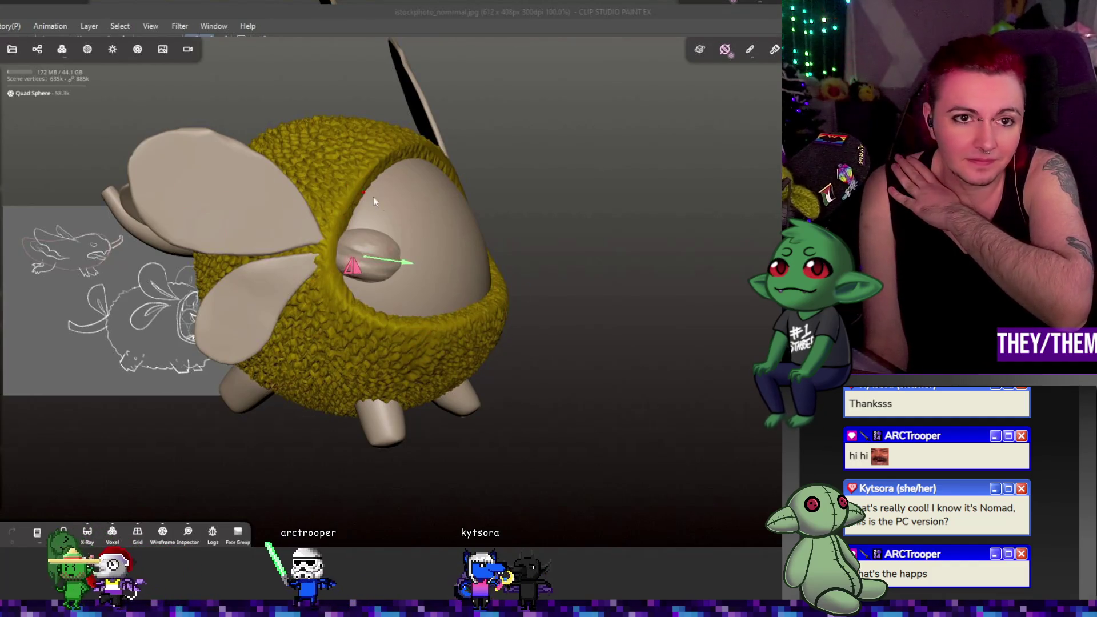
left_click(37, 50)
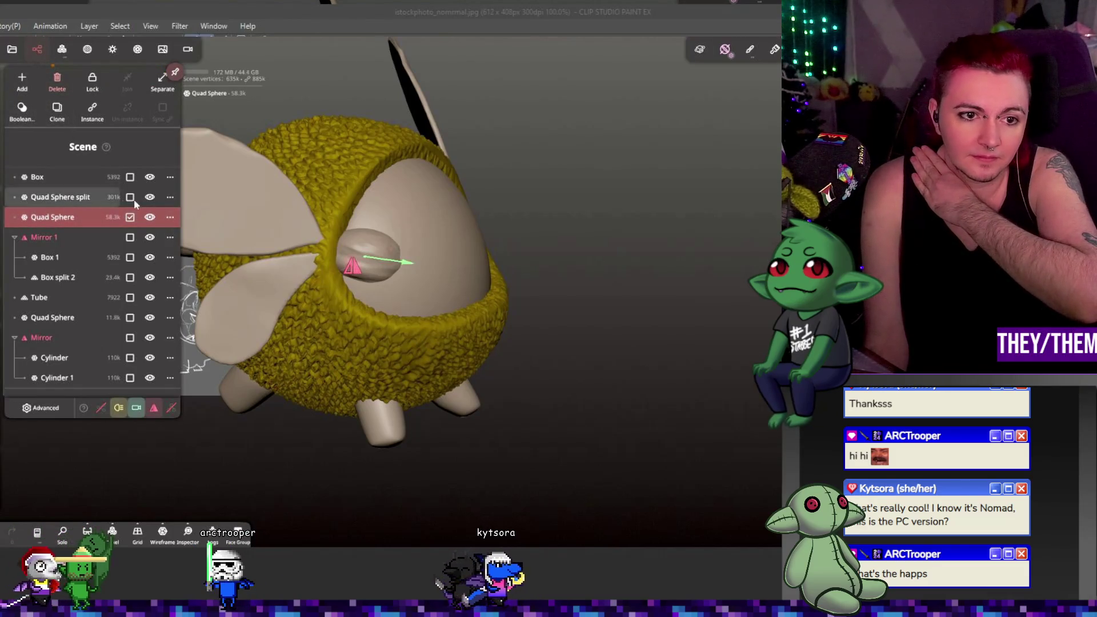
- Check the body shell and seed lobe by toggling visibility, then select the seed lobe
left_click(150, 197)
left_click(149, 197)
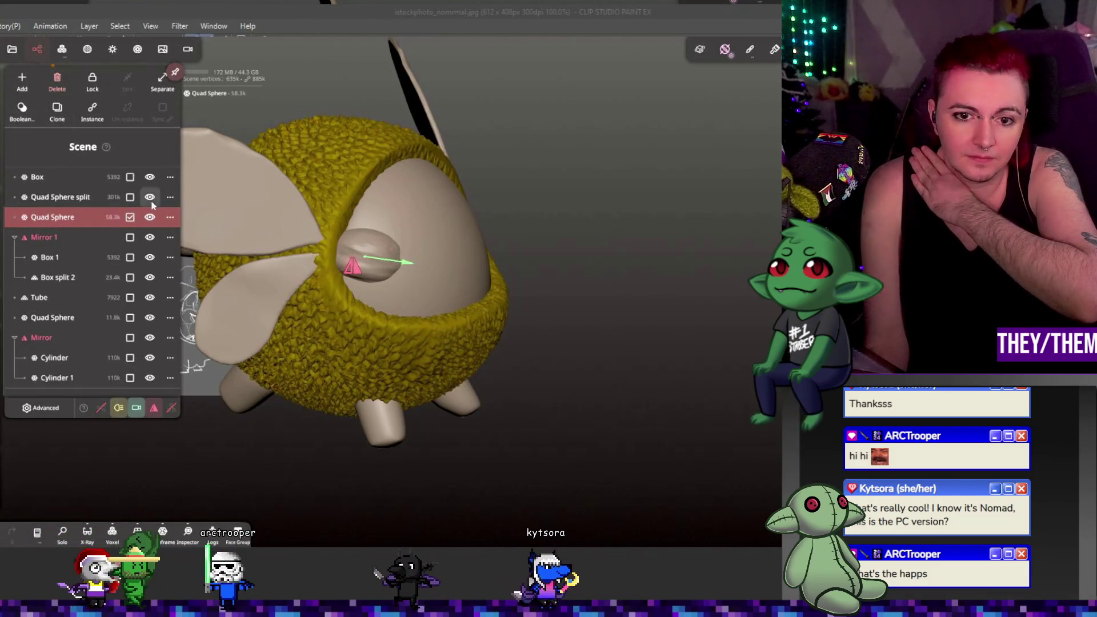
left_click(150, 218)
left_click(150, 218)
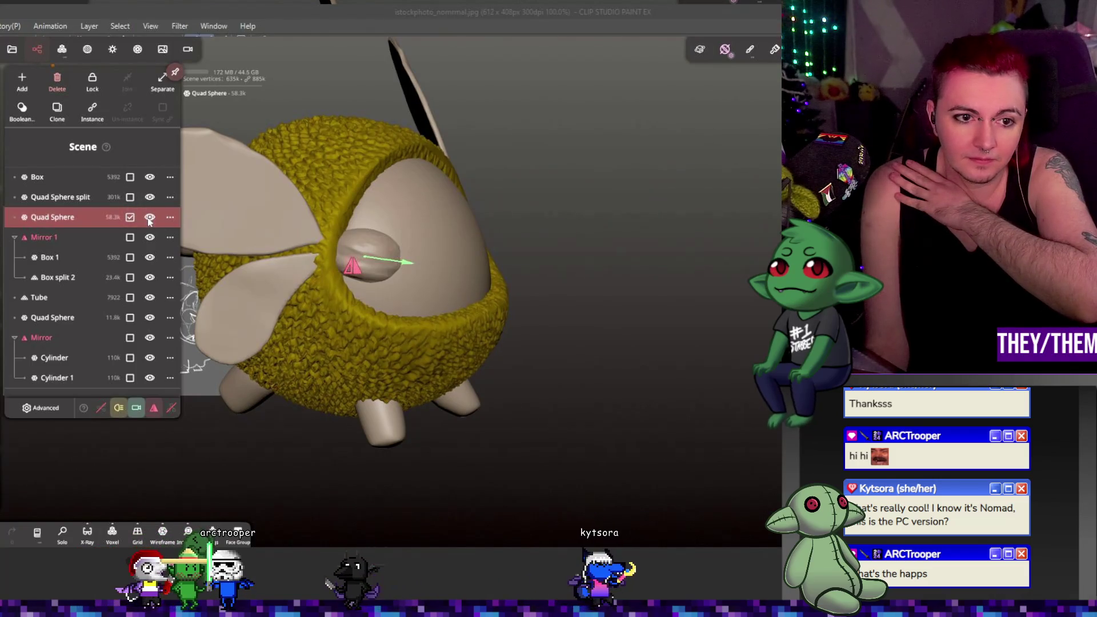
left_click(76, 217)
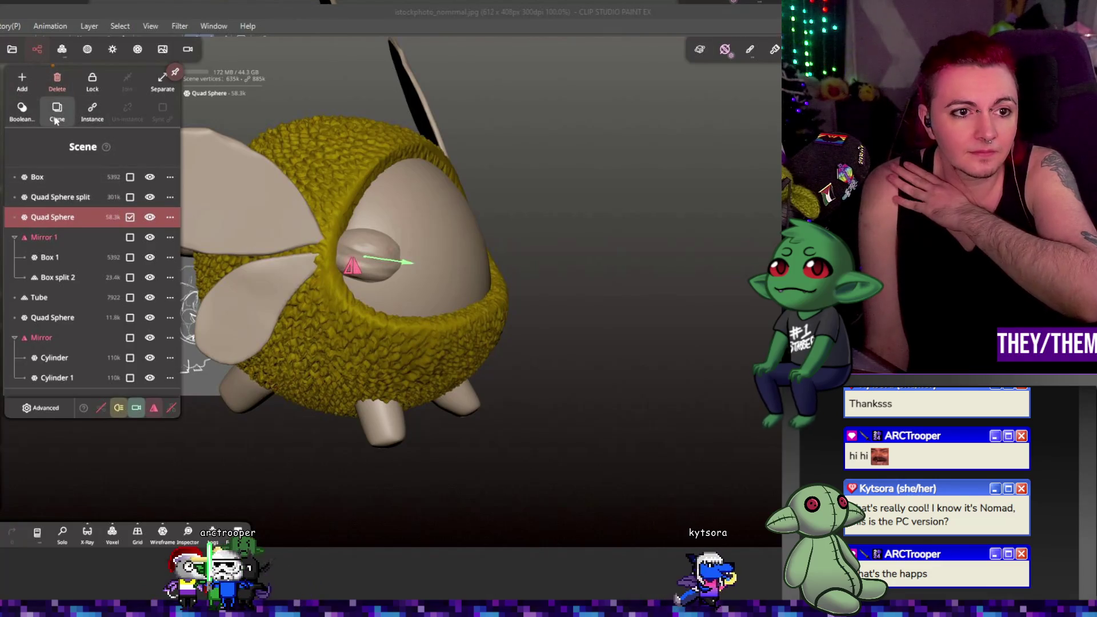
- Add a Mirror repeater around the seed lobe and clone it as Quad Sphere 1 with gizmo
left_click(22, 80)
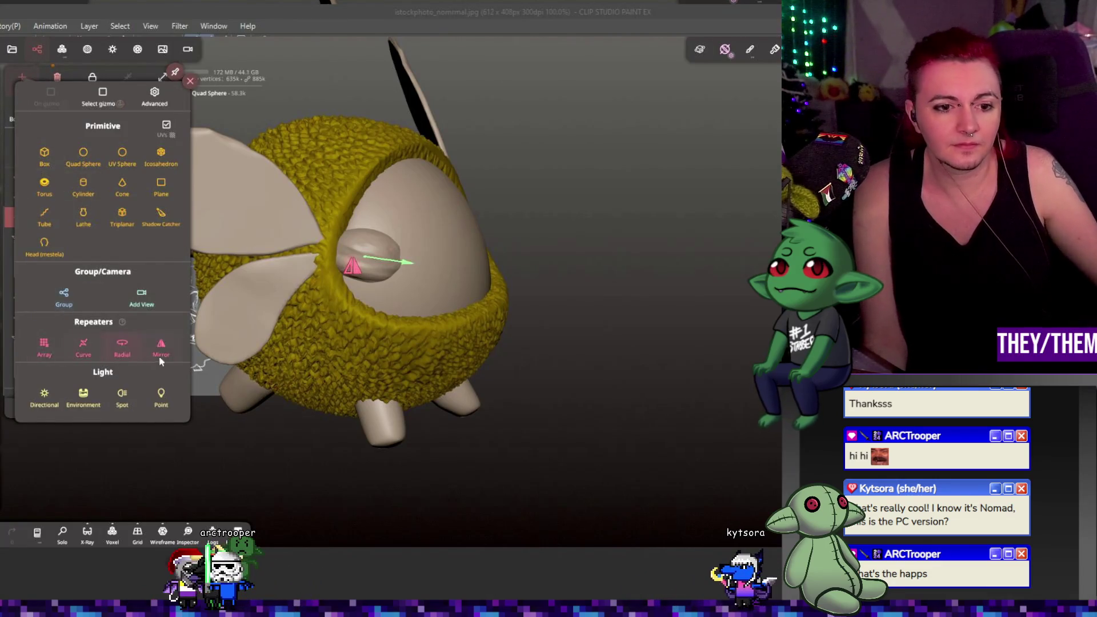
left_click(160, 348)
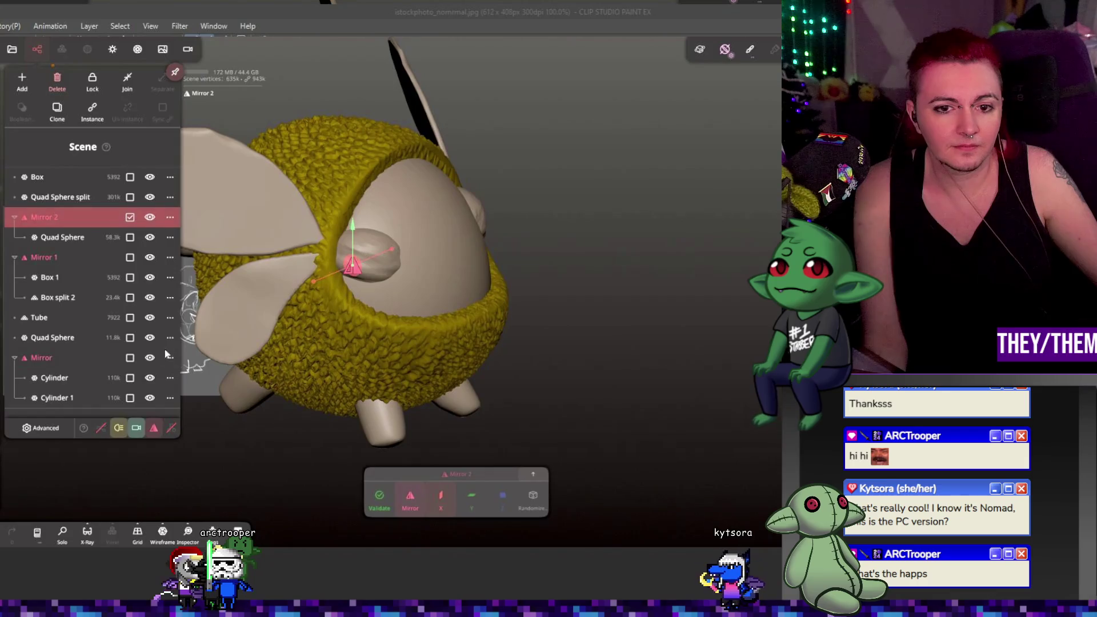
left_click(89, 236)
left_click(61, 116)
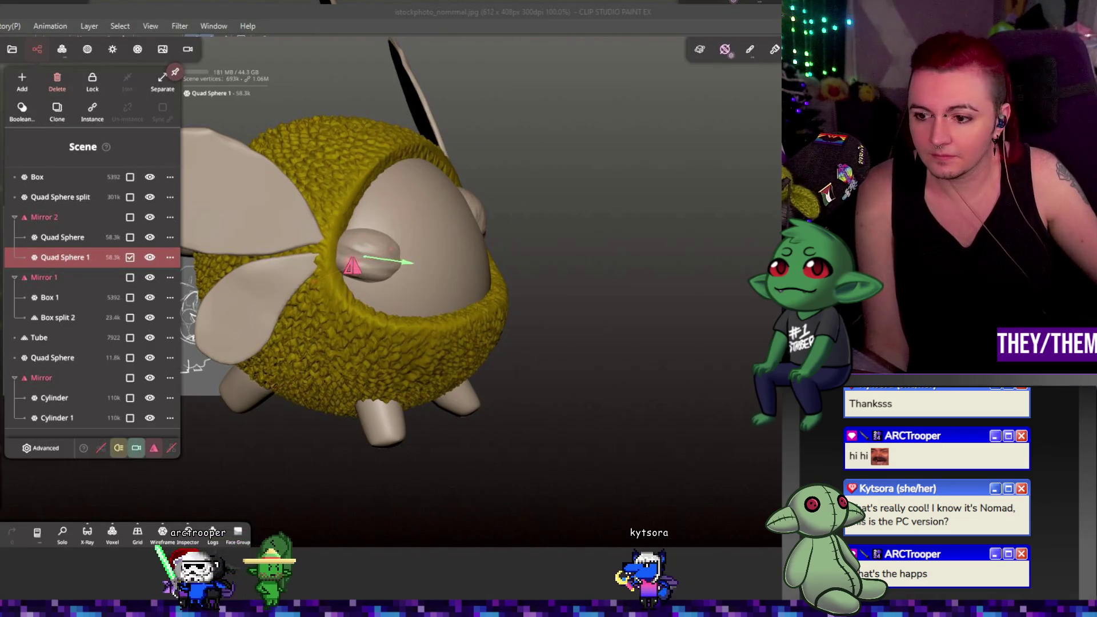
key("g")
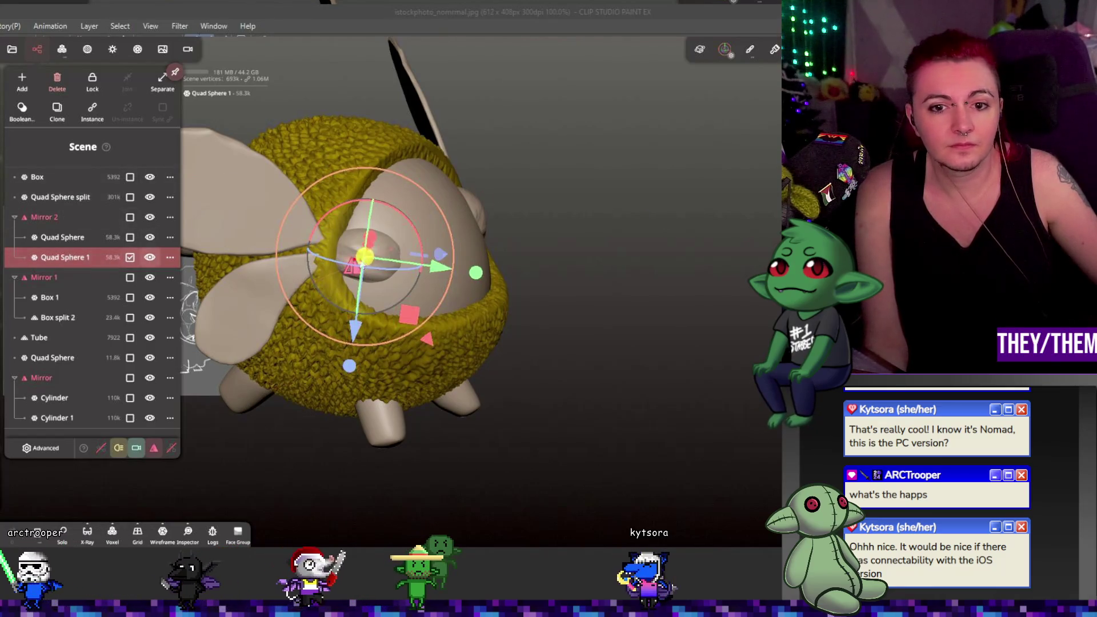
- Rotate Quad Sphere 1 and shift it sideways across the chest opening
mouse_move(420, 276)
left_mouse_down()
mouse_move(423, 251)
mouse_move(570, 273)
mouse_move(514, 286)
left_mouse_up()
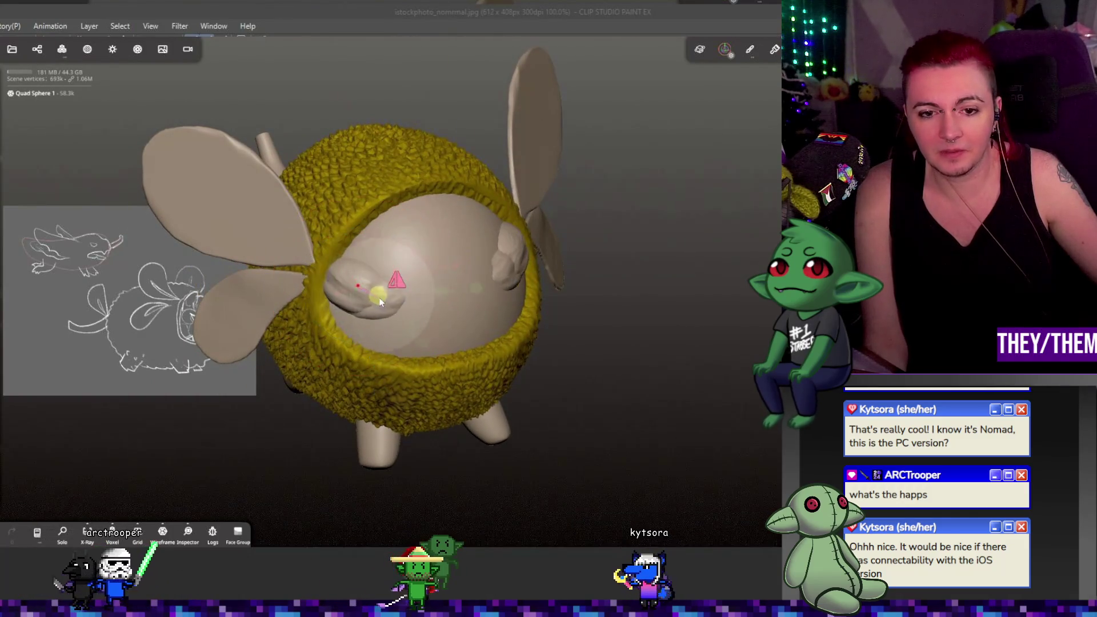
left_click(369, 316)
left_click_drag(524, 308, 544, 226)
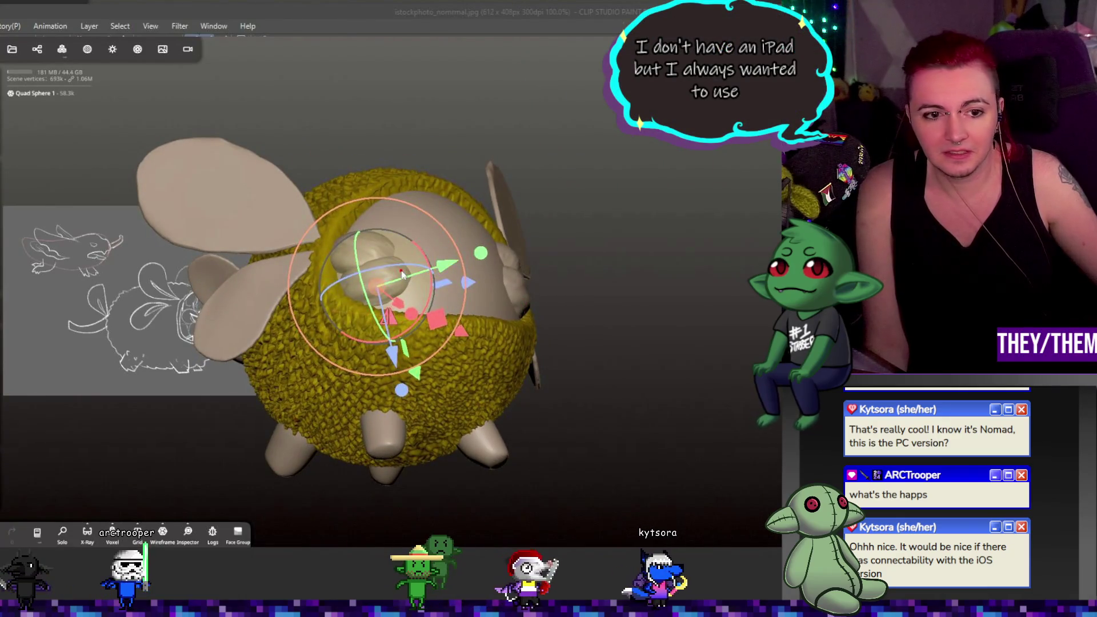
mouse_move(403, 270)
left_mouse_down()
mouse_move(431, 296)
mouse_move(427, 312)
mouse_move(536, 197)
left_mouse_up()
mouse_move(546, 234)
left_mouse_down()
mouse_move(514, 288)
mouse_move(541, 218)
mouse_move(644, 249)
mouse_move(690, 293)
mouse_move(760, 272)
left_mouse_up()
mouse_move(584, 200)
left_mouse_down()
mouse_move(627, 248)
mouse_move(612, 227)
mouse_move(562, 231)
left_mouse_up()
mouse_move(700, 224)
left_mouse_down()
mouse_move(721, 223)
mouse_move(674, 228)
left_mouse_up()
- Rotate the original Quad Sphere lobe so it sits beside its copy
mouse_move(623, 269)
right_mouse_down()
mouse_move(692, 270)
mouse_move(607, 288)
mouse_move(609, 264)
right_mouse_up()
left_click_drag(608, 265, 609, 264)
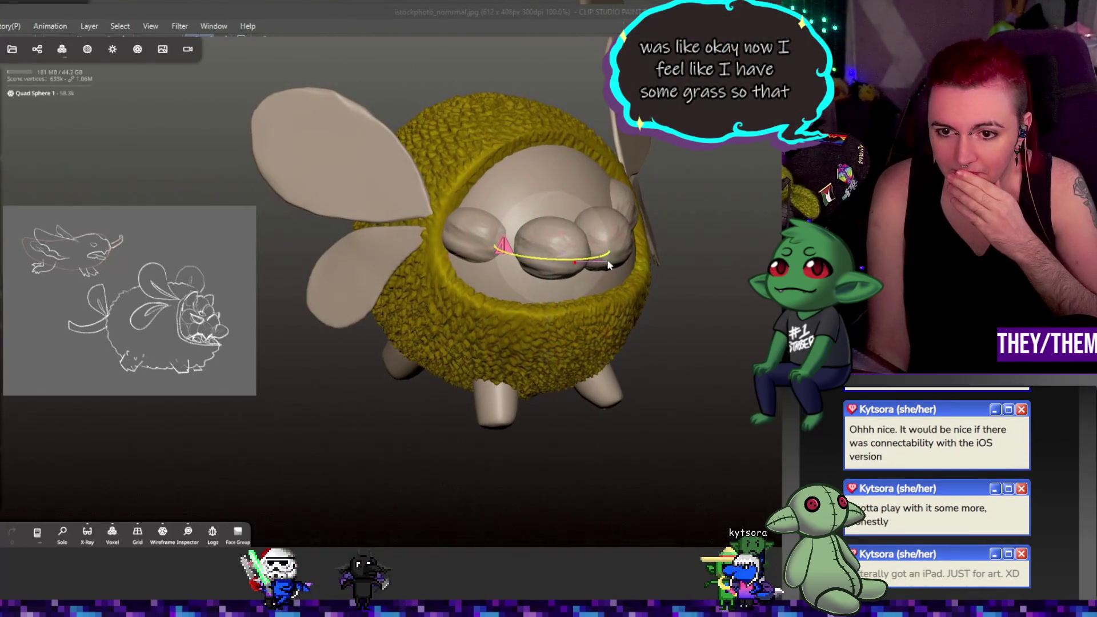
mouse_move(605, 260)
right_mouse_down()
mouse_move(681, 265)
mouse_move(702, 282)
mouse_move(688, 263)
mouse_move(812, 263)
mouse_move(754, 226)
mouse_move(749, 273)
right_mouse_up()
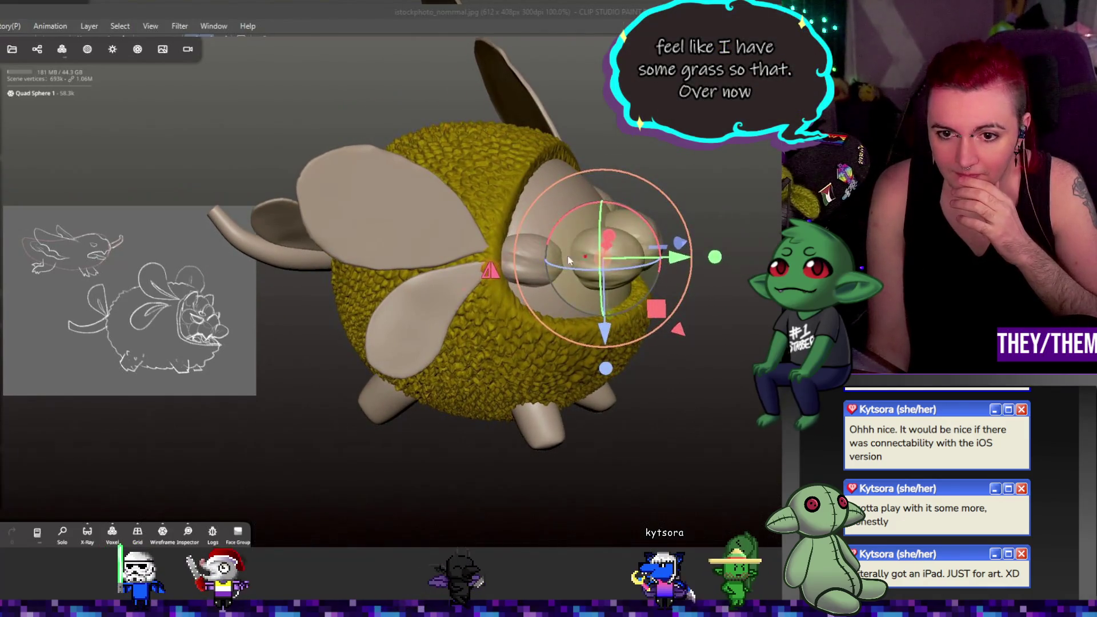
left_click(527, 261)
left_click_drag(491, 272, 501, 275)
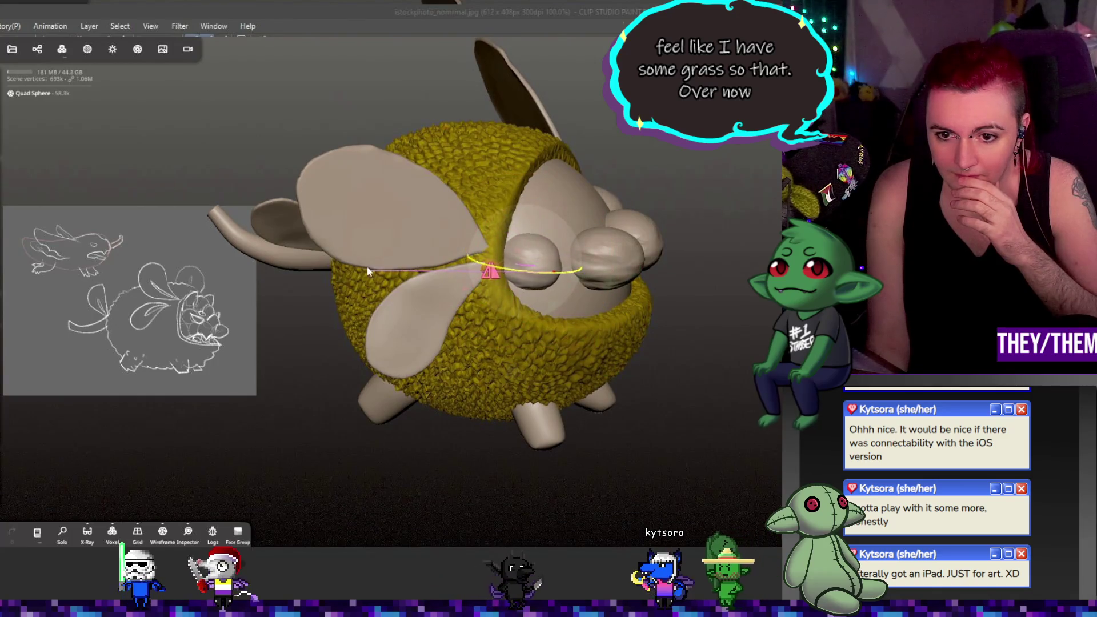
mouse_move(403, 272)
left_mouse_down()
mouse_move(546, 274)
mouse_move(518, 267)
mouse_move(650, 281)
mouse_move(518, 247)
left_mouse_up()
- Clone the seed lobe as Quad Sphere 2, then move and rotate it above the others
left_click(36, 50)
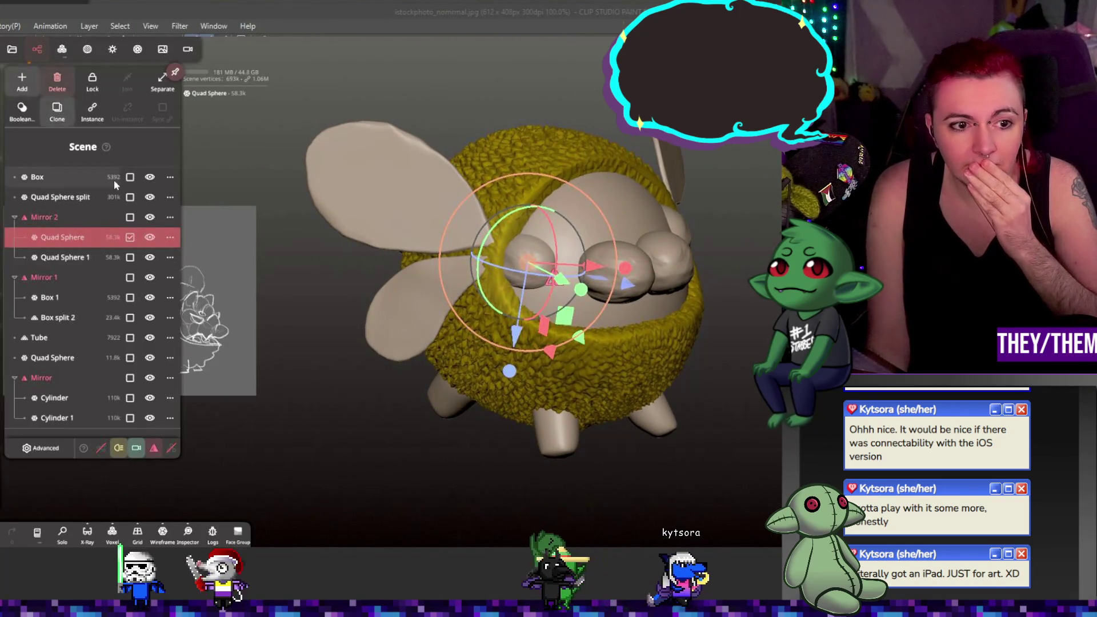
left_click(57, 111)
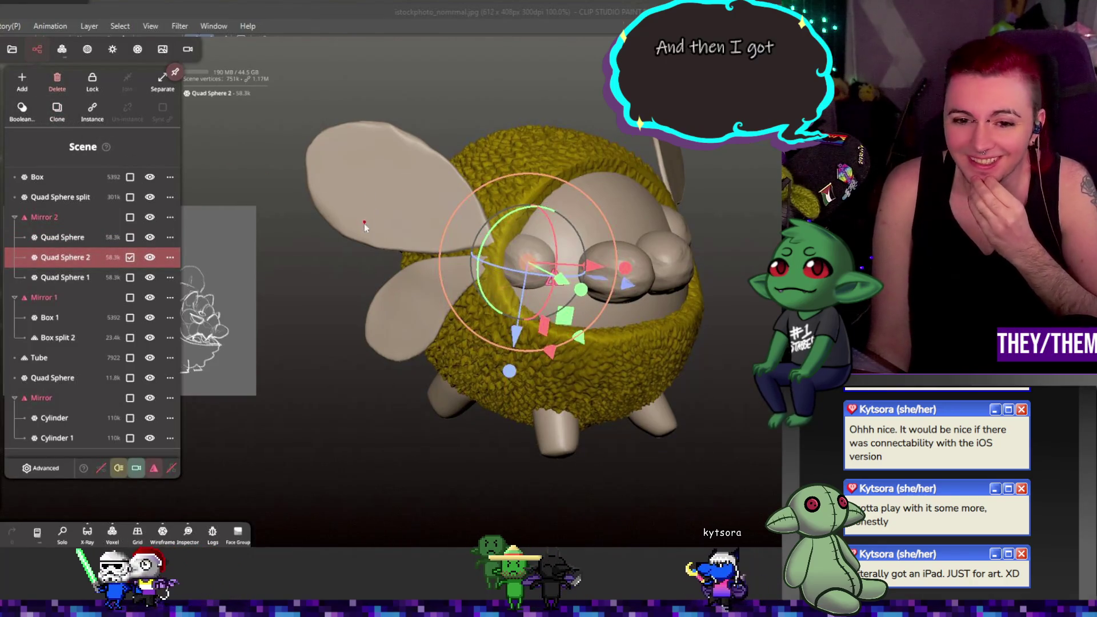
left_click(547, 258)
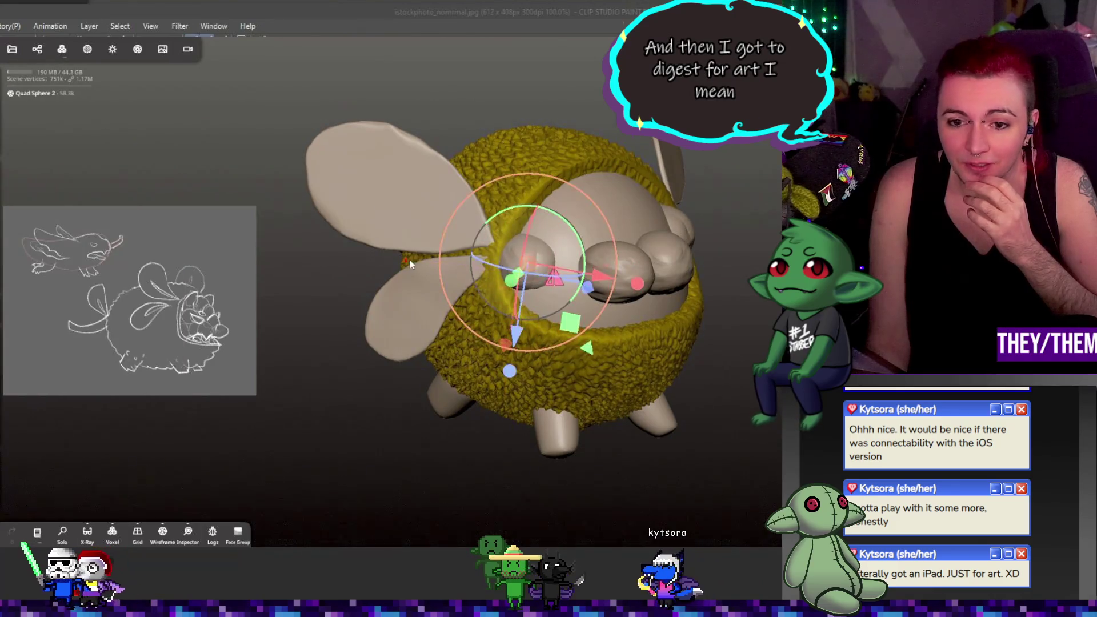
mouse_move(530, 270)
left_mouse_down()
mouse_move(571, 243)
mouse_move(718, 256)
left_mouse_up()
left_click_drag(626, 237, 627, 237)
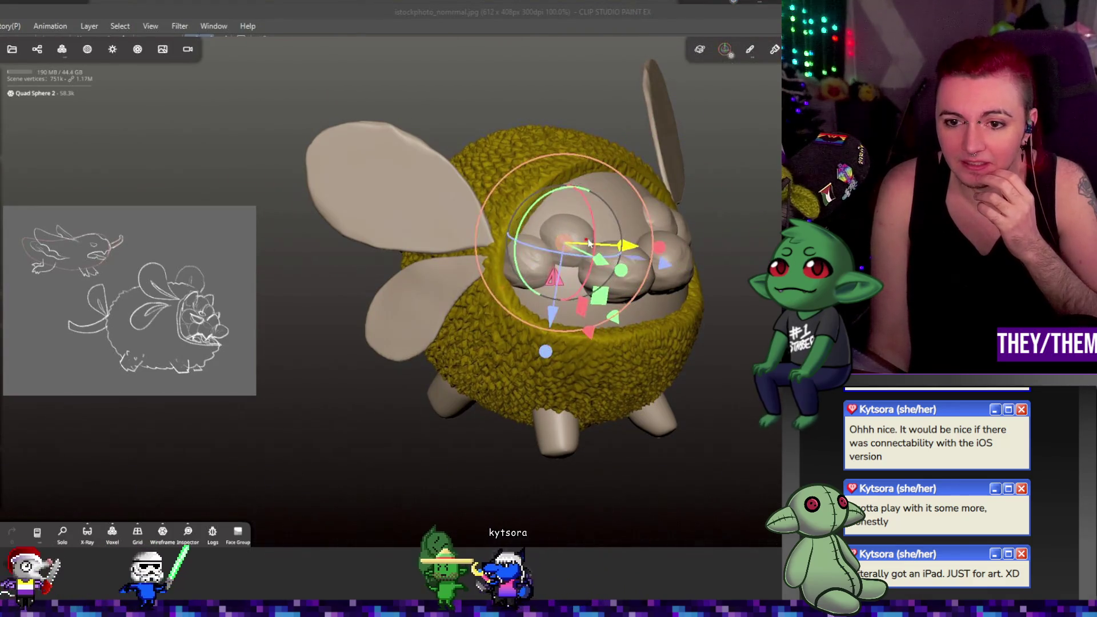
mouse_move(627, 237)
middle_mouse_down()
mouse_move(643, 214)
mouse_move(636, 285)
middle_mouse_up()
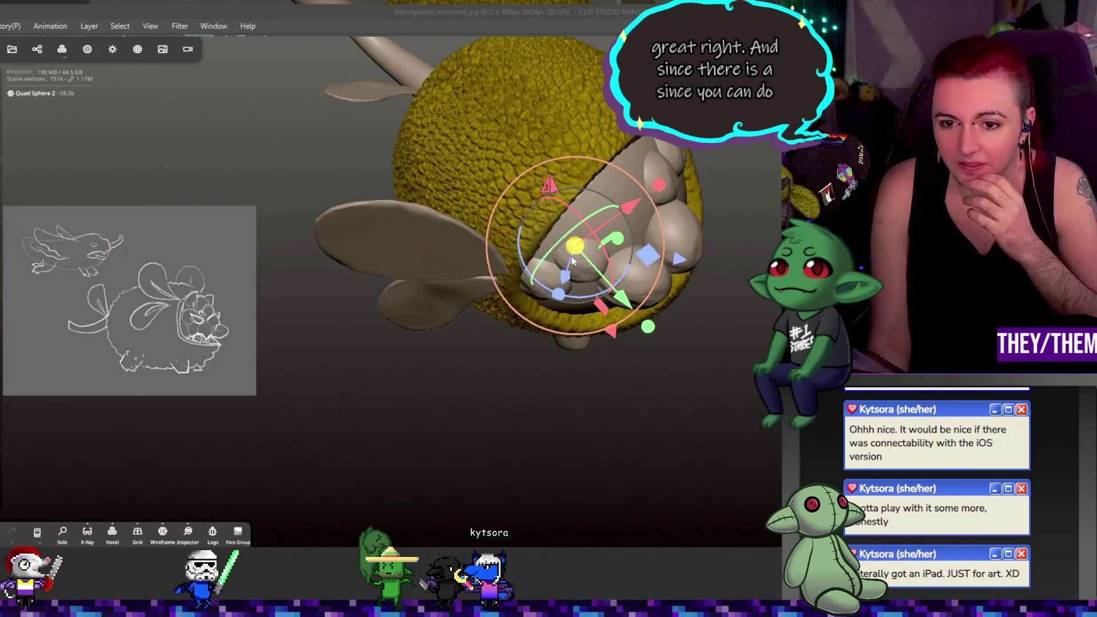
left_click_drag(542, 283, 581, 259)
mouse_move(581, 259)
middle_mouse_down()
mouse_move(646, 130)
mouse_move(623, 177)
middle_mouse_up()
left_click_drag(622, 243, 610, 249)
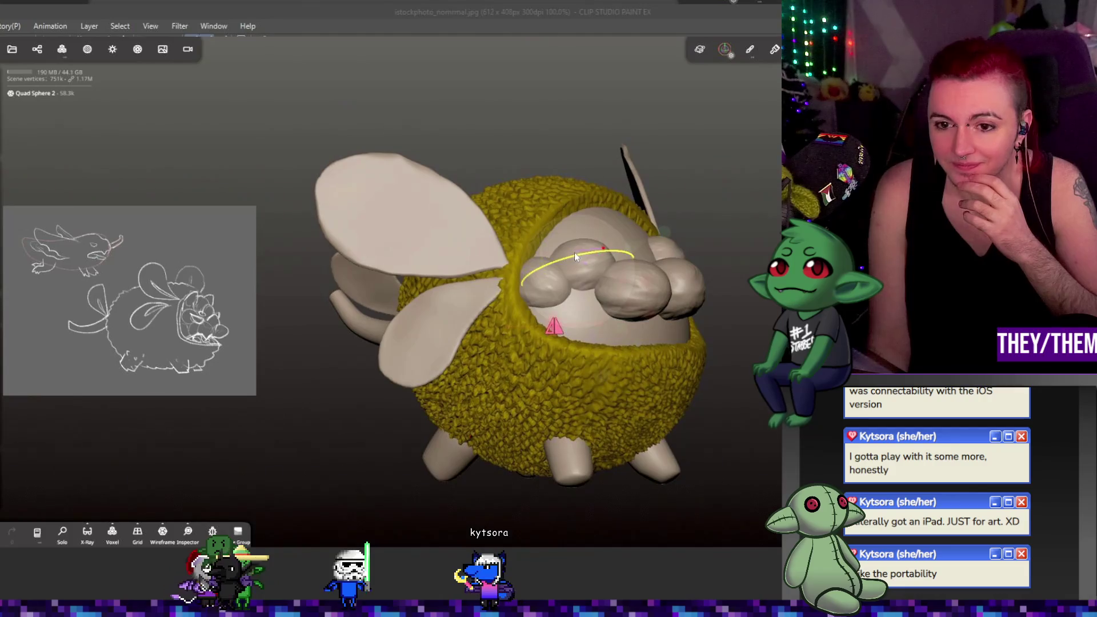
- Slide Quad Sphere 2 along one axis to settle it into the chest cluster
left_click_drag(506, 259, 549, 263)
mouse_move(548, 263)
middle_mouse_down()
mouse_move(605, 246)
mouse_move(640, 269)
mouse_move(631, 273)
middle_mouse_up()
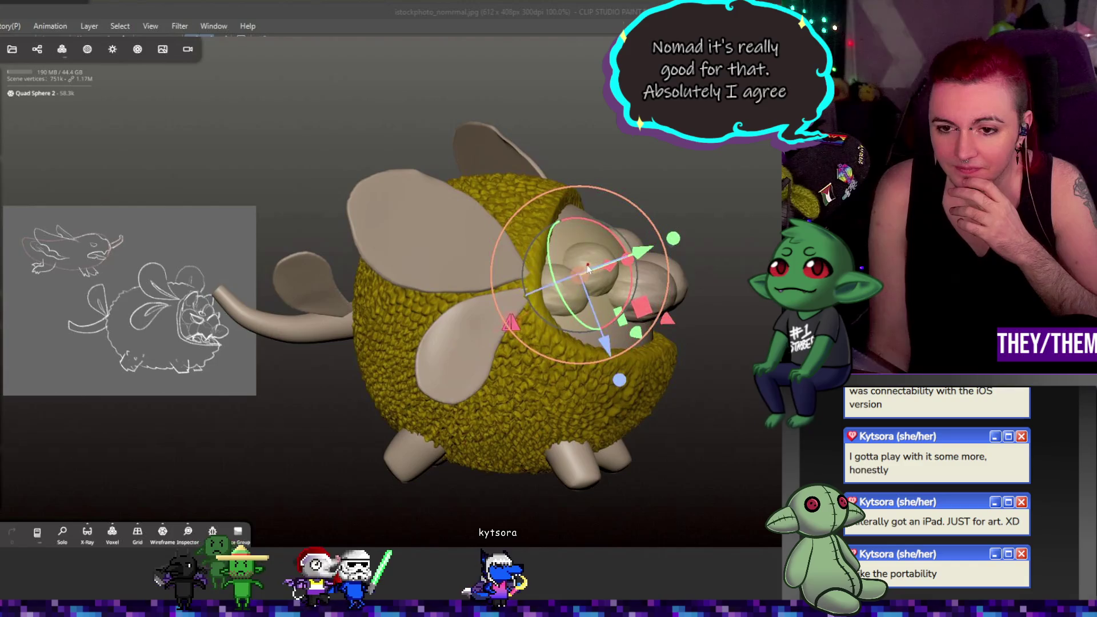
mouse_move(675, 239)
left_mouse_down()
mouse_move(643, 248)
mouse_move(657, 247)
left_mouse_up()
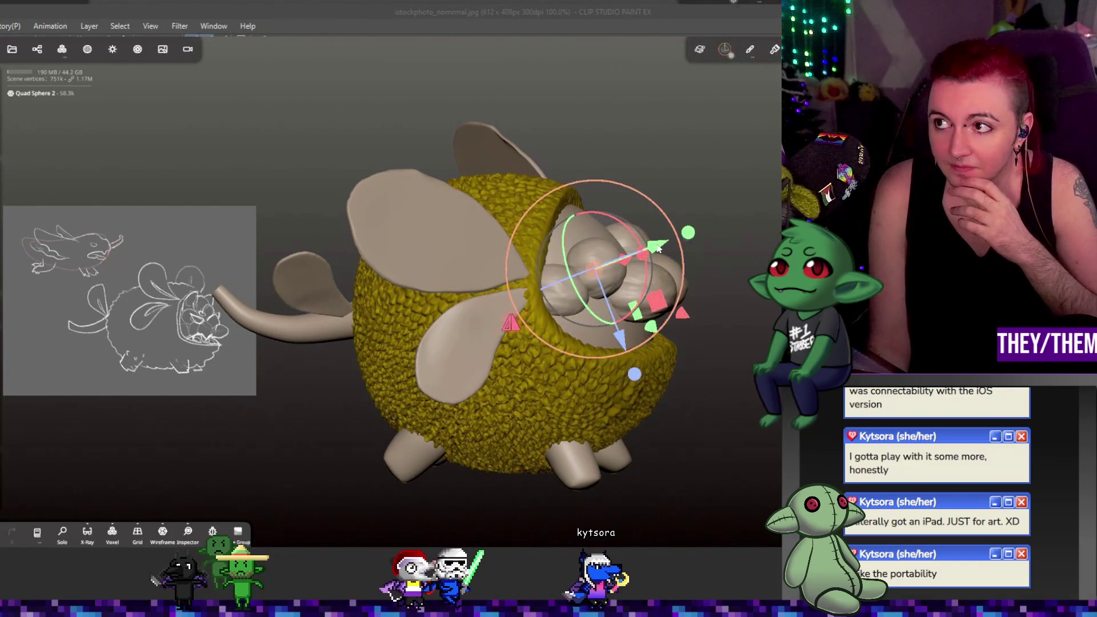
mouse_move(575, 280)
left_mouse_down()
mouse_move(735, 252)
mouse_move(662, 268)
mouse_move(699, 272)
mouse_move(677, 270)
mouse_move(762, 248)
mouse_move(748, 276)
mouse_move(751, 259)
left_mouse_up()
left_click(37, 49)
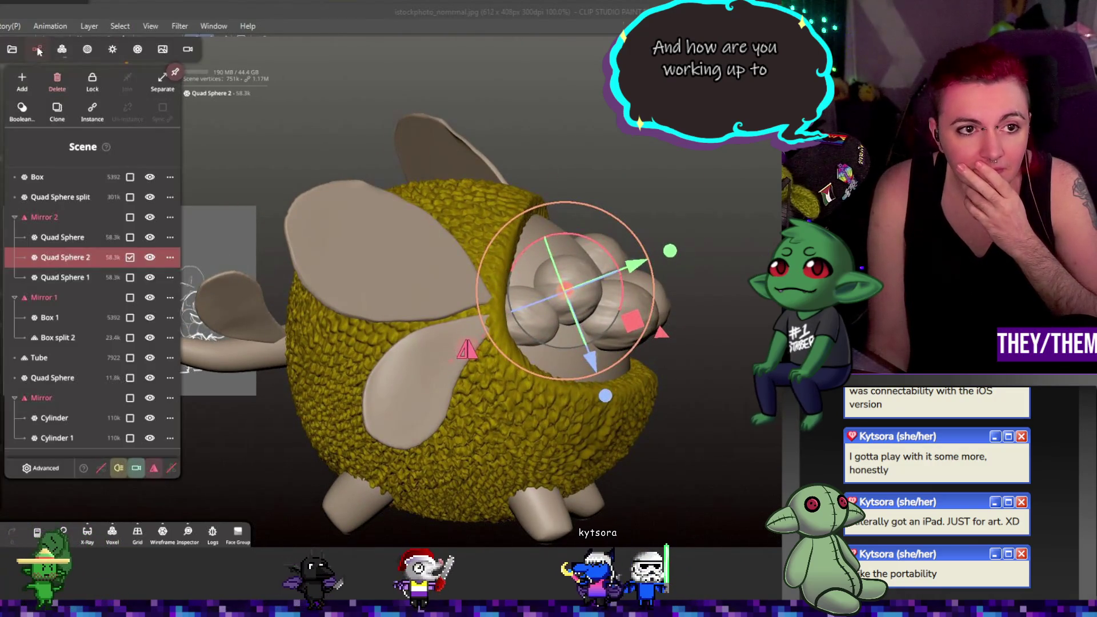
left_click(56, 111)
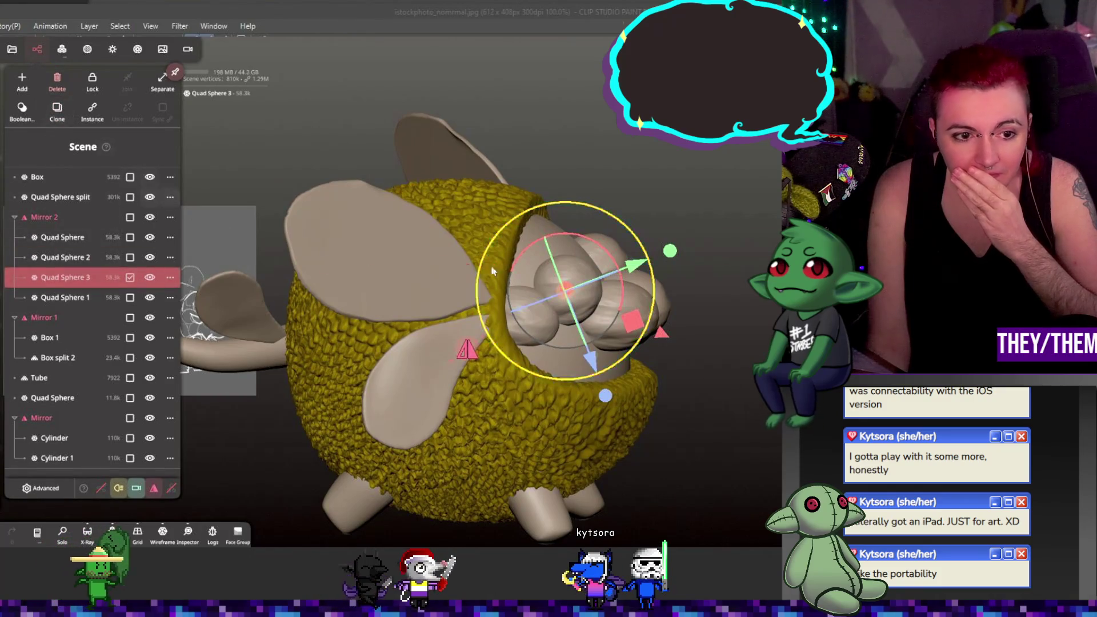
left_click_drag(715, 258, 610, 296)
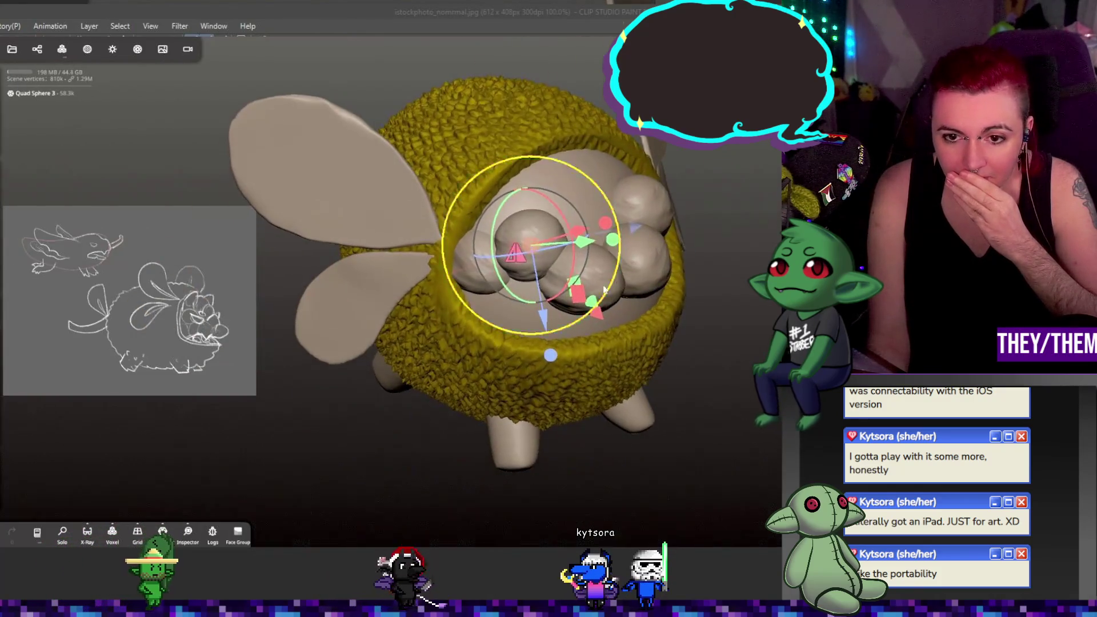
mouse_move(543, 241)
left_mouse_down()
mouse_move(572, 201)
mouse_move(576, 211)
left_mouse_up()
mouse_move(645, 210)
left_mouse_down()
mouse_move(746, 175)
mouse_move(610, 220)
mouse_move(602, 256)
left_mouse_up()
left_click_drag(705, 290, 597, 286)
right_click_drag(715, 251, 768, 247)
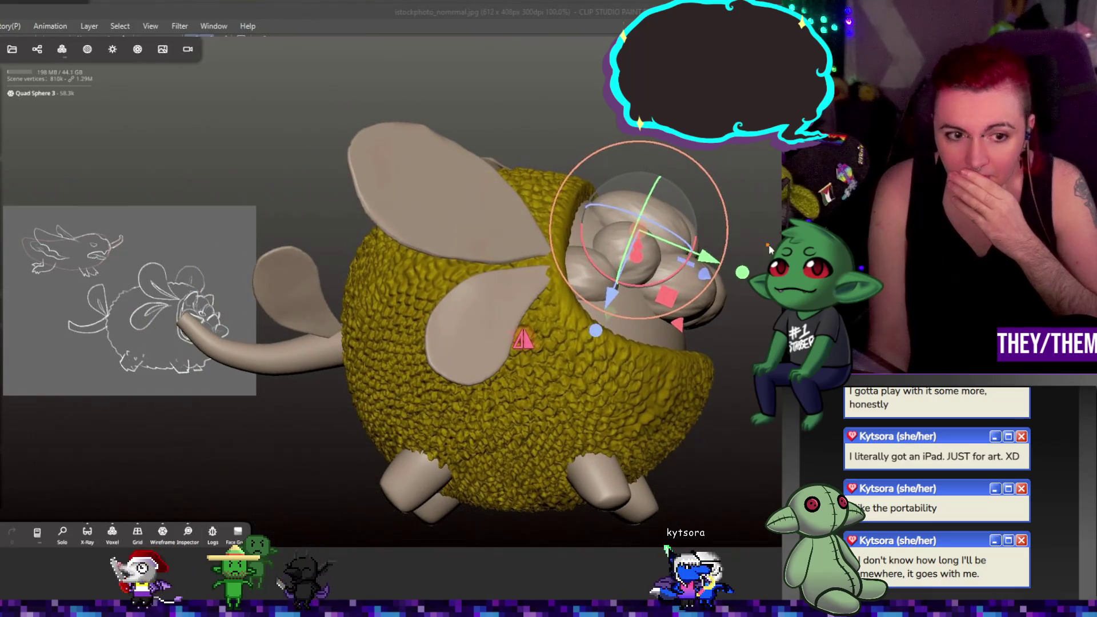
mouse_move(769, 249)
left_mouse_down()
mouse_move(733, 277)
mouse_move(725, 265)
left_mouse_up()
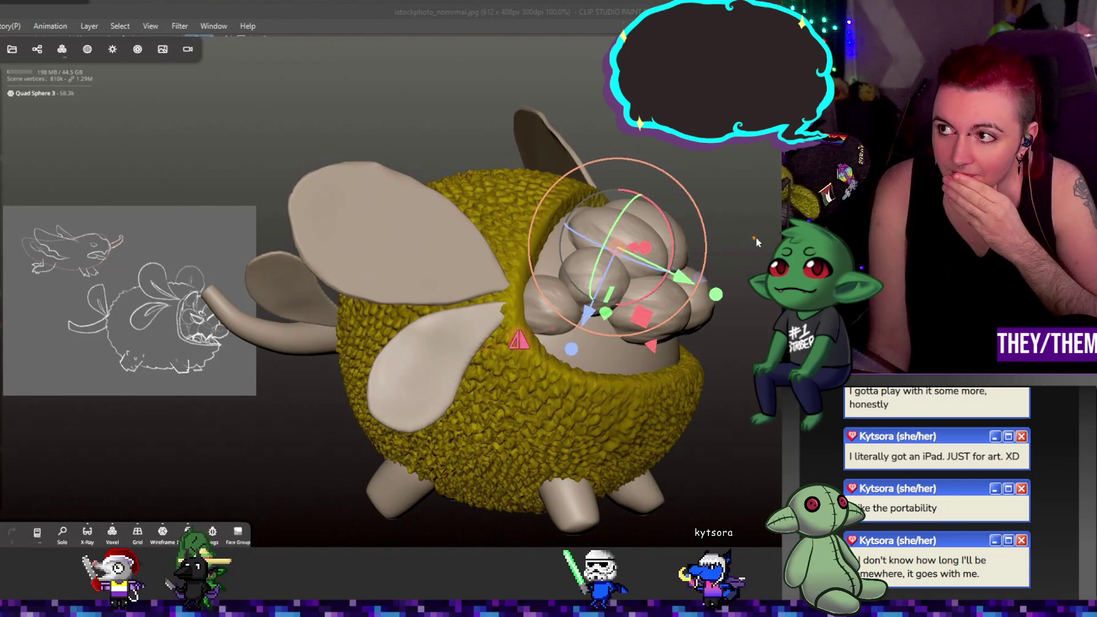
mouse_move(719, 232)
left_mouse_down()
mouse_move(704, 246)
mouse_move(712, 234)
left_mouse_up()
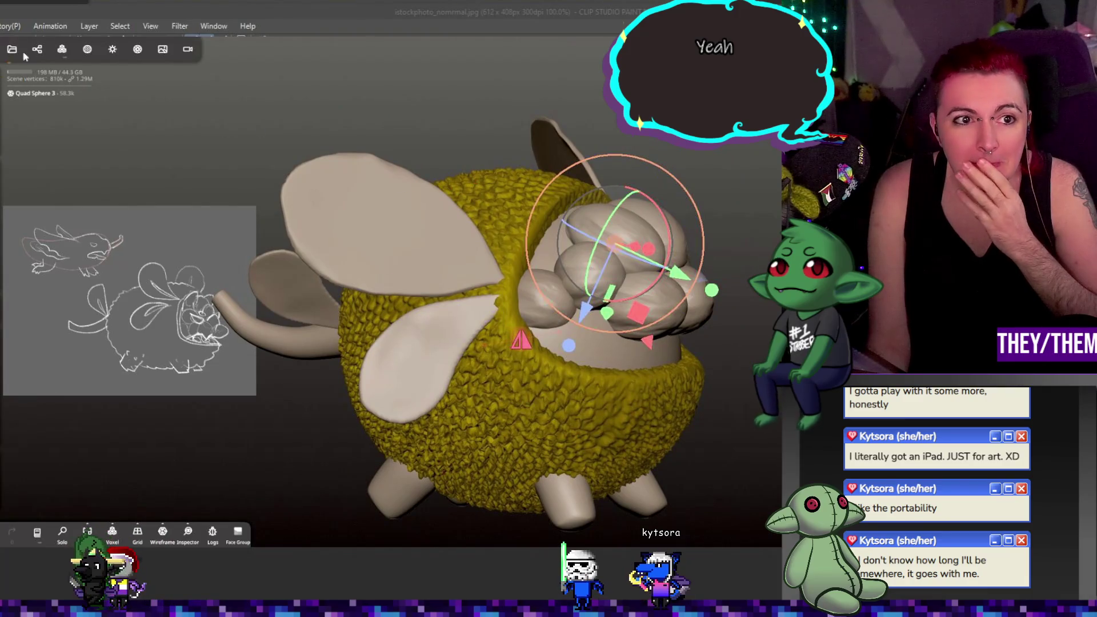
left_click(38, 49)
left_click(57, 111)
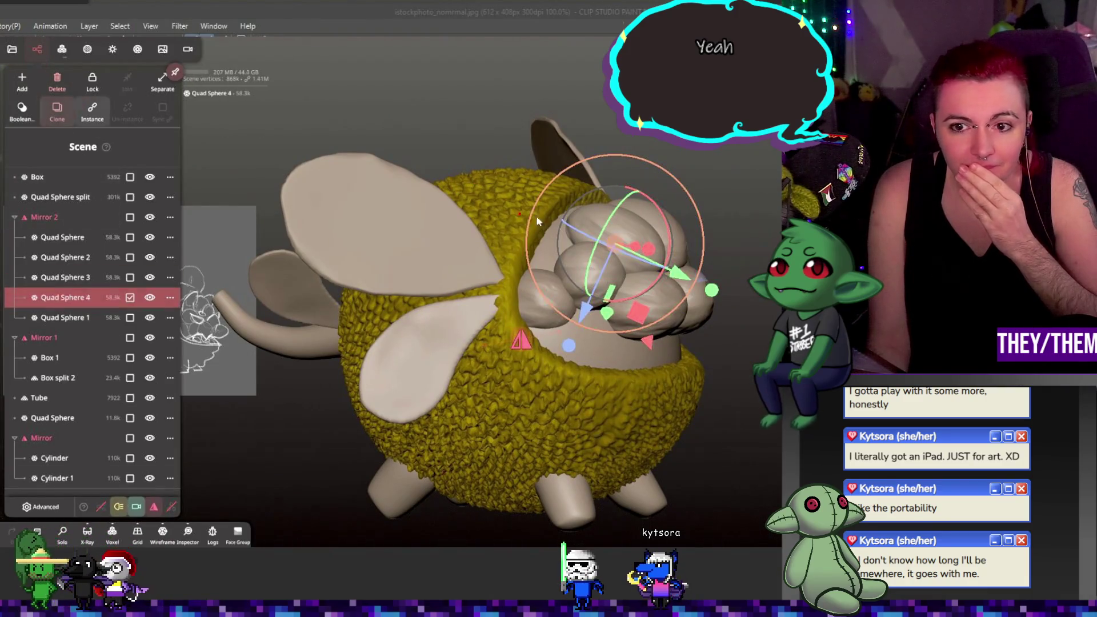
left_click(37, 50)
key("g")
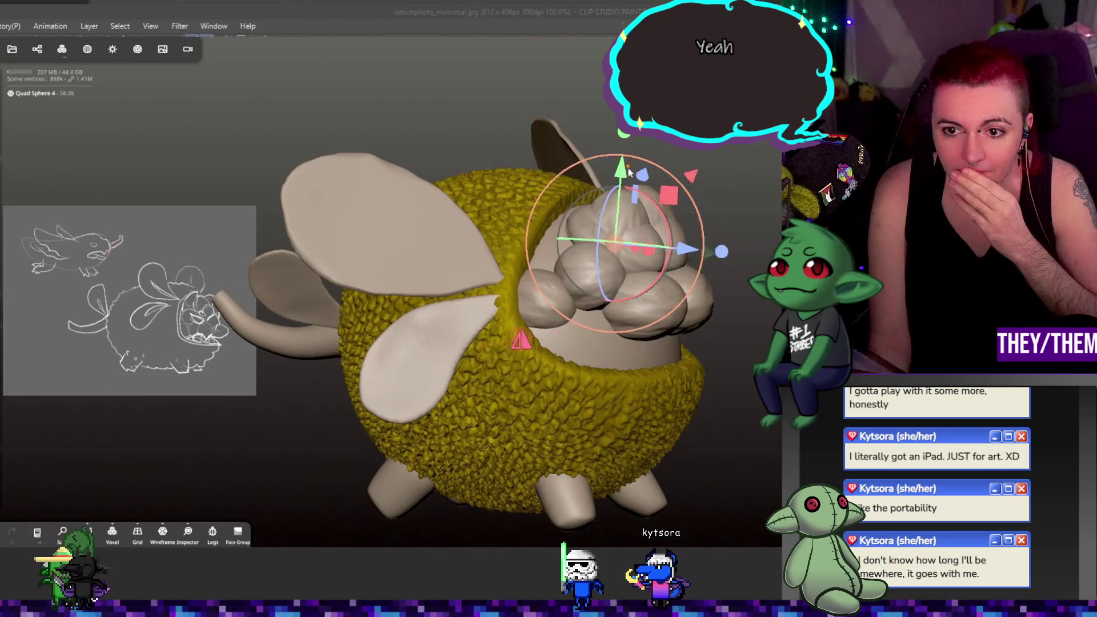
mouse_move(628, 235)
middle_mouse_down()
mouse_move(633, 260)
mouse_move(764, 153)
mouse_move(829, 200)
middle_mouse_up()
mouse_move(708, 235)
left_mouse_down()
mouse_move(677, 240)
mouse_move(694, 243)
left_mouse_up()
left_click_drag(626, 197, 612, 206)
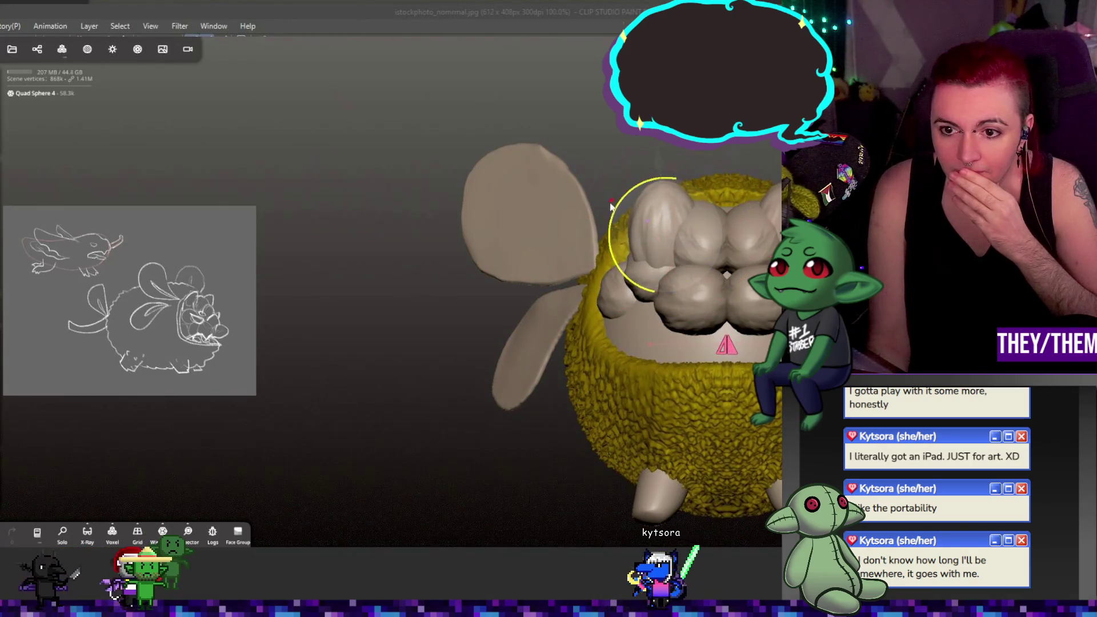
middle_click_drag(571, 274, 616, 189)
left_click_drag(660, 197, 629, 190)
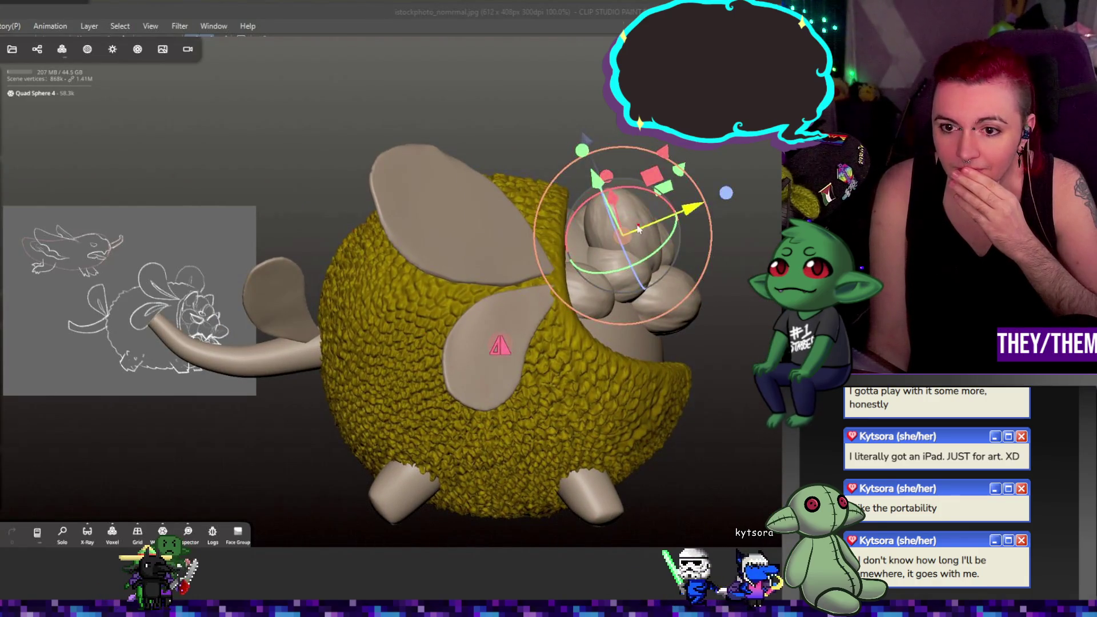
mouse_move(626, 234)
left_mouse_down()
mouse_move(581, 225)
mouse_move(598, 223)
left_mouse_up()
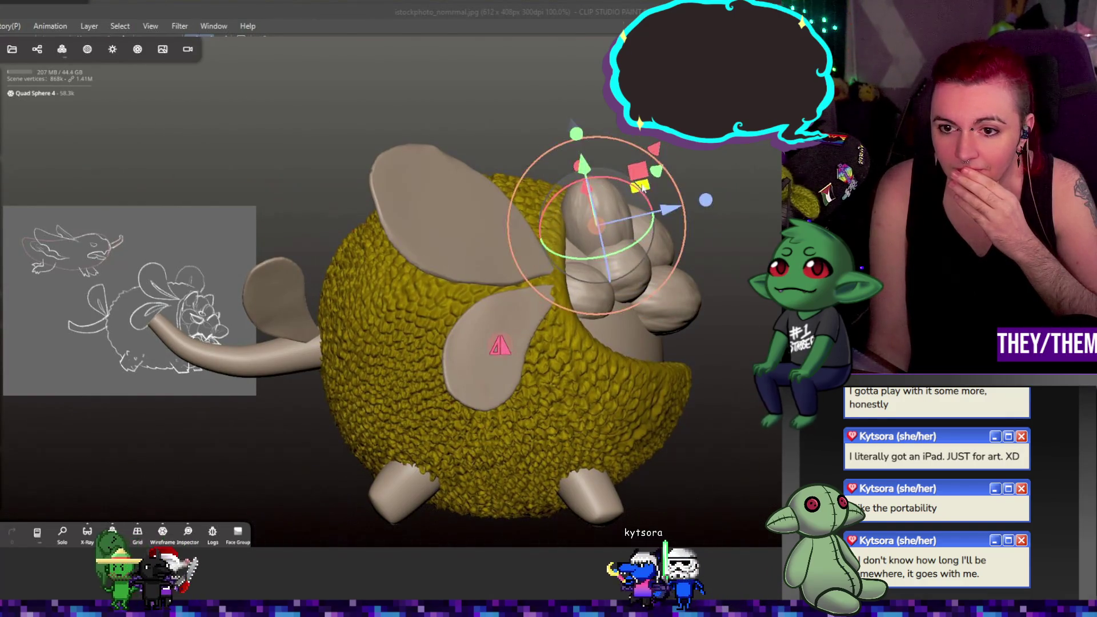
left_click(697, 207)
left_click(592, 206)
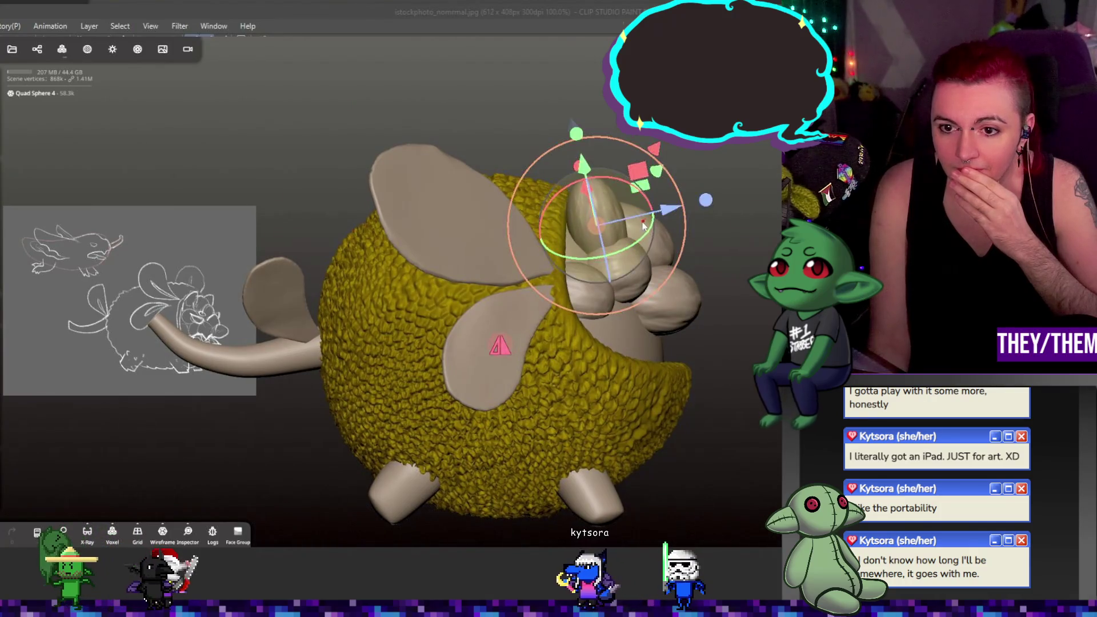
left_click_drag(704, 217, 560, 224)
mouse_move(488, 228)
left_mouse_down()
mouse_move(580, 256)
mouse_move(659, 201)
mouse_move(662, 212)
mouse_move(635, 213)
left_mouse_up()
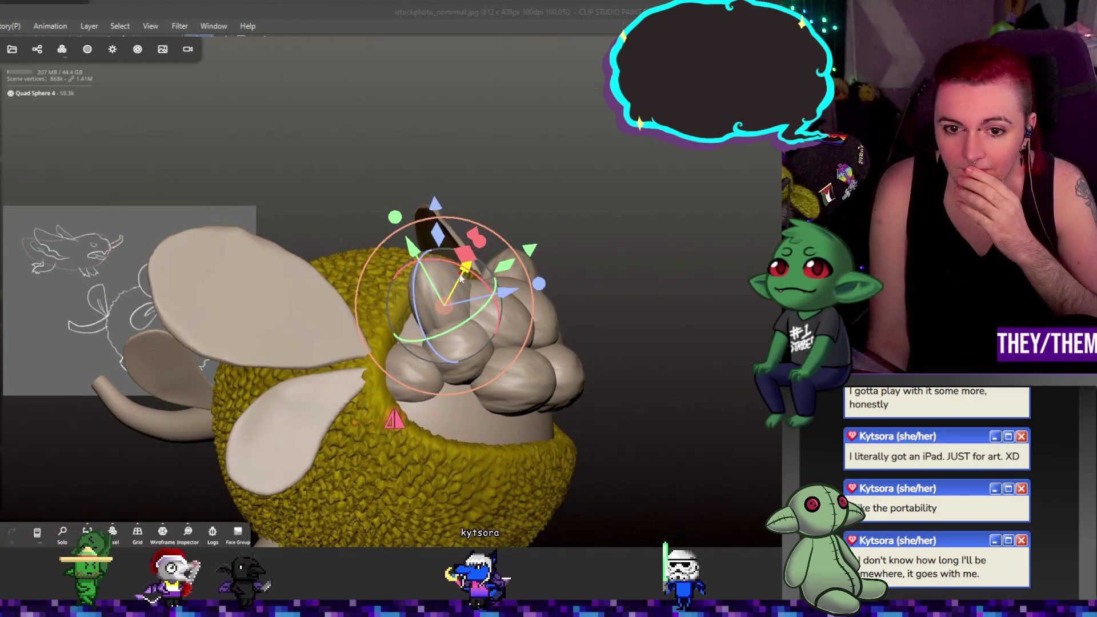
scroll(462, 290, "up", 5)
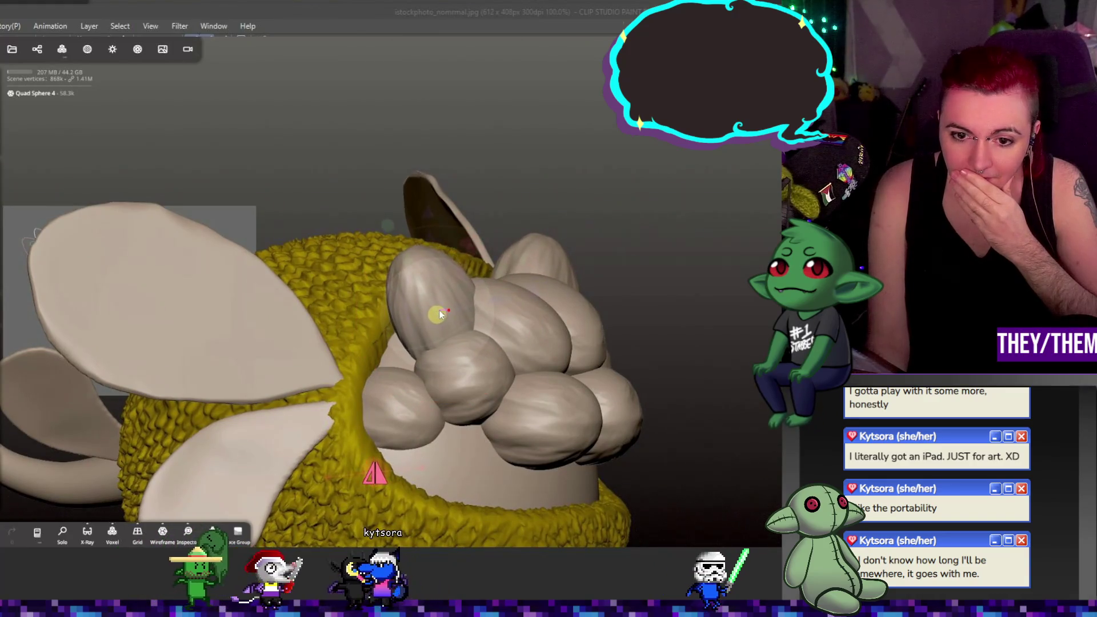
mouse_move(444, 312)
left_mouse_down()
mouse_move(559, 341)
mouse_move(704, 349)
mouse_move(762, 326)
mouse_move(616, 372)
mouse_move(549, 372)
mouse_move(678, 363)
mouse_move(602, 371)
mouse_move(629, 364)
mouse_move(612, 346)
mouse_move(588, 350)
left_mouse_up()
scroll(676, 319, "down", 10)
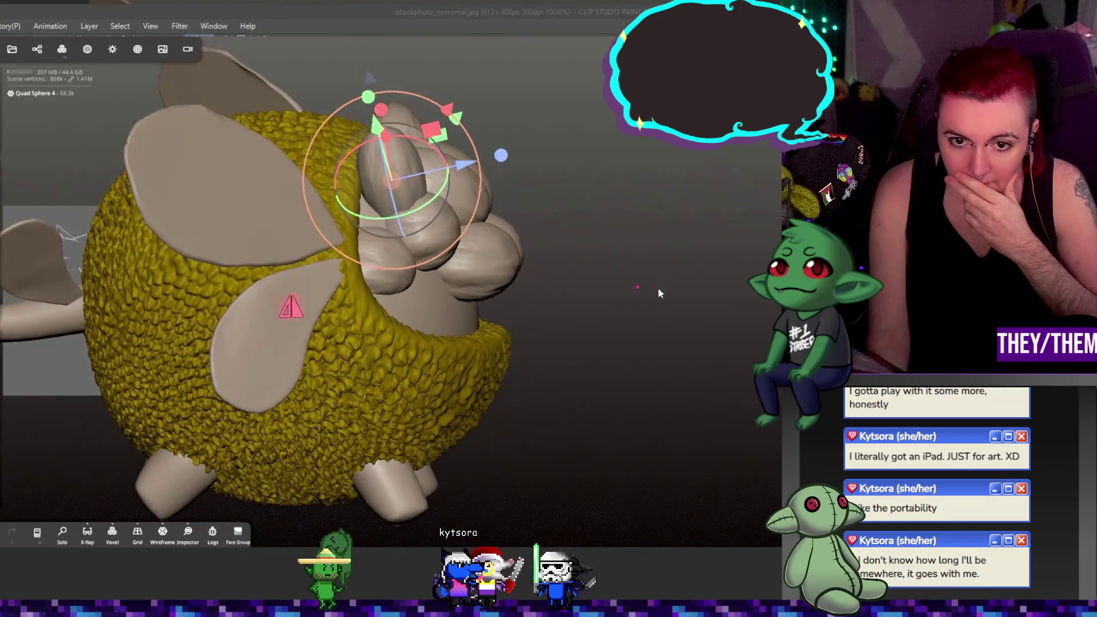
mouse_move(617, 318)
middle_mouse_down()
mouse_move(639, 312)
mouse_move(629, 313)
middle_mouse_up()
scroll(538, 300, "up", 4)
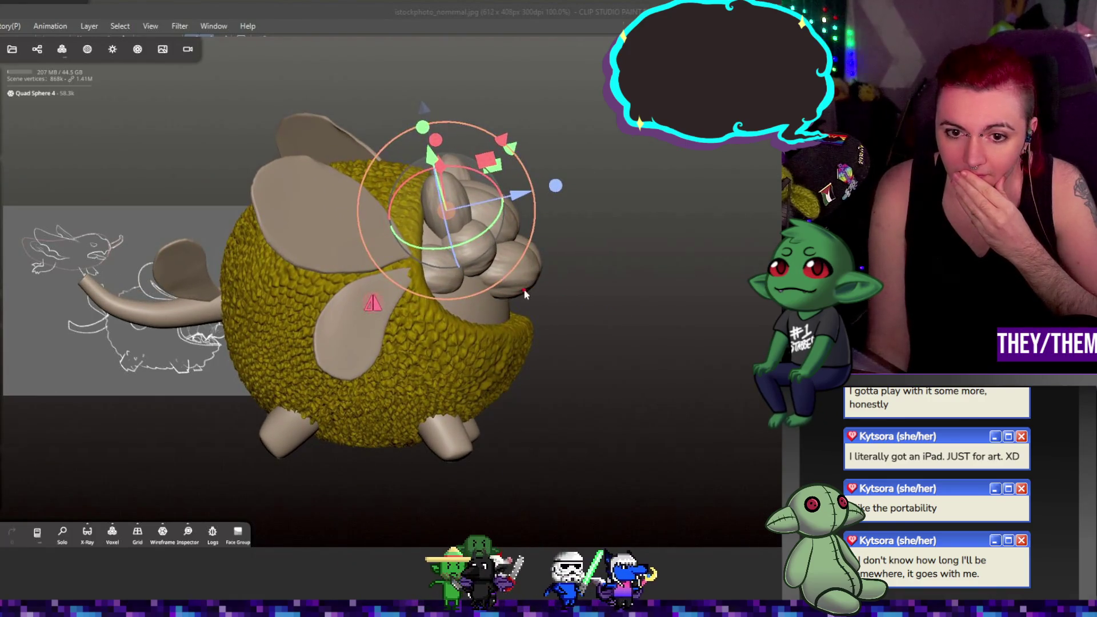
left_click(447, 283)
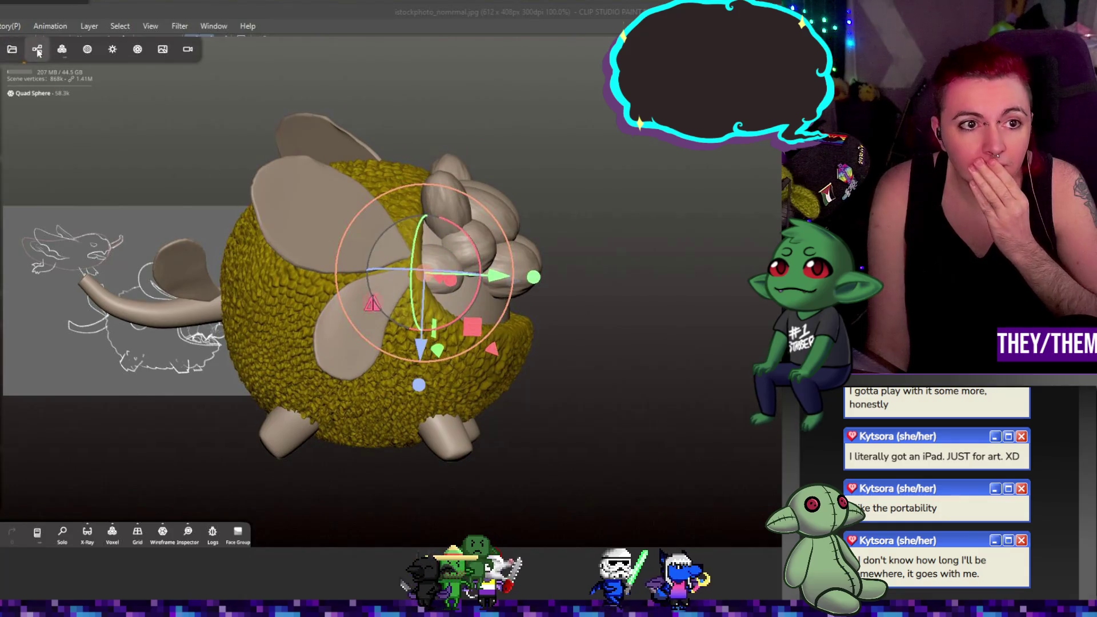
- Clone a seed lobe and rotate the copy among the chest lobes
left_click(37, 50)
left_click(57, 112)
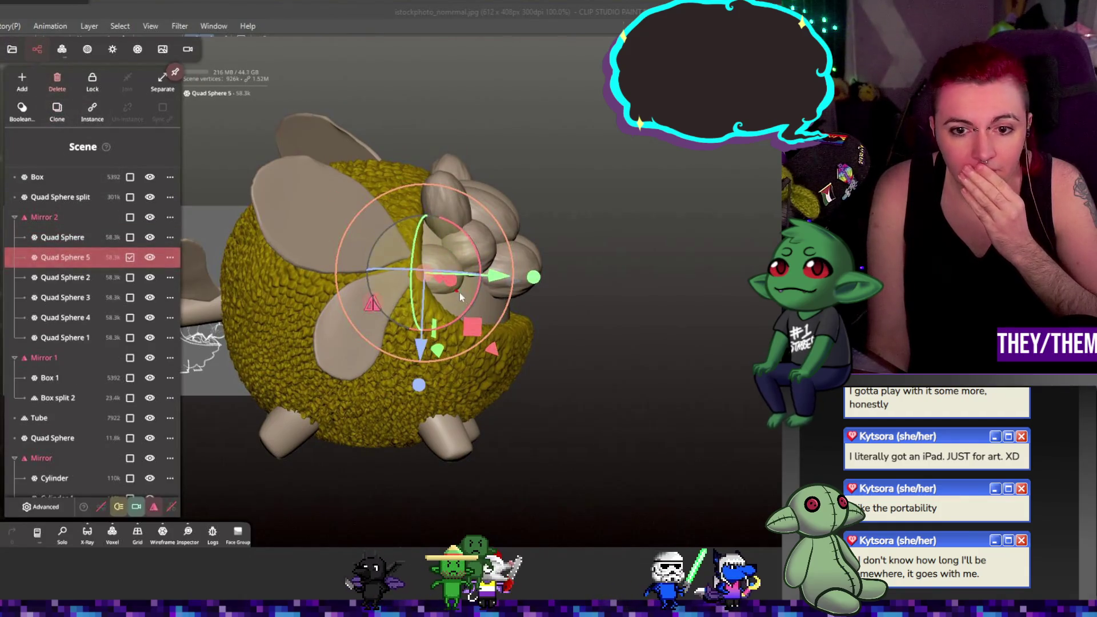
mouse_move(472, 308)
left_mouse_down()
mouse_move(468, 297)
mouse_move(412, 334)
mouse_move(437, 320)
mouse_move(479, 237)
mouse_move(573, 249)
mouse_move(505, 275)
mouse_move(525, 284)
mouse_move(514, 275)
mouse_move(548, 270)
left_mouse_up()
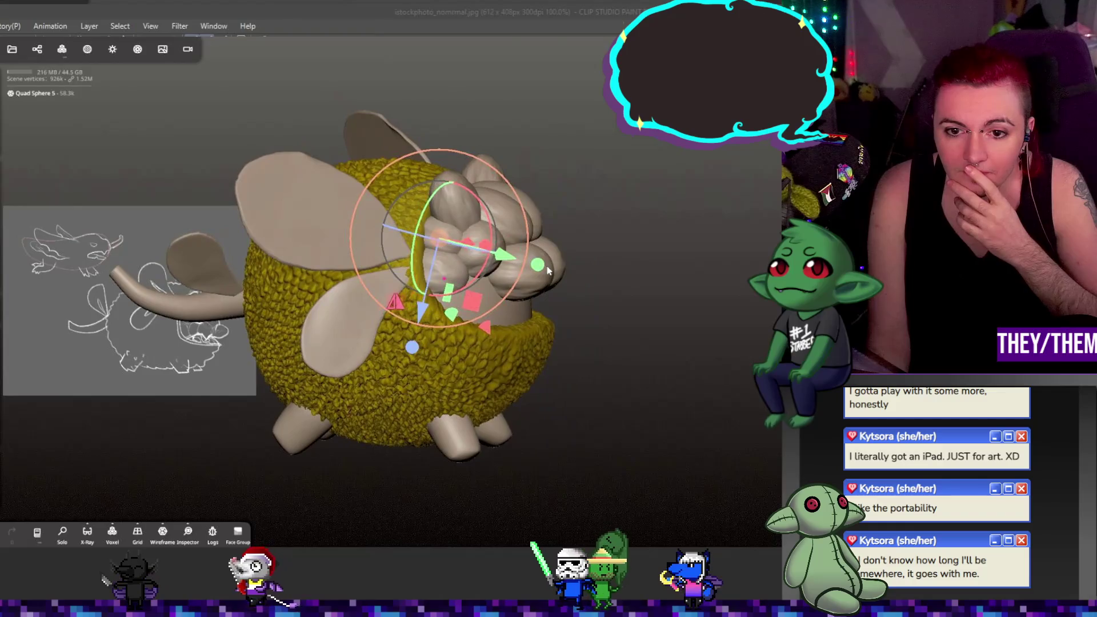
- Clone another seed lobe and drag it down and right into the chest opening
left_click(36, 49)
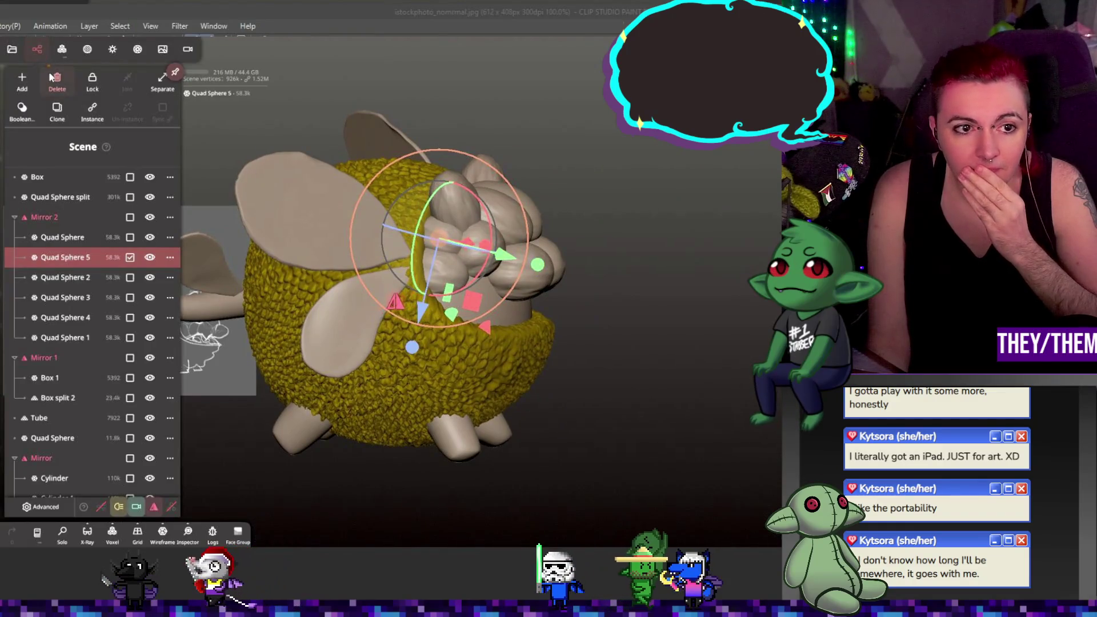
left_click(62, 112)
left_click_drag(446, 246, 482, 300)
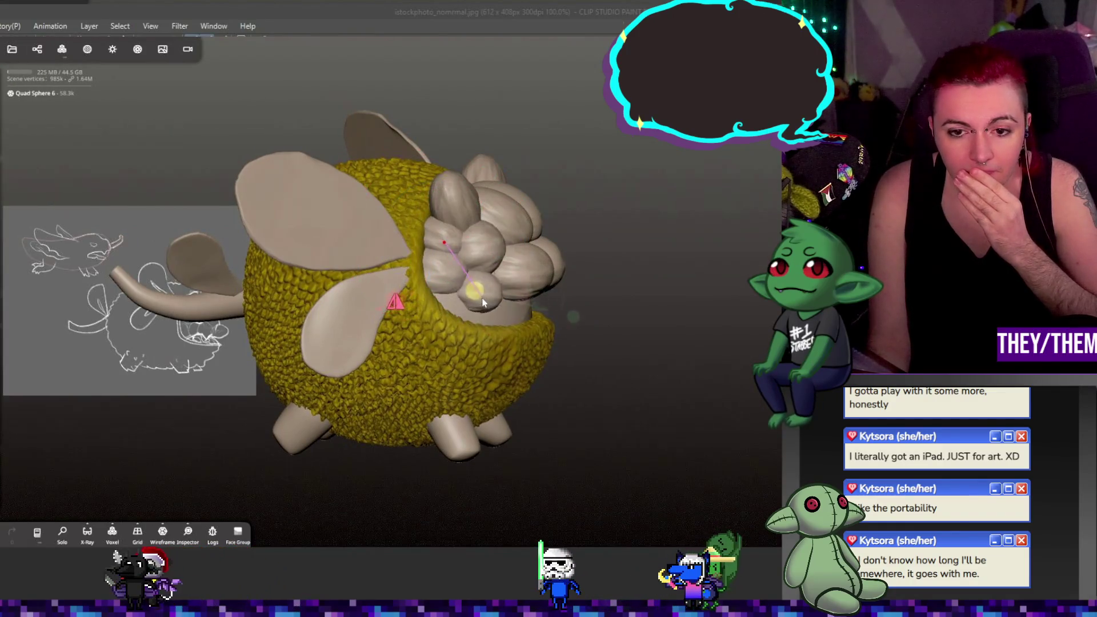
mouse_move(517, 260)
left_mouse_down()
mouse_move(517, 250)
mouse_move(476, 290)
mouse_move(472, 310)
left_mouse_up()
mouse_move(508, 351)
left_mouse_down()
mouse_move(484, 311)
mouse_move(549, 258)
mouse_move(595, 242)
left_mouse_up()
left_click_drag(529, 399, 549, 440)
- Nudge and rotate the second copy into place, checking it from front and side
left_click_drag(473, 307, 451, 307)
middle_click_drag(450, 307, 430, 323)
left_click_drag(430, 323, 486, 274)
mouse_move(486, 275)
middle_mouse_down()
mouse_move(636, 271)
mouse_move(588, 226)
mouse_move(504, 242)
mouse_move(613, 253)
middle_mouse_up()
left_click_drag(478, 309, 481, 320)
middle_click_drag(646, 232, 773, 223)
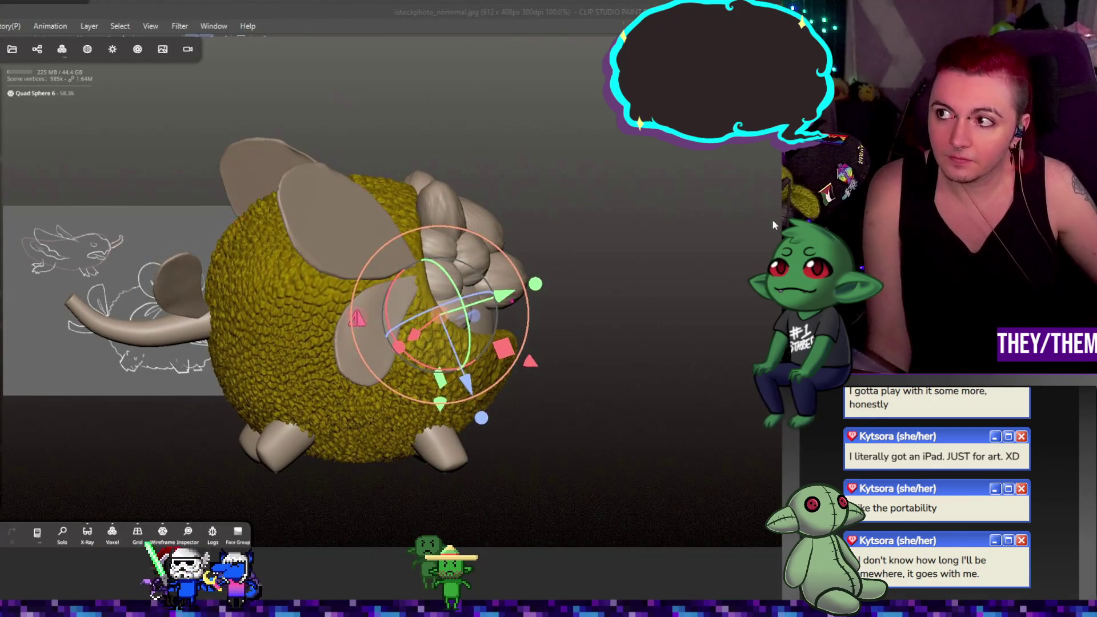
mouse_move(622, 222)
middle_mouse_down()
mouse_move(598, 242)
mouse_move(752, 179)
mouse_move(639, 239)
middle_mouse_up()
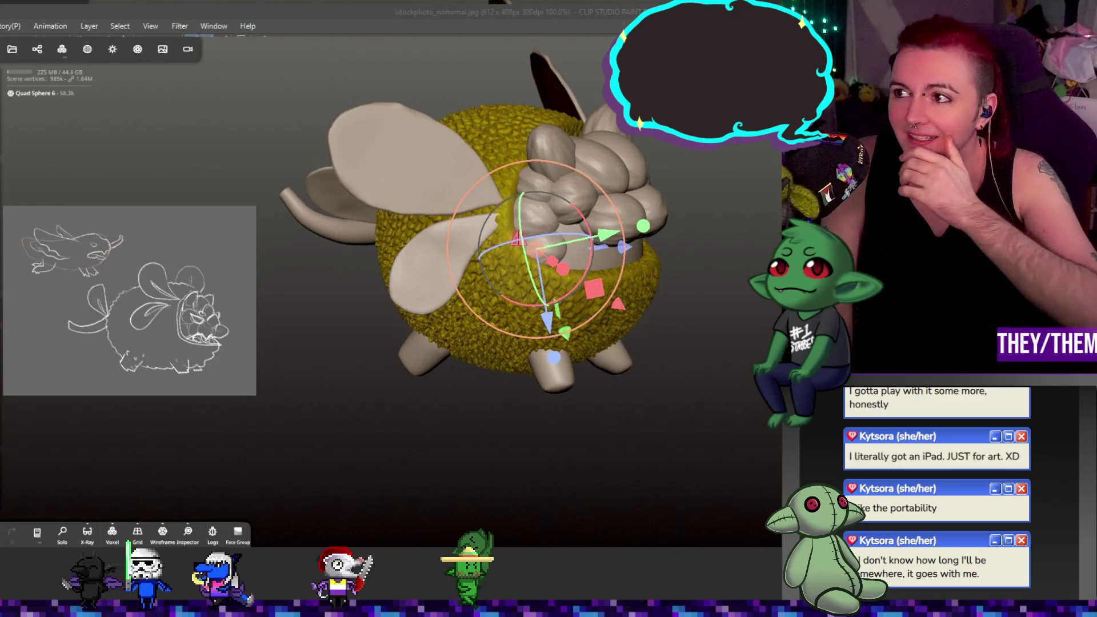
mouse_move(663, 395)
left_mouse_down()
mouse_move(696, 387)
mouse_move(563, 372)
mouse_move(642, 368)
mouse_move(553, 372)
left_mouse_up()
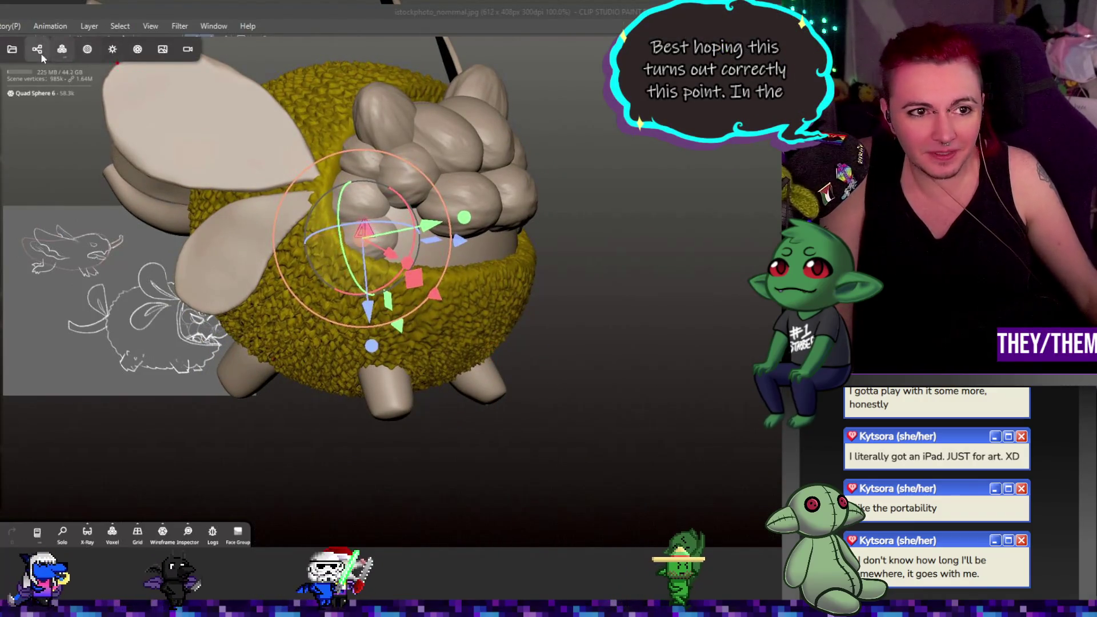
- Clone a lobe as Quad Sphere 7, then tilt and tuck it into the chest cluster
left_click(41, 52)
left_click(51, 117)
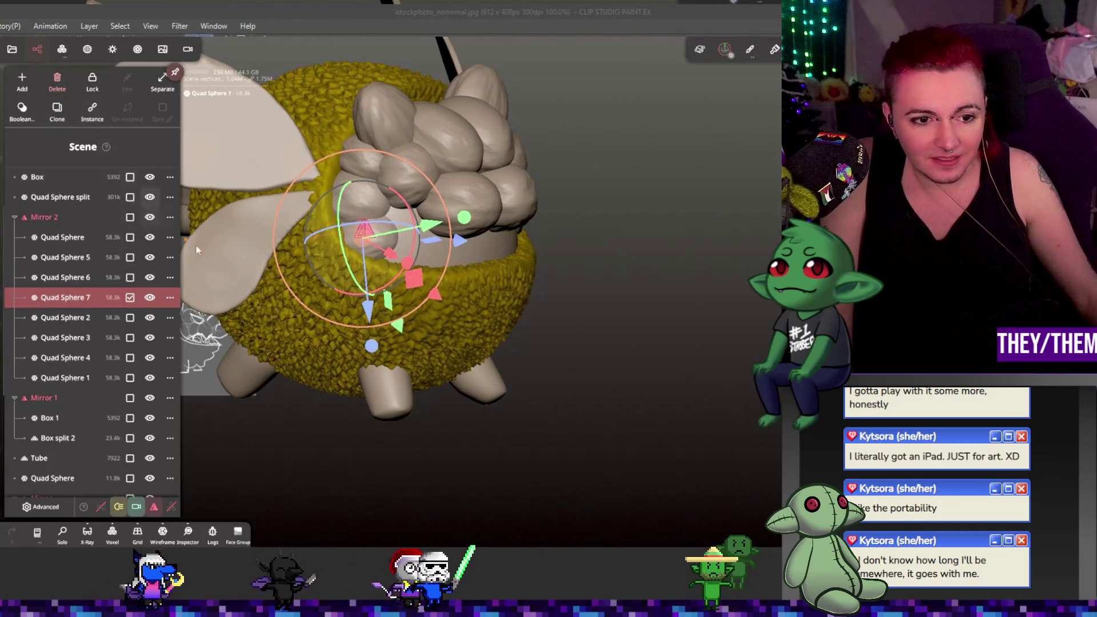
mouse_move(411, 257)
left_mouse_down()
mouse_move(416, 231)
mouse_move(343, 223)
mouse_move(439, 213)
mouse_move(407, 193)
mouse_move(400, 203)
mouse_move(435, 216)
left_mouse_up()
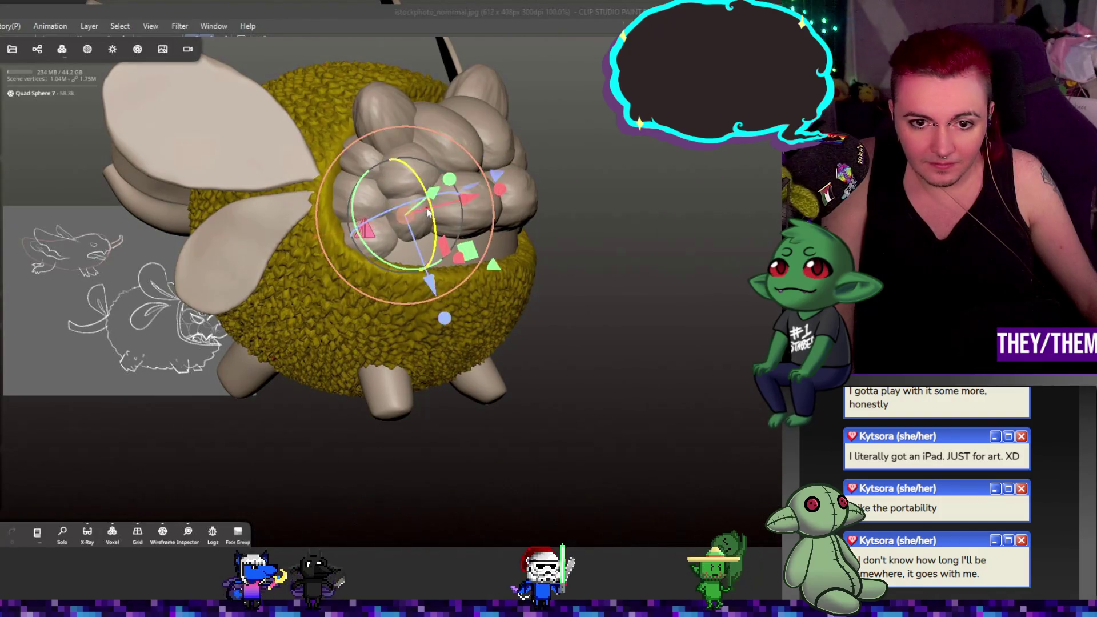
left_click_drag(433, 217, 434, 216)
mouse_move(543, 271)
left_mouse_down()
mouse_move(653, 271)
mouse_move(527, 272)
mouse_move(546, 280)
mouse_move(527, 247)
left_mouse_up()
left_click_drag(463, 213, 462, 264)
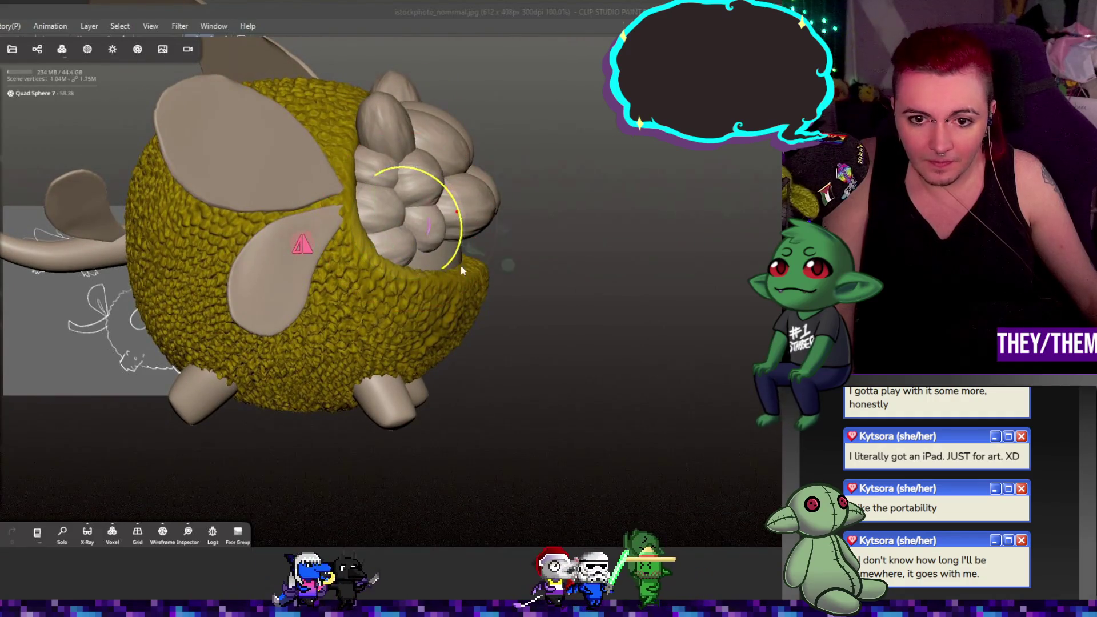
left_click_drag(470, 309, 471, 305)
mouse_move(412, 225)
left_mouse_down()
mouse_move(464, 199)
mouse_move(456, 210)
left_mouse_up()
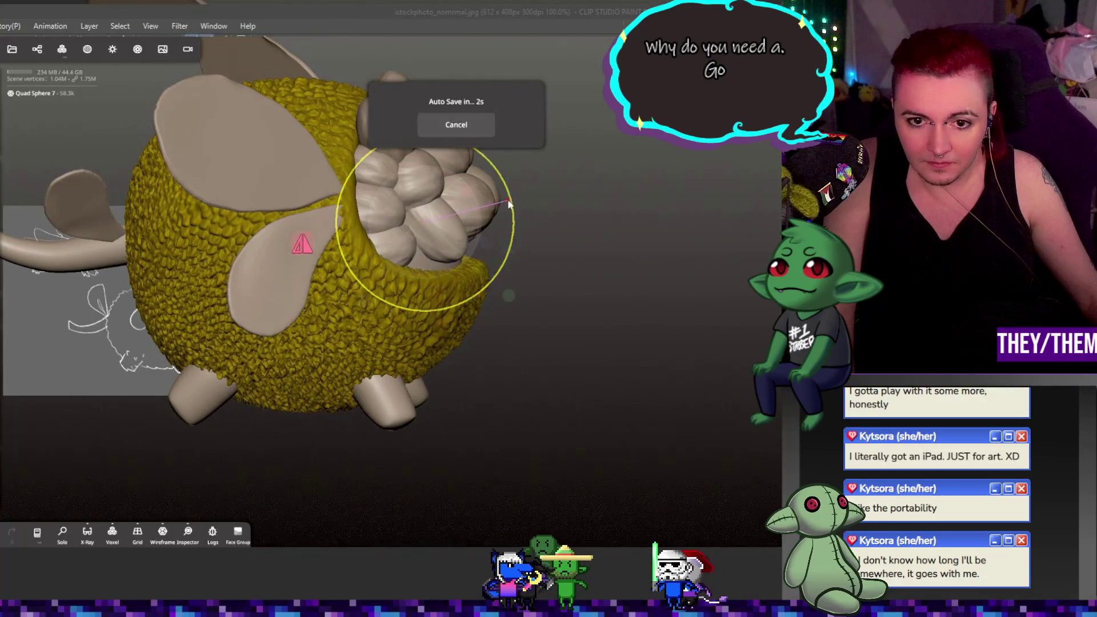
mouse_move(501, 207)
left_mouse_down()
mouse_move(483, 223)
mouse_move(372, 252)
mouse_move(563, 236)
left_mouse_up()
- Zoom in, reselect Quad Sphere 7, orbit to the front and select another chest lobe
scroll(526, 262, "up", 5)
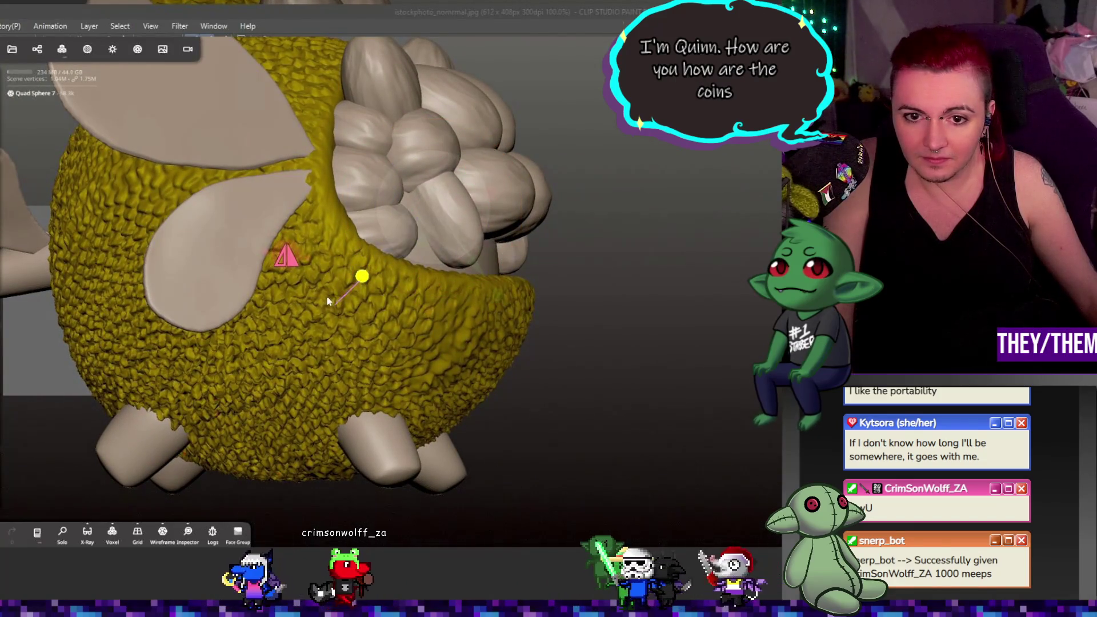
key("Escape")
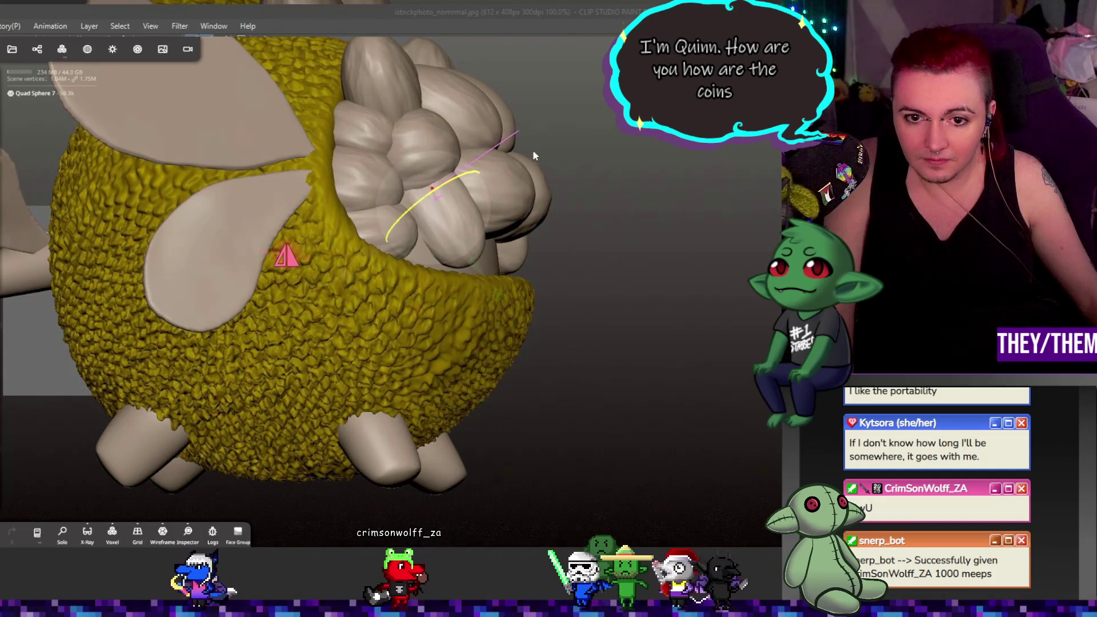
left_click(420, 210)
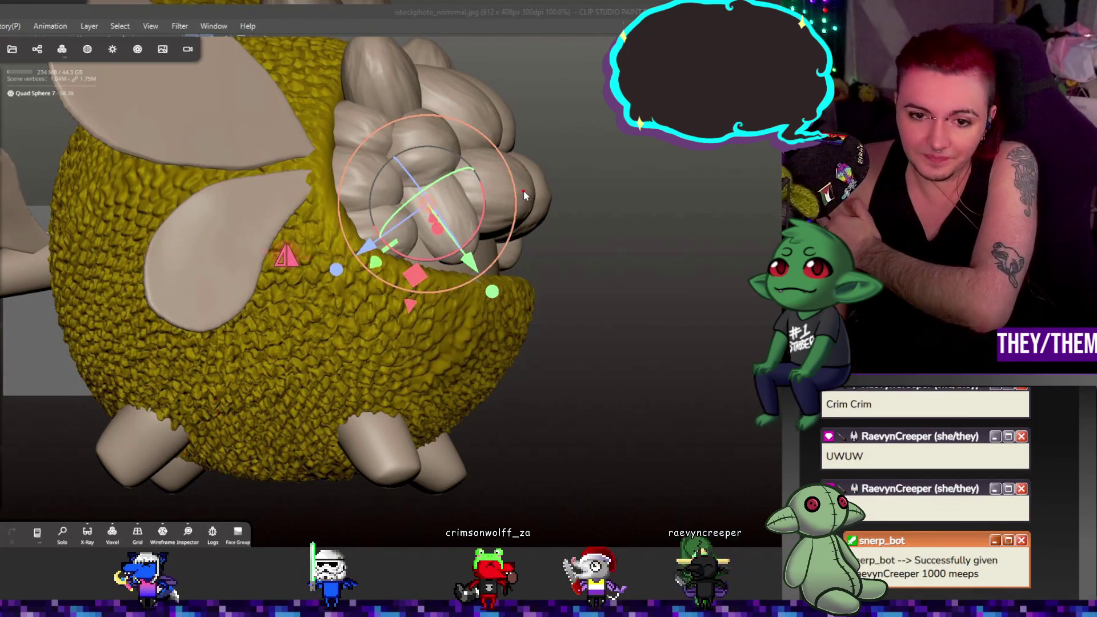
left_click_drag(524, 194, 520, 244)
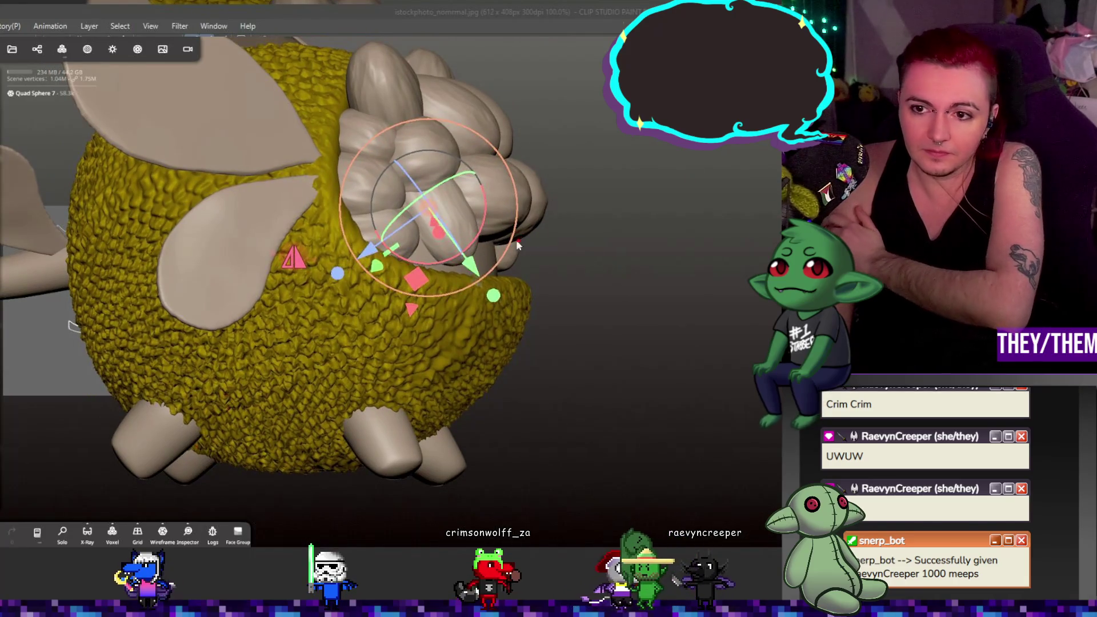
mouse_move(660, 303)
left_mouse_down()
mouse_move(623, 274)
mouse_move(557, 322)
mouse_move(557, 189)
left_mouse_up()
left_click(557, 189)
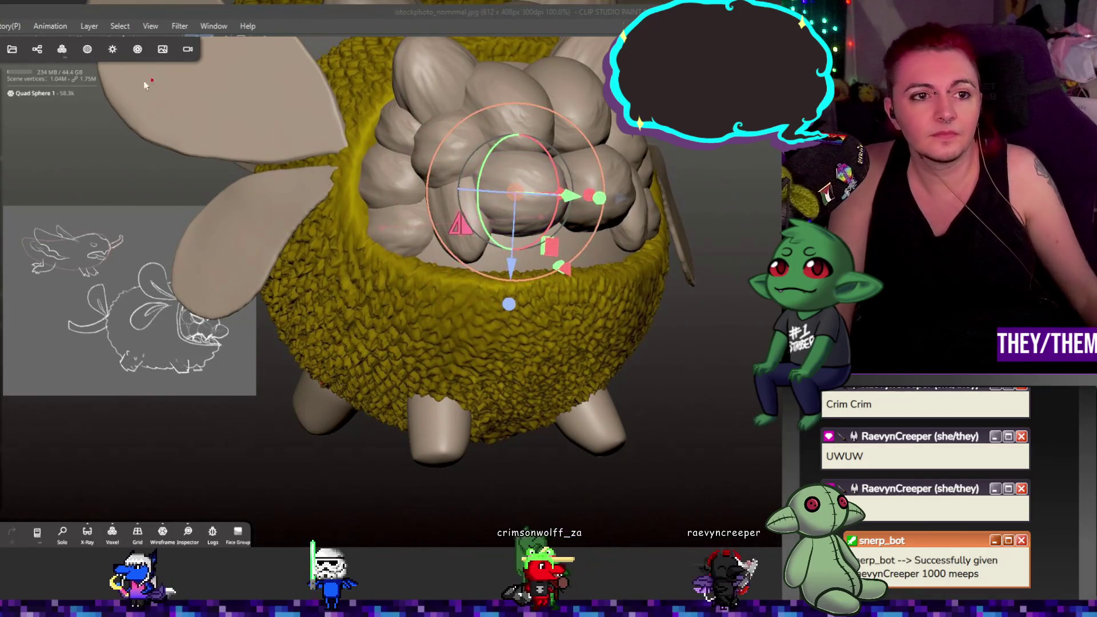
- Clone a lobe as Quad Sphere 8, move it up-right, and drag it out of Mirror 2
left_click(40, 51)
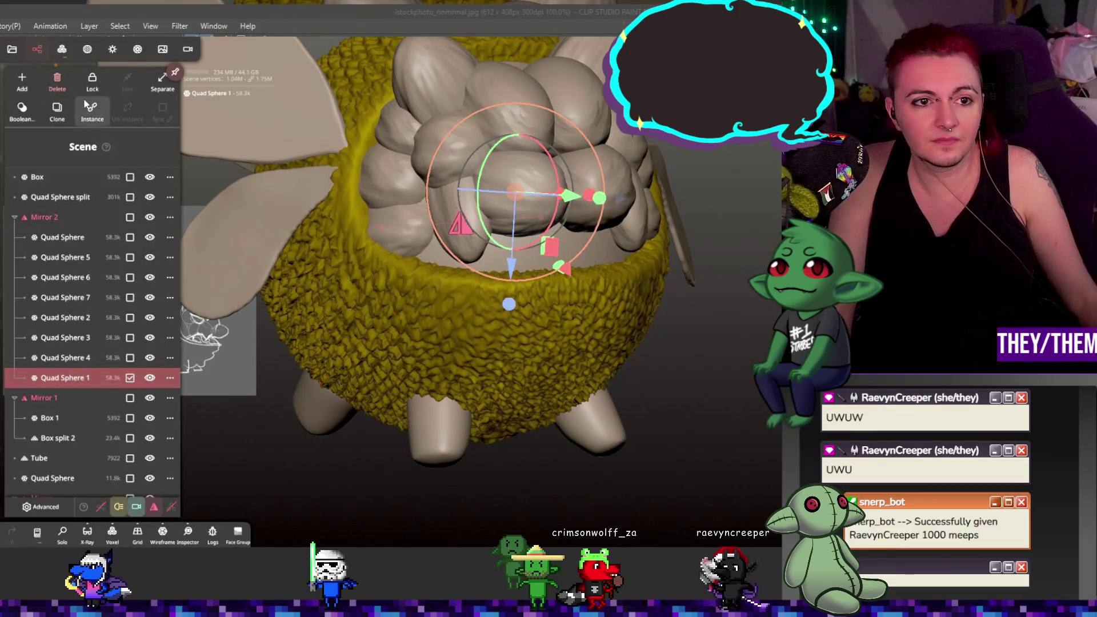
left_click(57, 110)
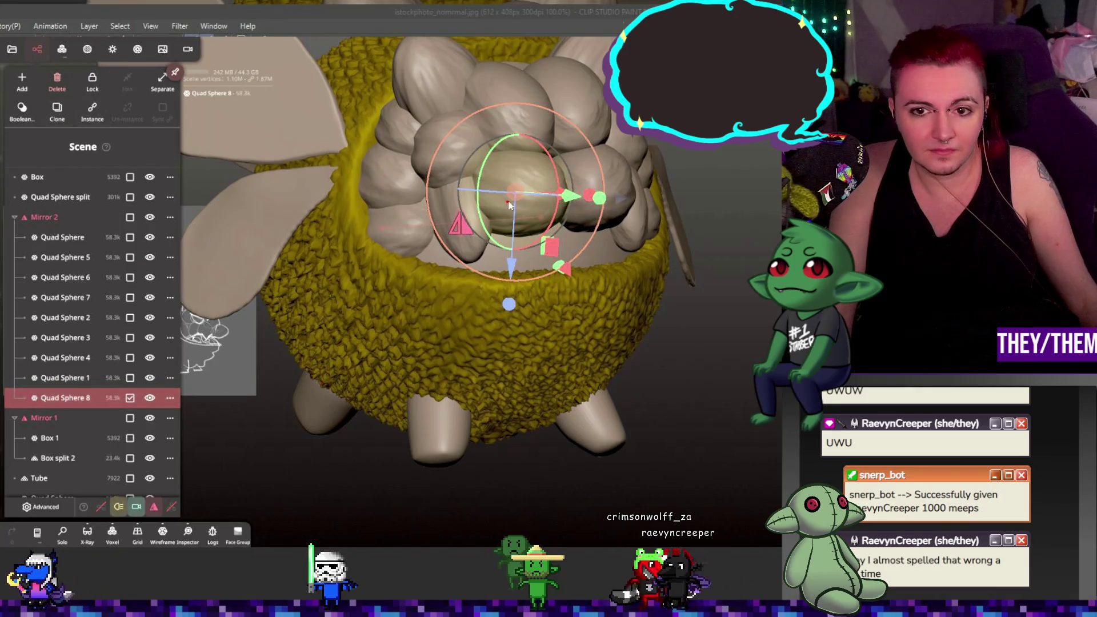
left_click_drag(516, 195, 542, 163)
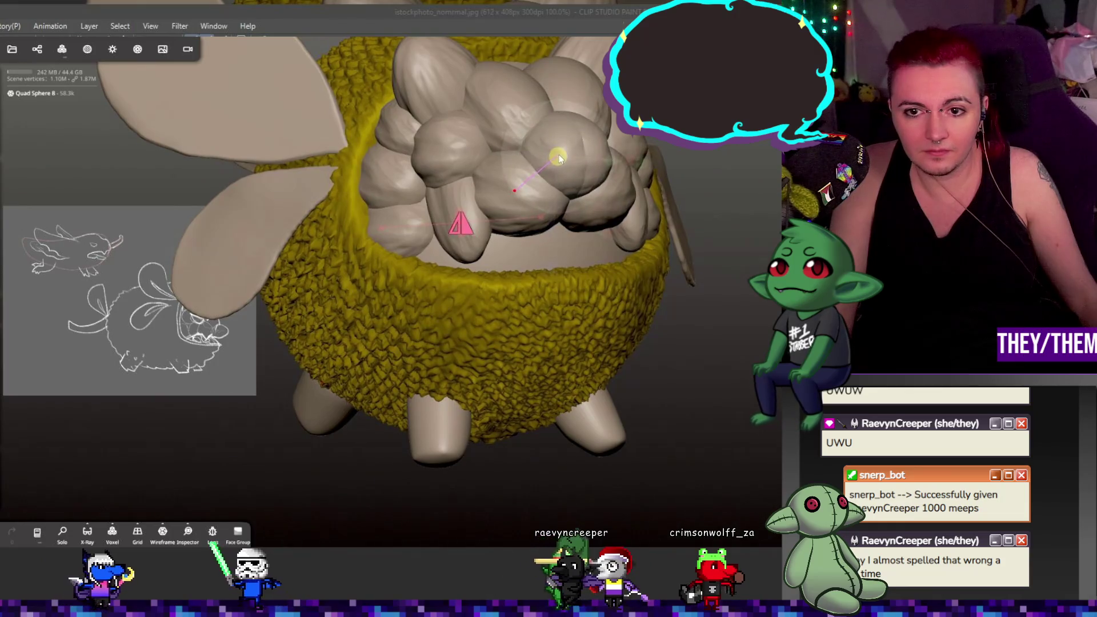
left_click(62, 49)
left_click(41, 49)
left_click_drag(131, 397, 112, 204)
left_click(36, 49)
- Orbit around the creature to inspect the chest lobe cluster from side and front
left_click_drag(400, 343, 492, 343)
left_click_drag(563, 169, 461, 179)
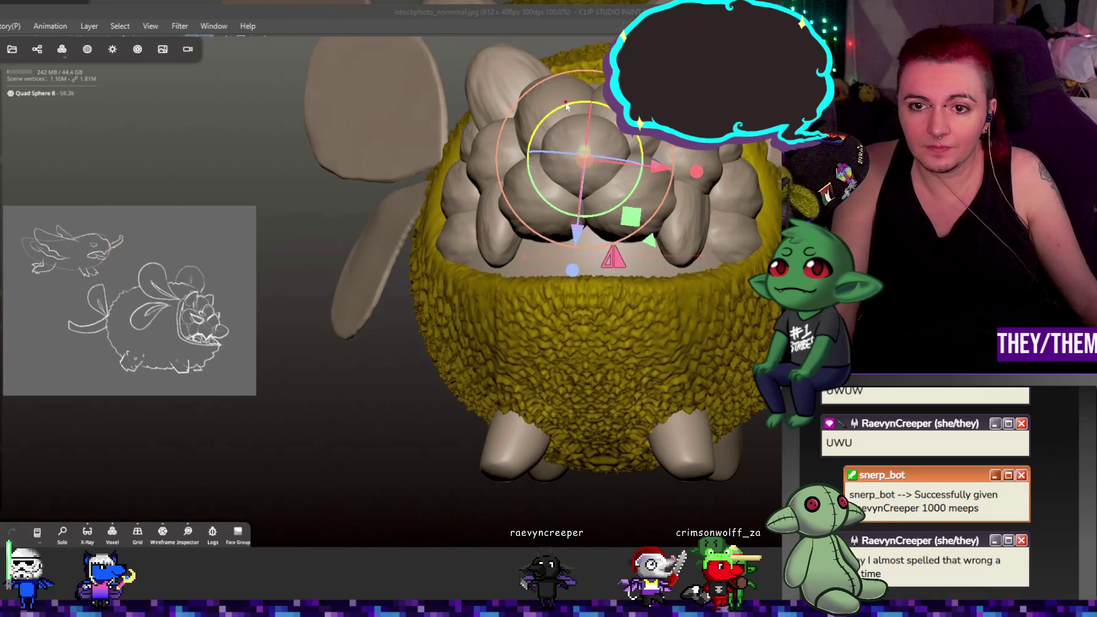
left_click_drag(568, 115, 617, 140)
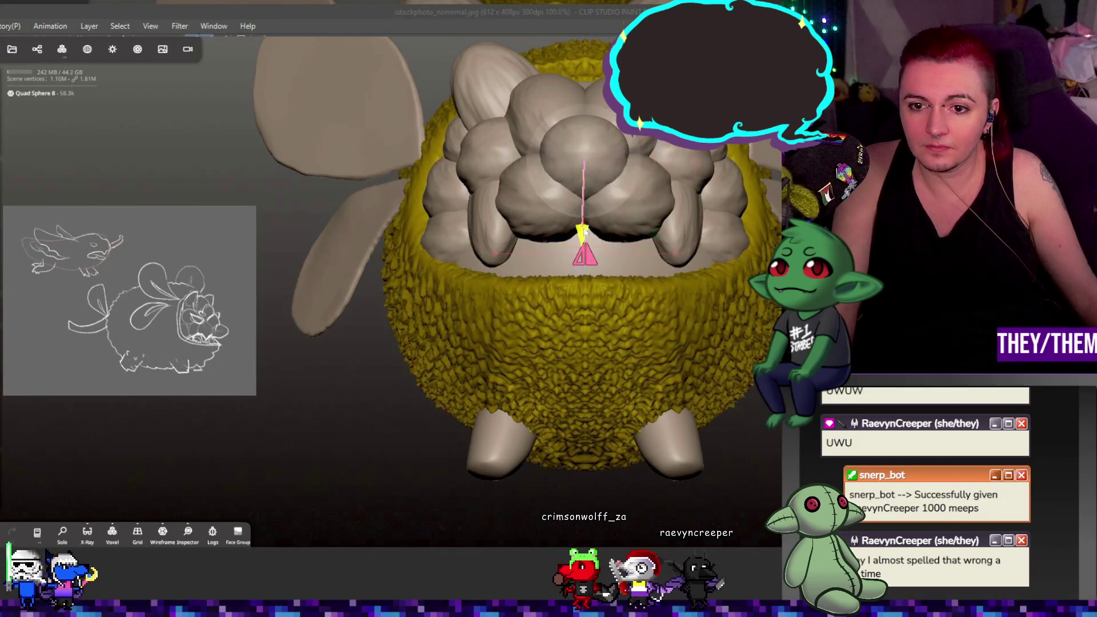
mouse_move(584, 230)
left_mouse_down()
mouse_move(754, 256)
mouse_move(657, 261)
left_mouse_up()
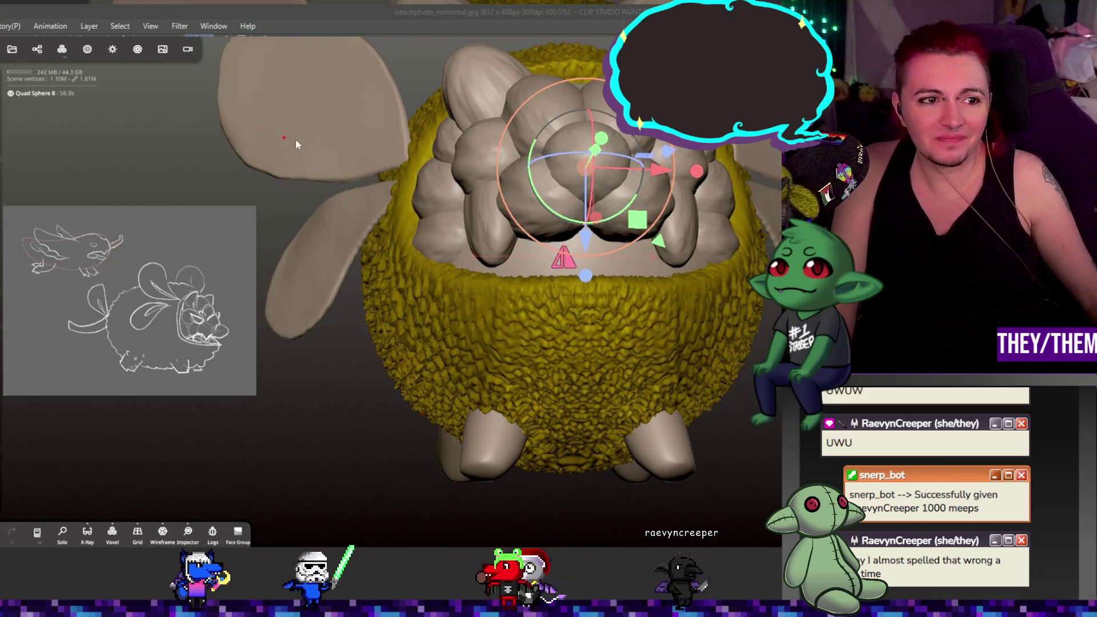
left_click_drag(348, 185, 528, 195)
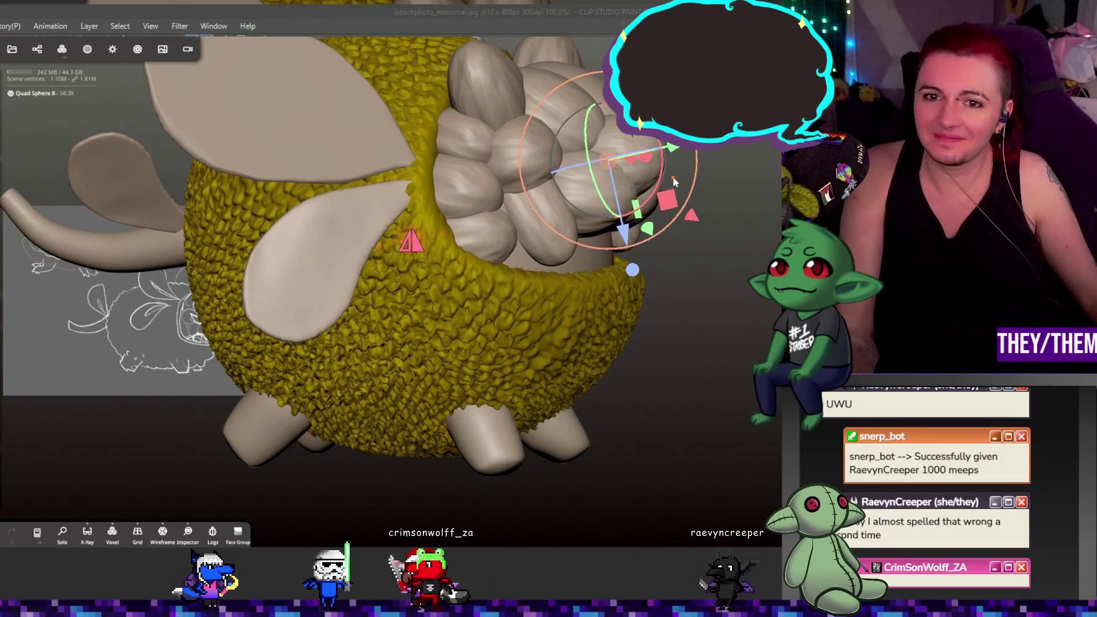
mouse_move(746, 184)
left_mouse_down()
mouse_move(682, 208)
mouse_move(594, 204)
left_mouse_up()
left_click(593, 203)
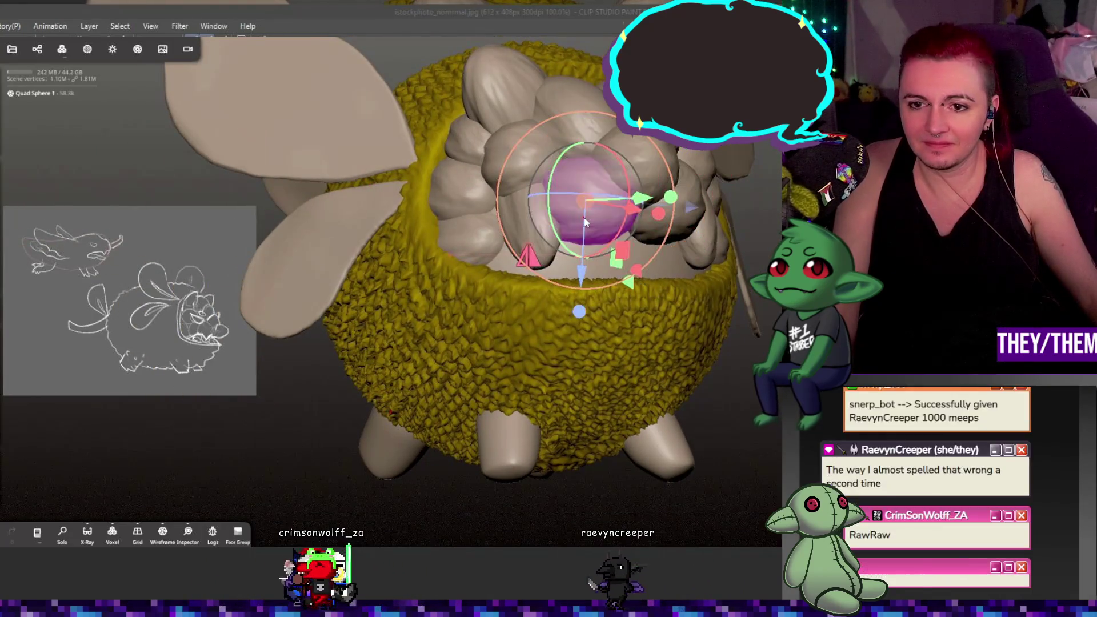
left_click(659, 215)
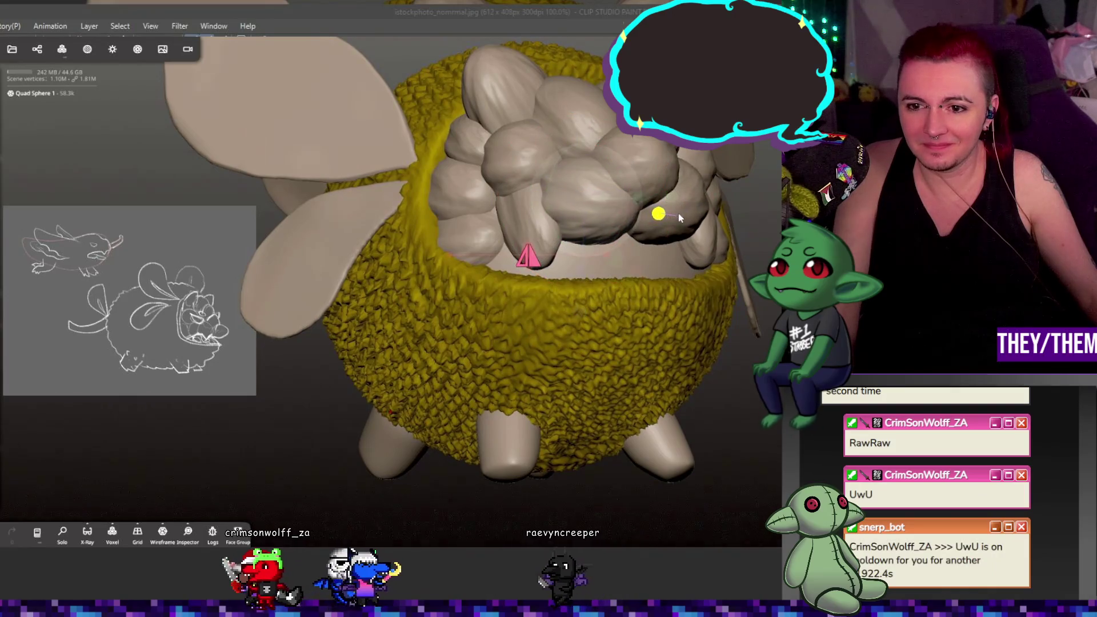
- Nudge a chest lobe down and left, then select Quad Sphere 1 and zoom in
left_click_drag(677, 218, 777, 225)
mouse_move(546, 257)
left_mouse_down()
mouse_move(484, 167)
mouse_move(512, 173)
mouse_move(400, 181)
mouse_move(505, 225)
mouse_move(435, 218)
left_mouse_up()
mouse_move(221, 246)
left_mouse_down()
mouse_move(272, 234)
mouse_move(252, 258)
mouse_move(254, 246)
mouse_move(342, 227)
left_mouse_up()
left_click(362, 228)
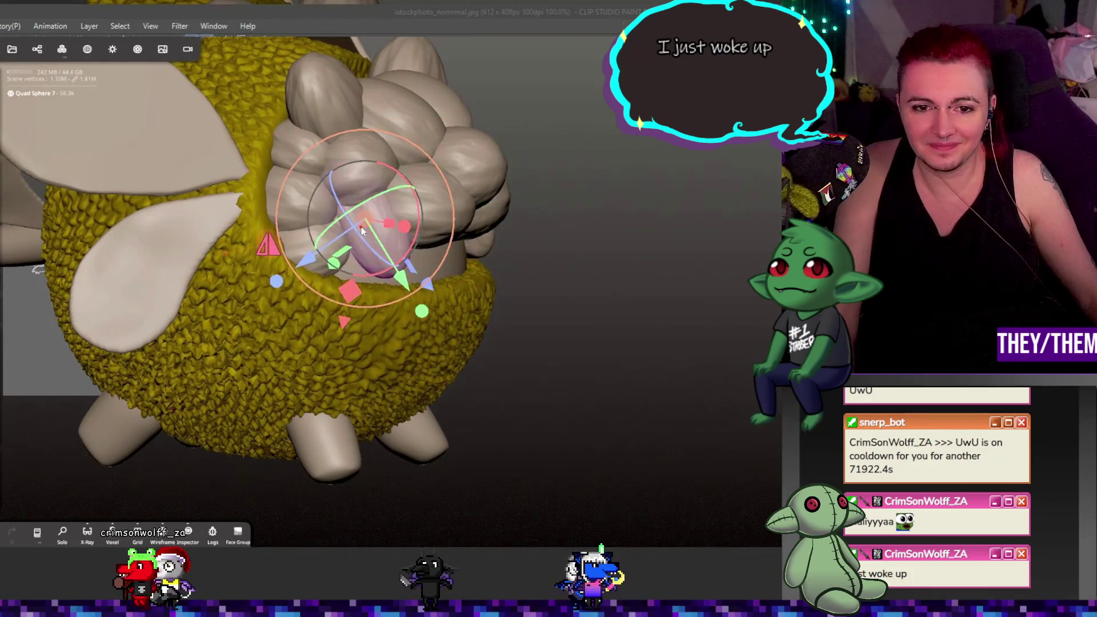
left_click(276, 282)
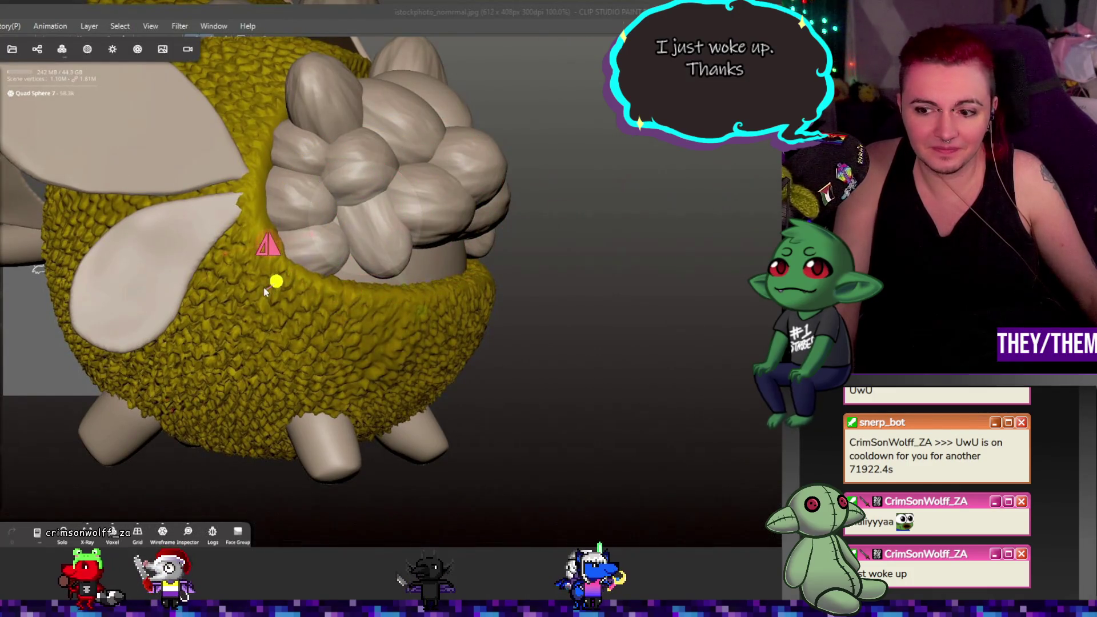
left_click(348, 237)
left_click_drag(347, 237, 366, 235)
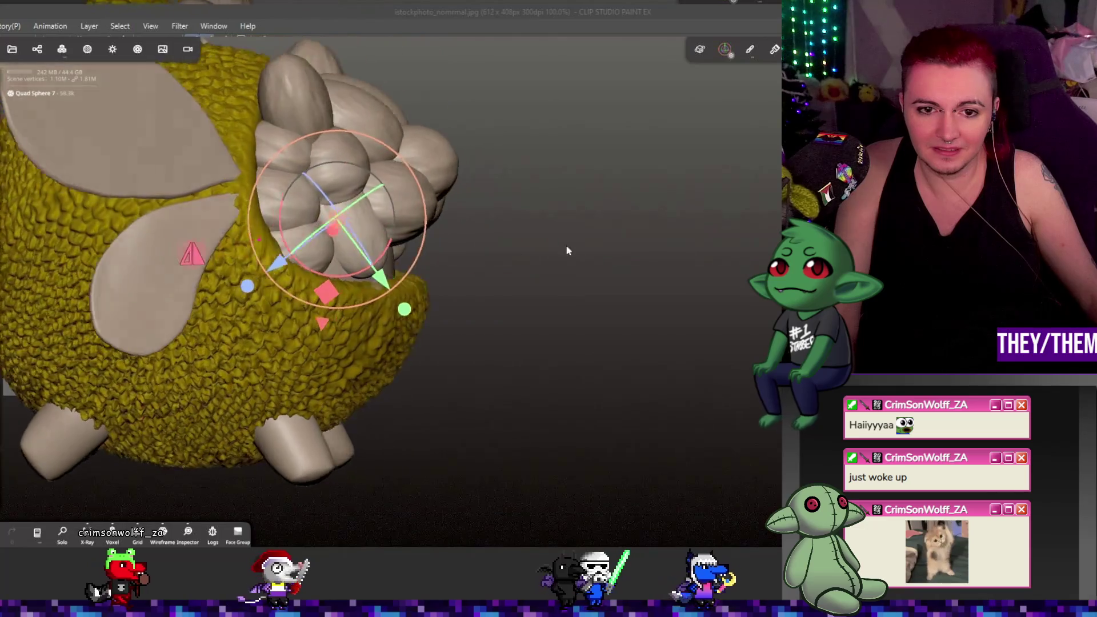
left_click(447, 214)
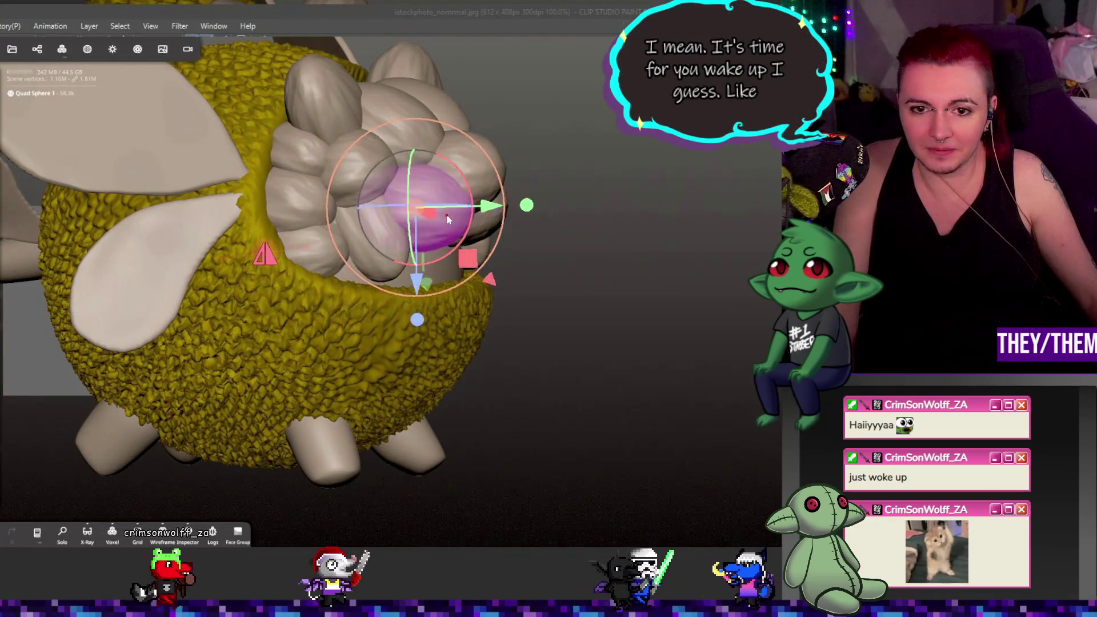
scroll(400, 212, "up", 3)
scroll(403, 206, "up", 2)
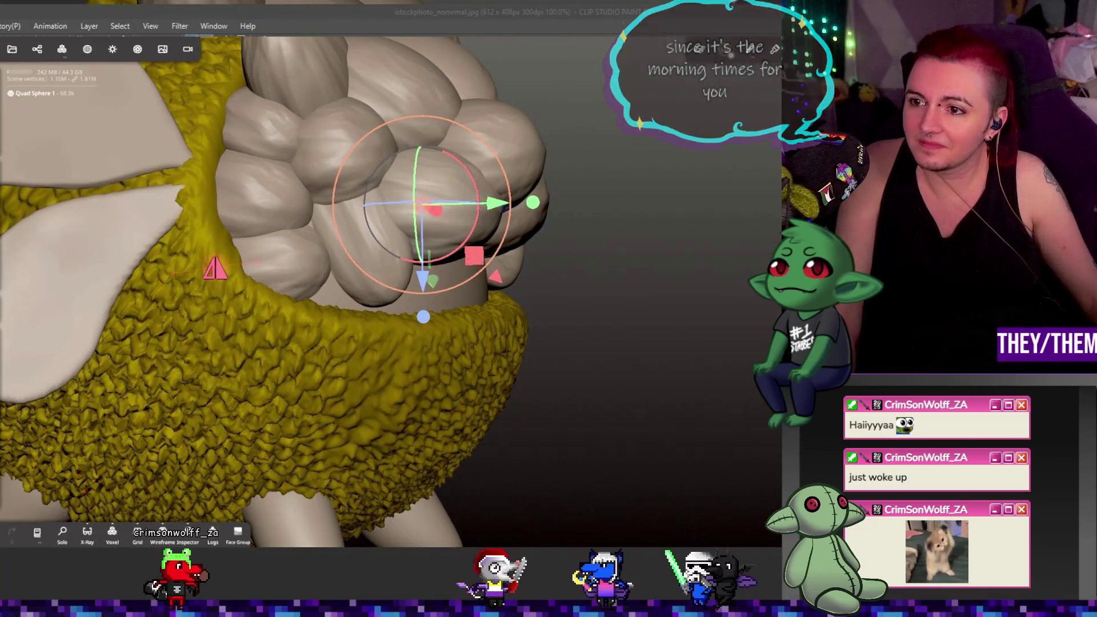
key("Escape")
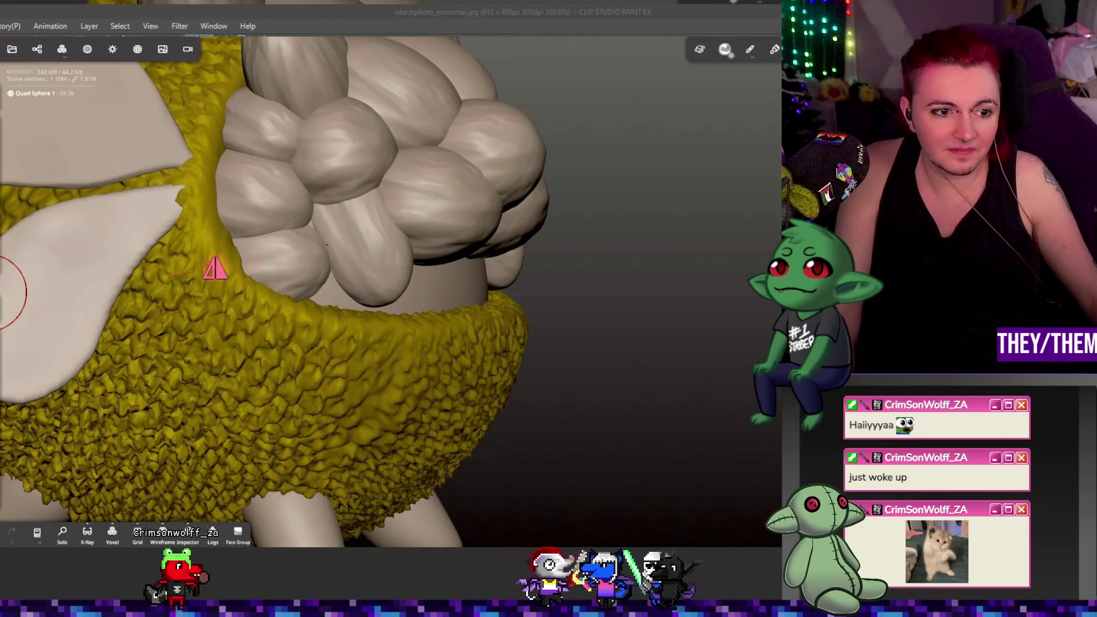
right_click_drag(2, 277, 1, 278)
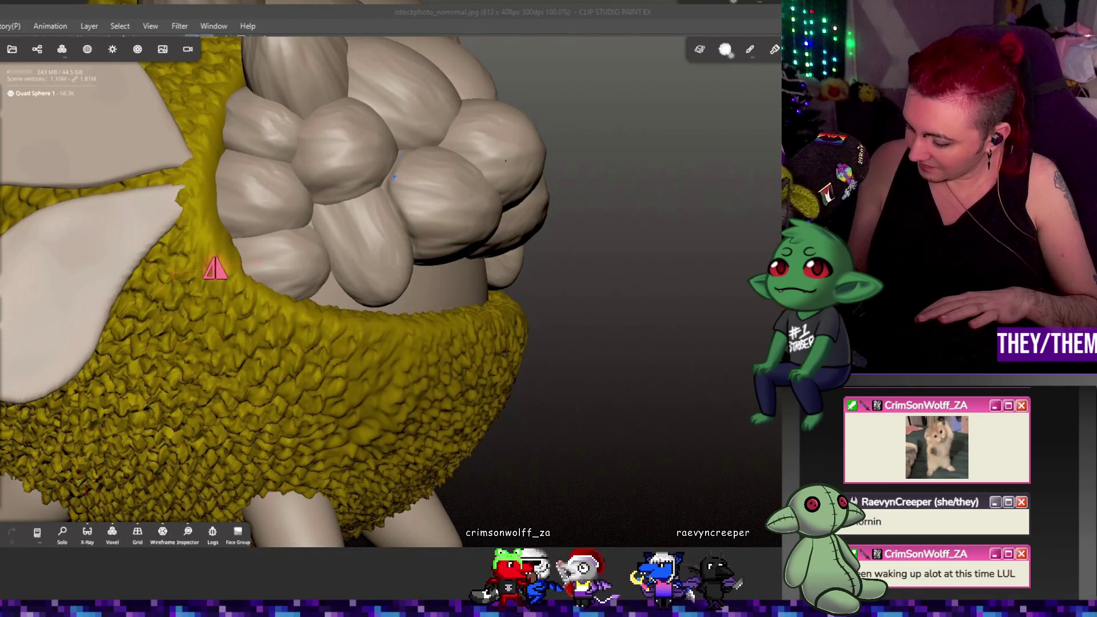
left_click(390, 223)
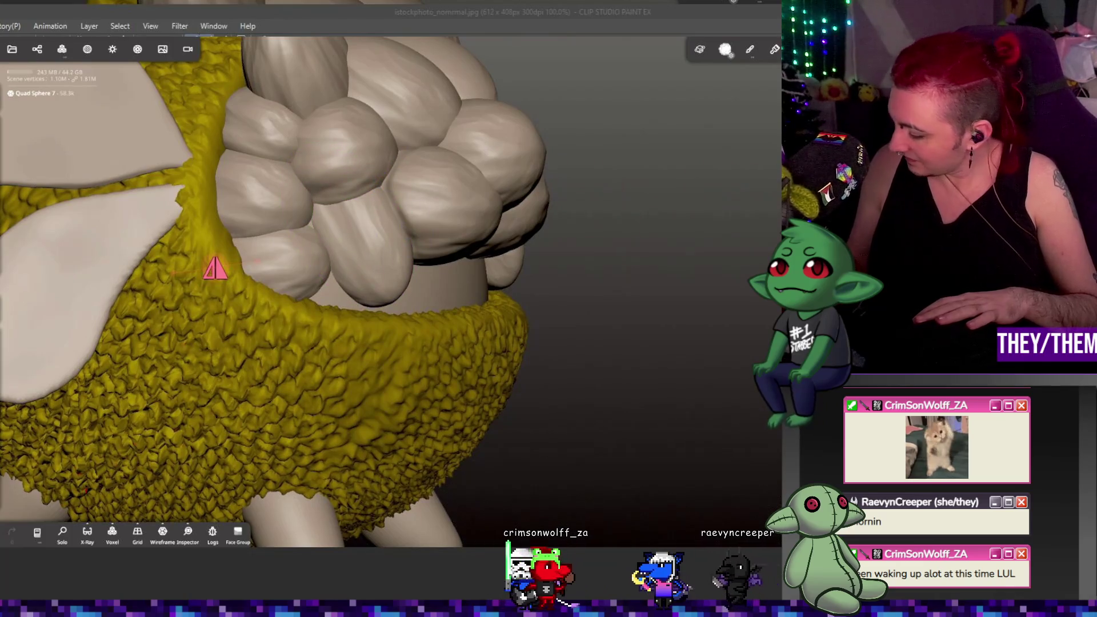
mouse_move(215, 269)
middle_mouse_down()
mouse_move(177, 191)
mouse_move(247, 235)
middle_mouse_up()
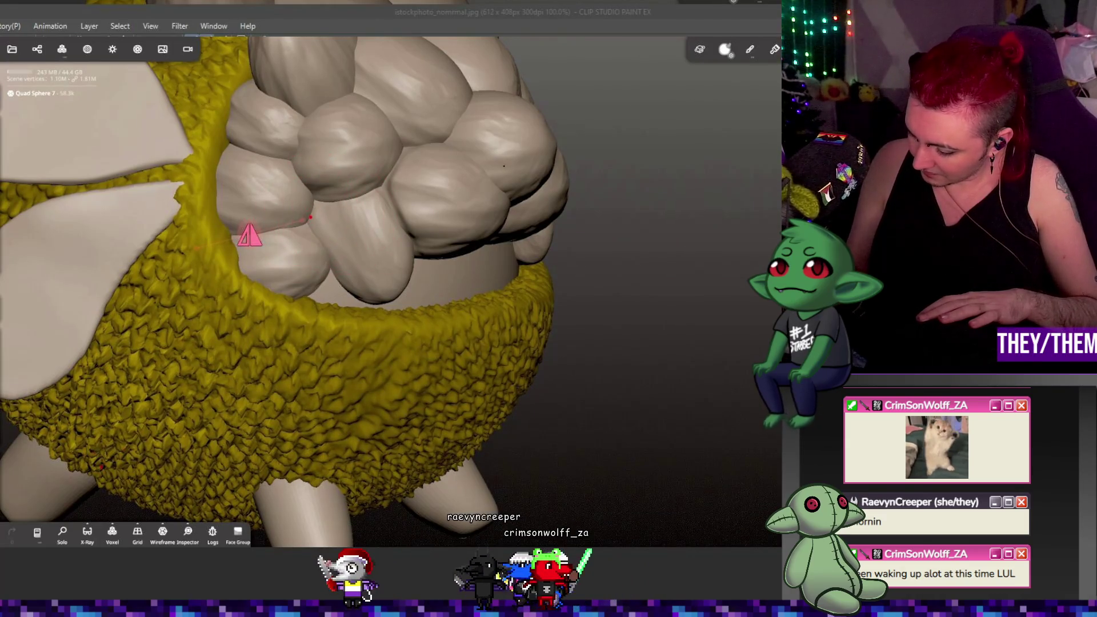
mouse_move(250, 235)
middle_mouse_down()
mouse_move(277, 286)
mouse_move(435, 360)
middle_mouse_up()
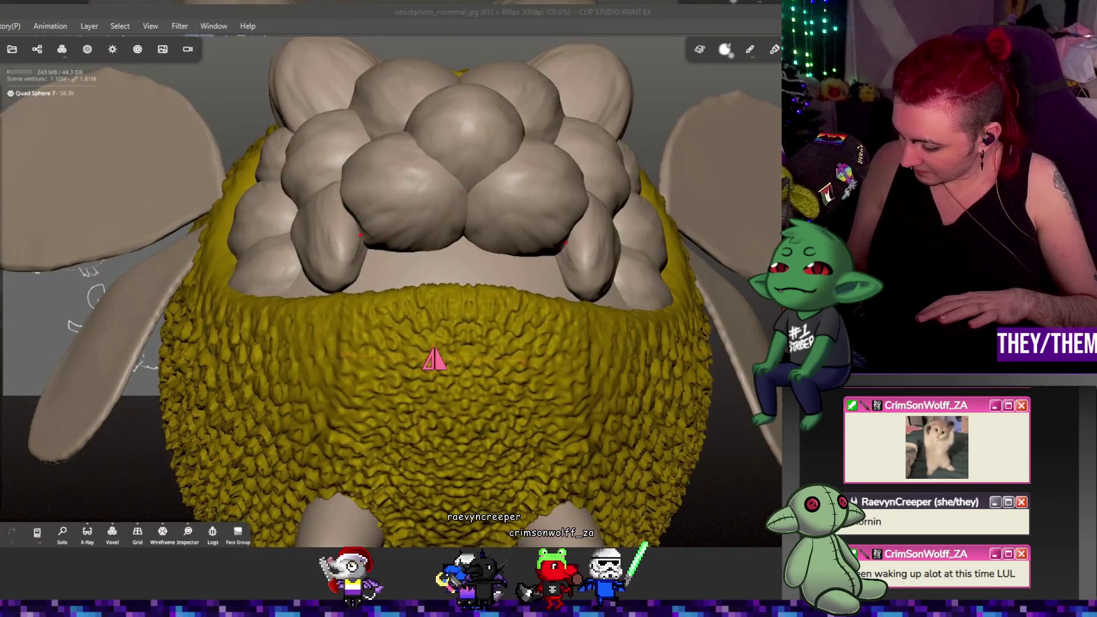
left_click(420, 192)
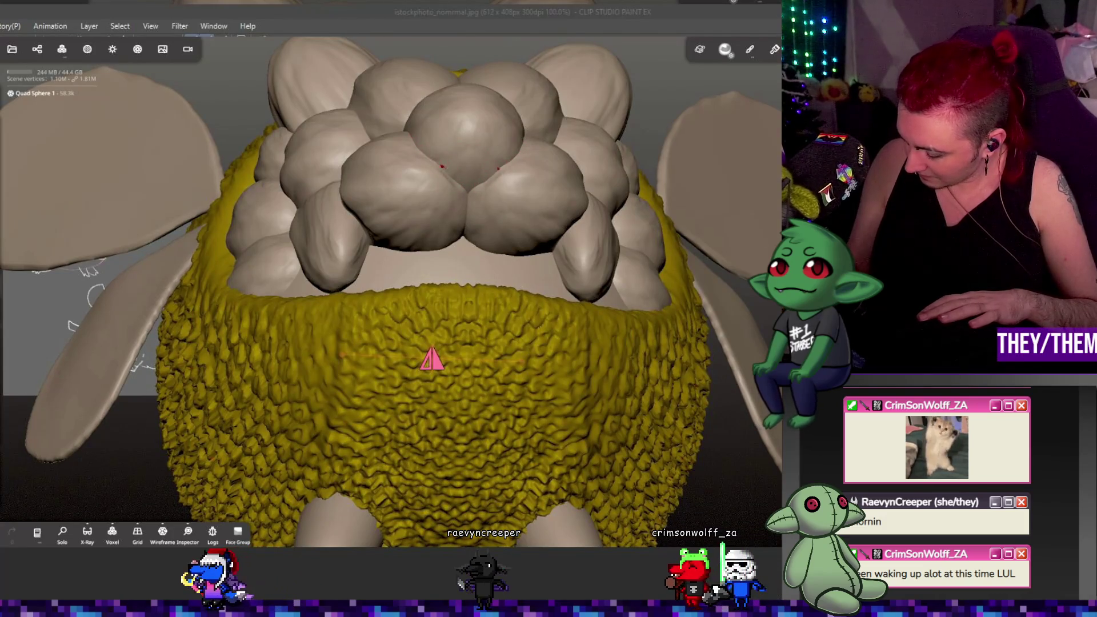
middle_click_drag(431, 359, 318, 139)
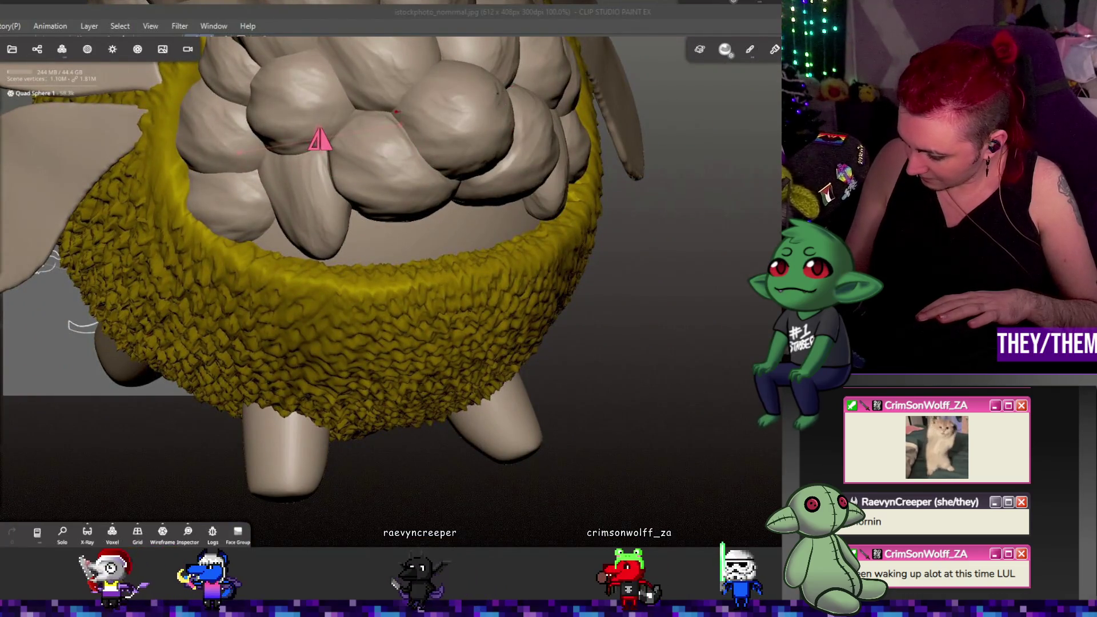
left_click(465, 103)
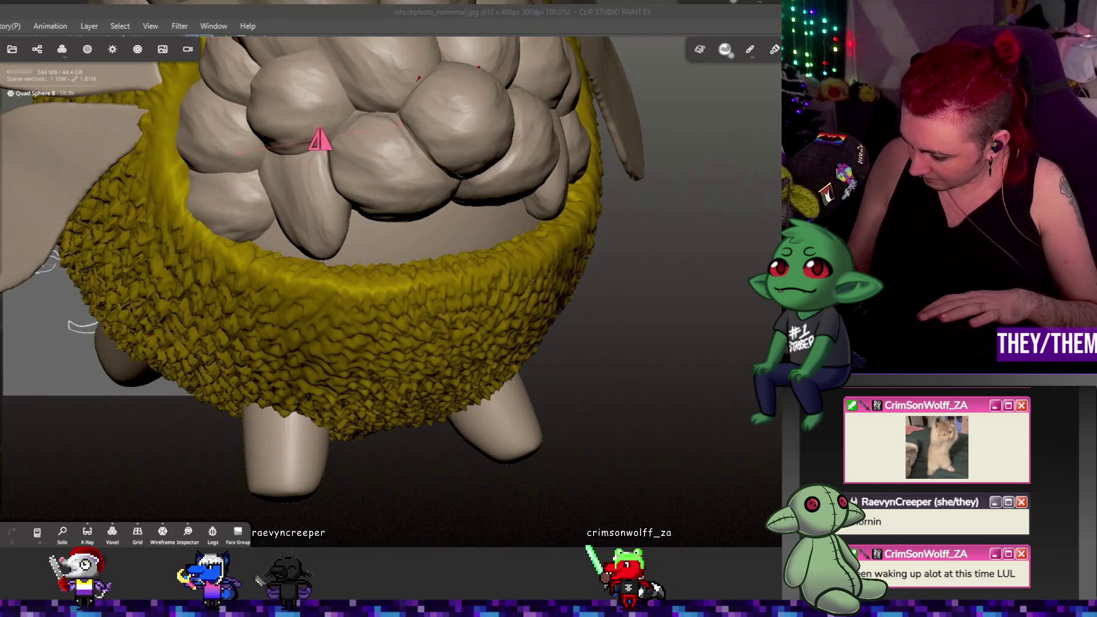
mouse_move(319, 139)
middle_mouse_down()
mouse_move(325, 115)
mouse_move(370, 98)
mouse_move(336, 183)
mouse_move(347, 189)
middle_mouse_up()
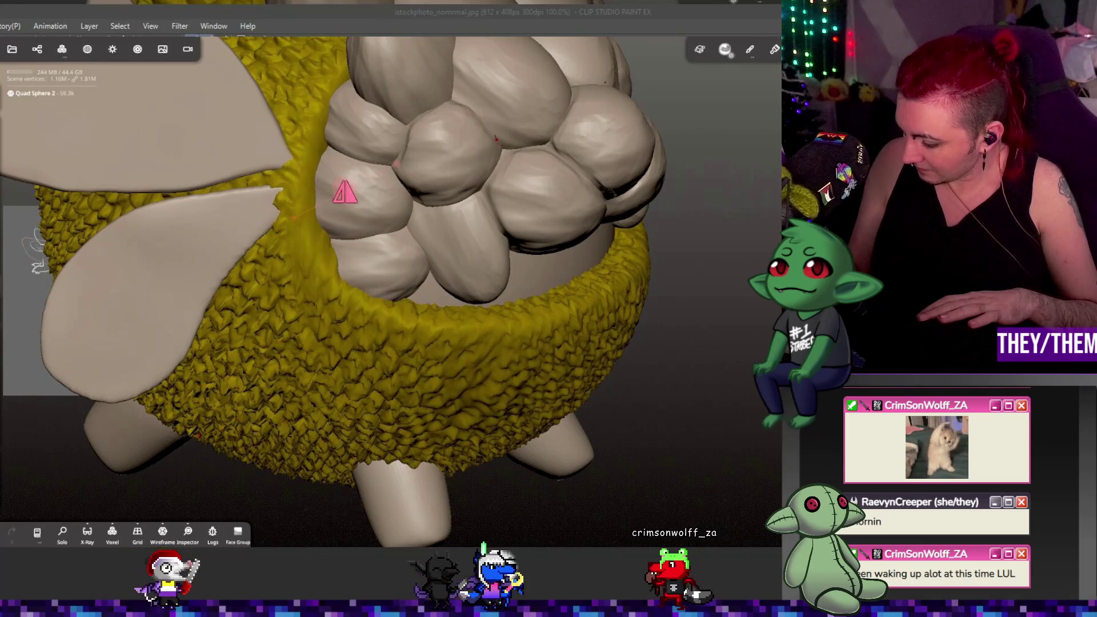
right_click_drag(541, 118, 483, 98)
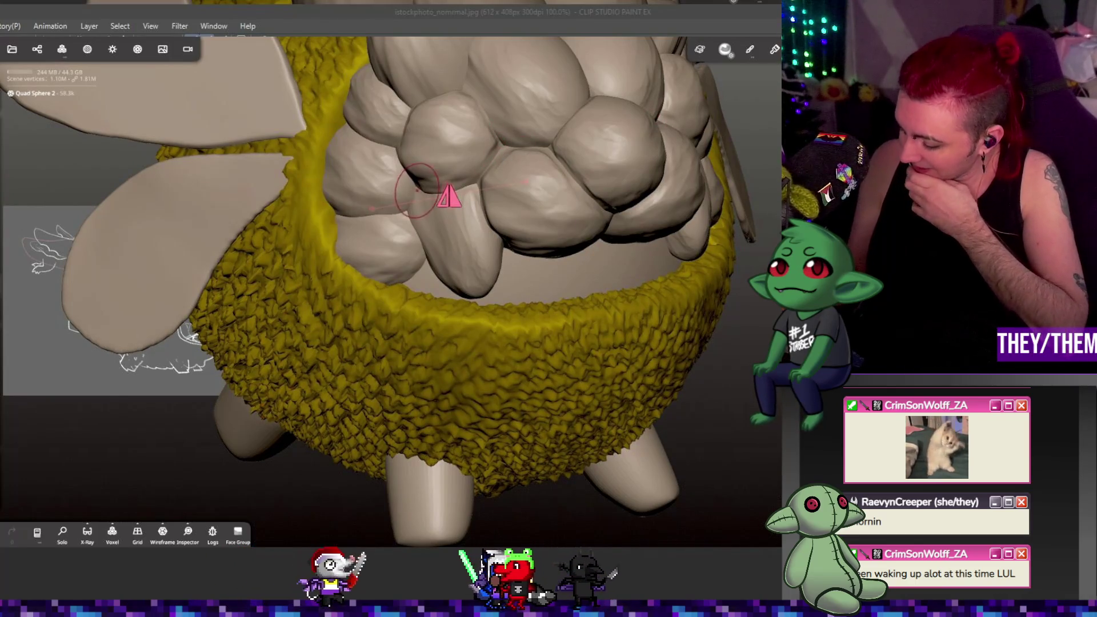
left_click(413, 176)
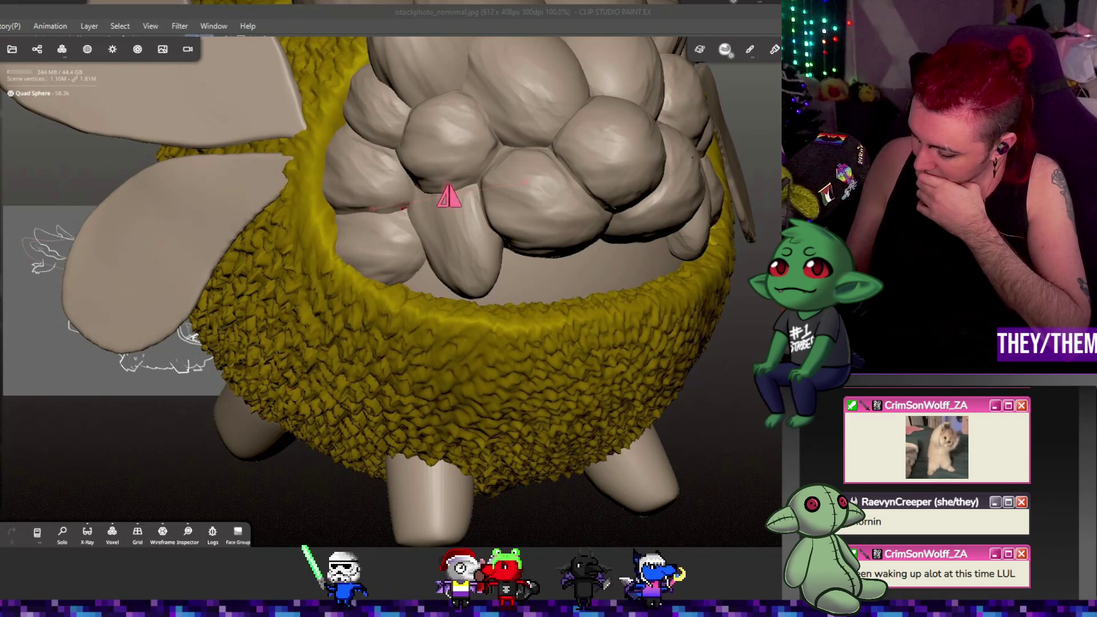
left_click(412, 215)
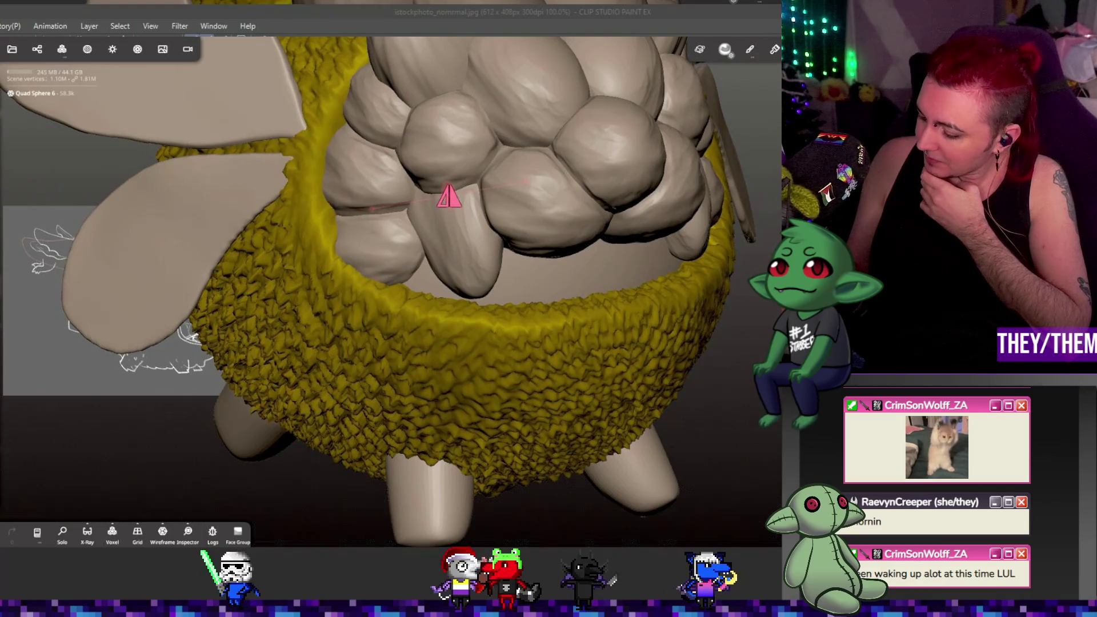
left_click(408, 109)
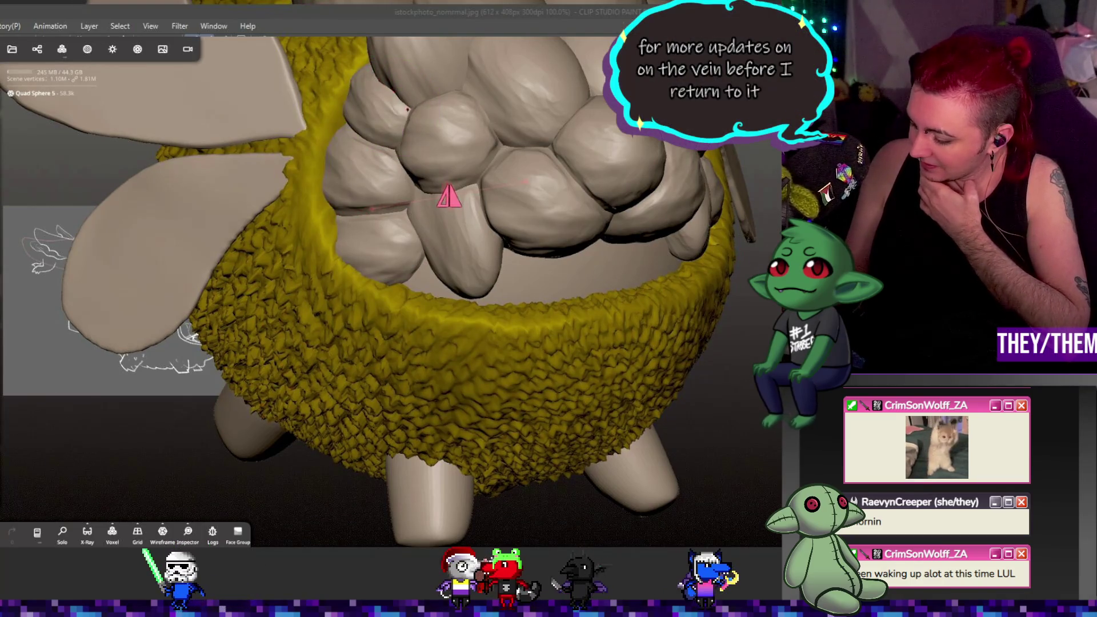
left_click(387, 87)
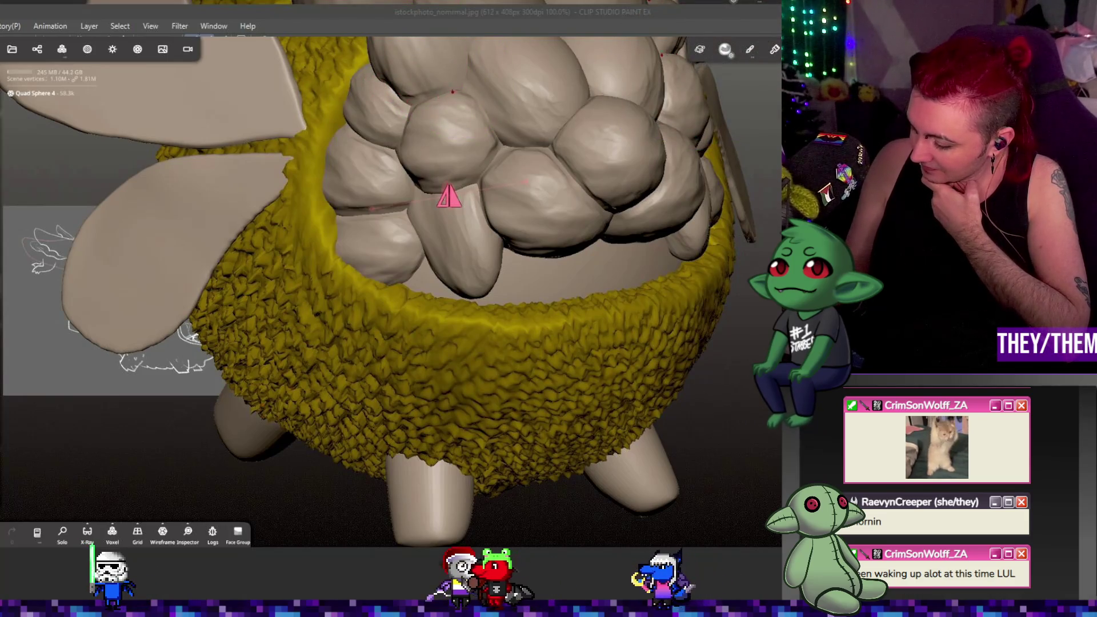
mouse_move(449, 196)
right_mouse_down()
mouse_move(451, 181)
mouse_move(455, 267)
right_mouse_up()
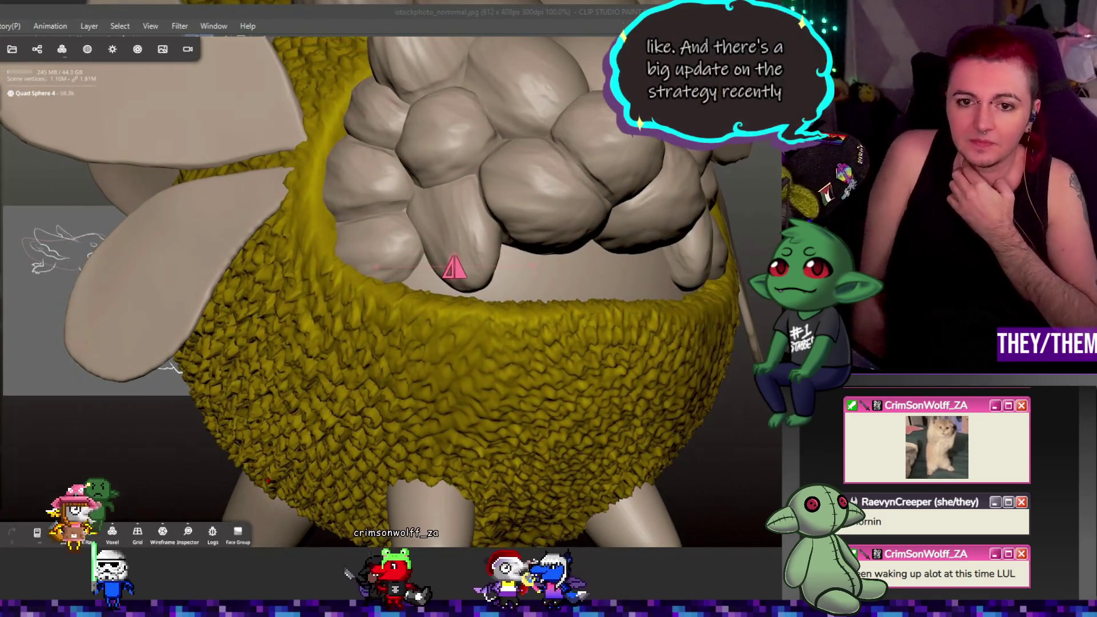
scroll(547, 171, "down", 5)
right_click_drag(540, 169, 435, 143)
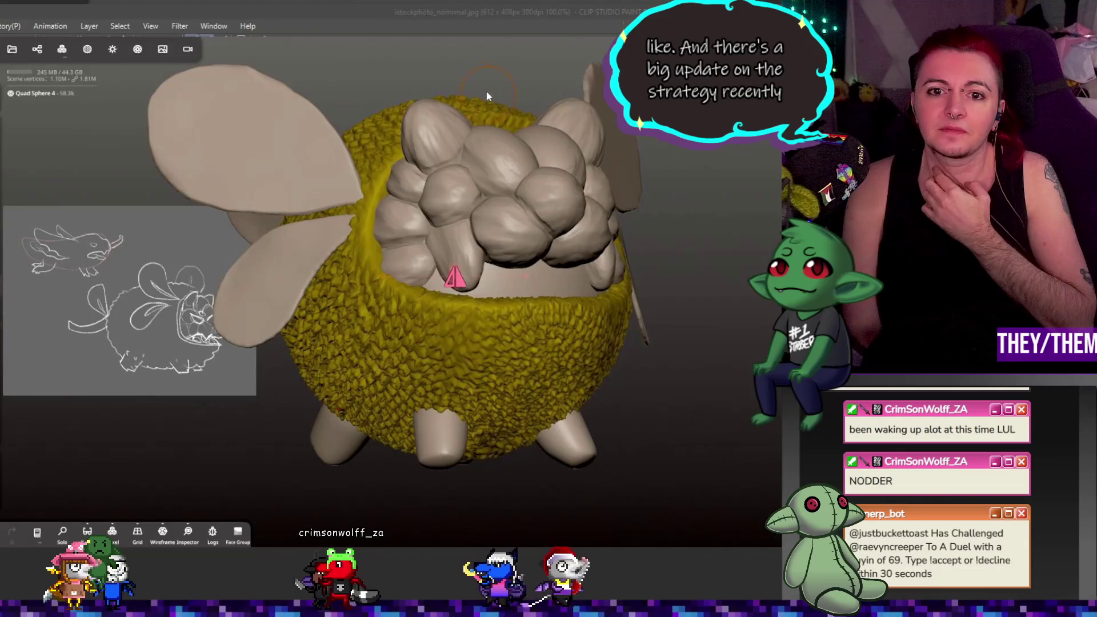
- Select Quad Sphere 3 and inspect the chest, underside and legs from several angles
scroll(424, 136, "up", 6)
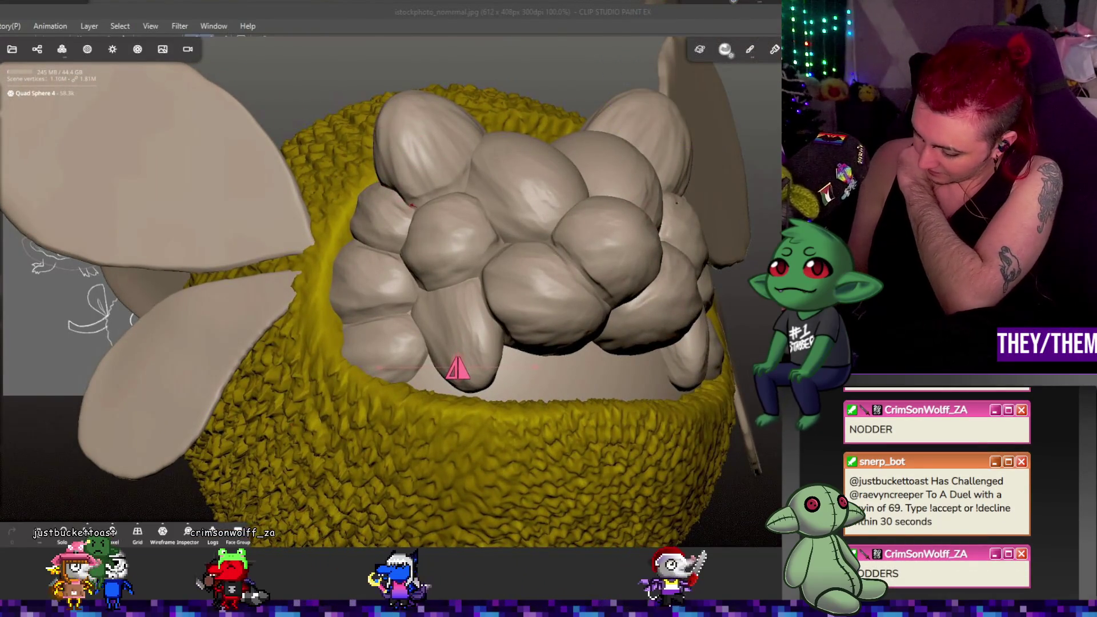
right_click_drag(455, 193, 603, 148)
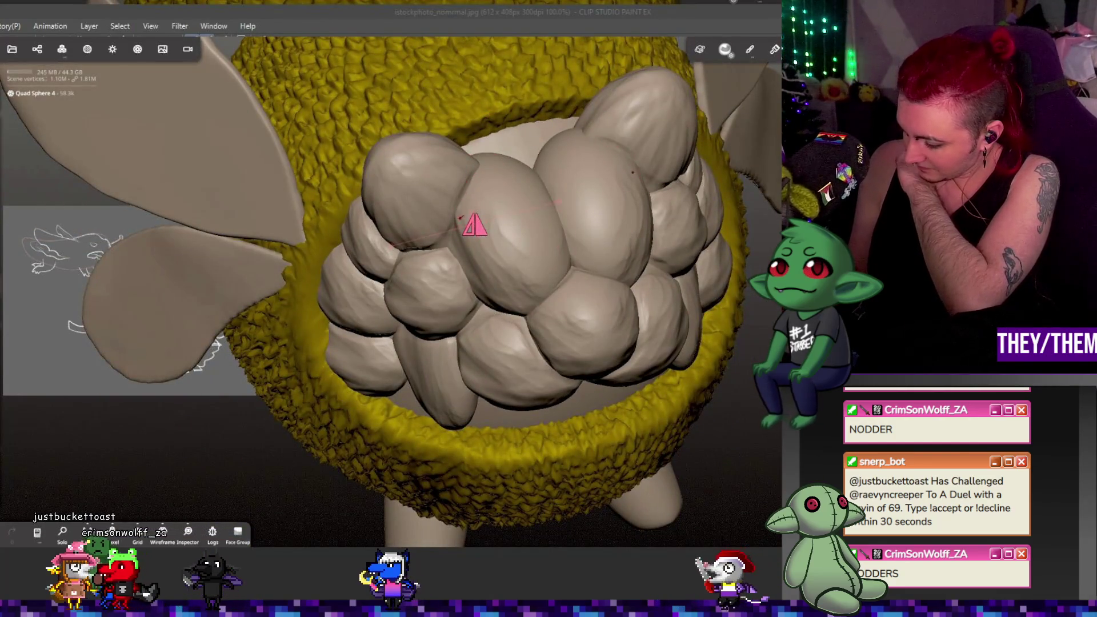
left_click(477, 166)
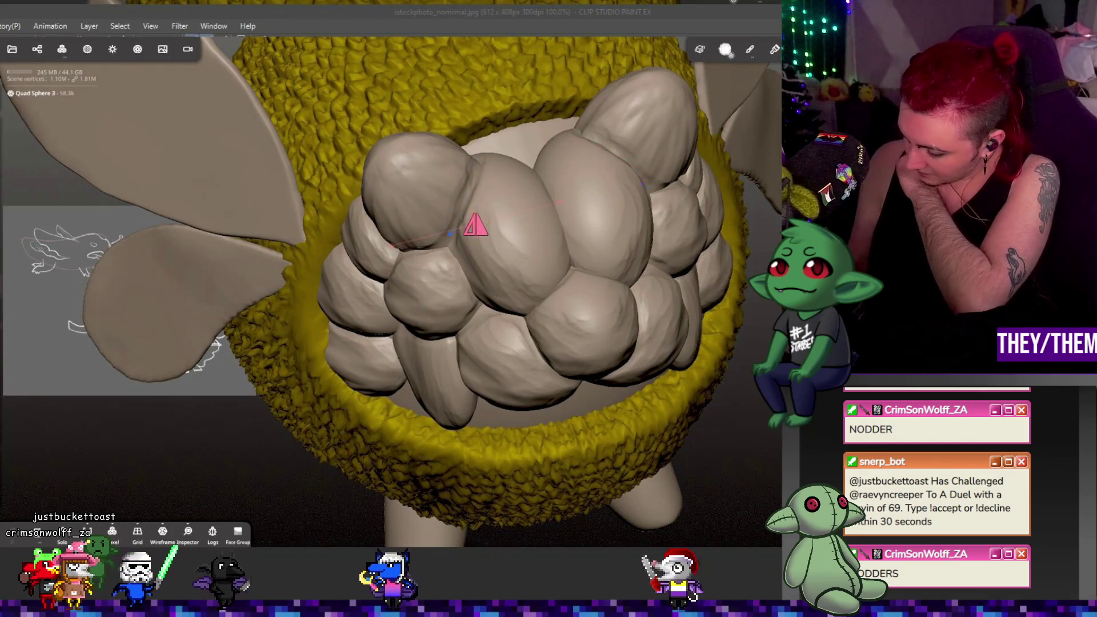
right_click_drag(440, 244, 423, 254)
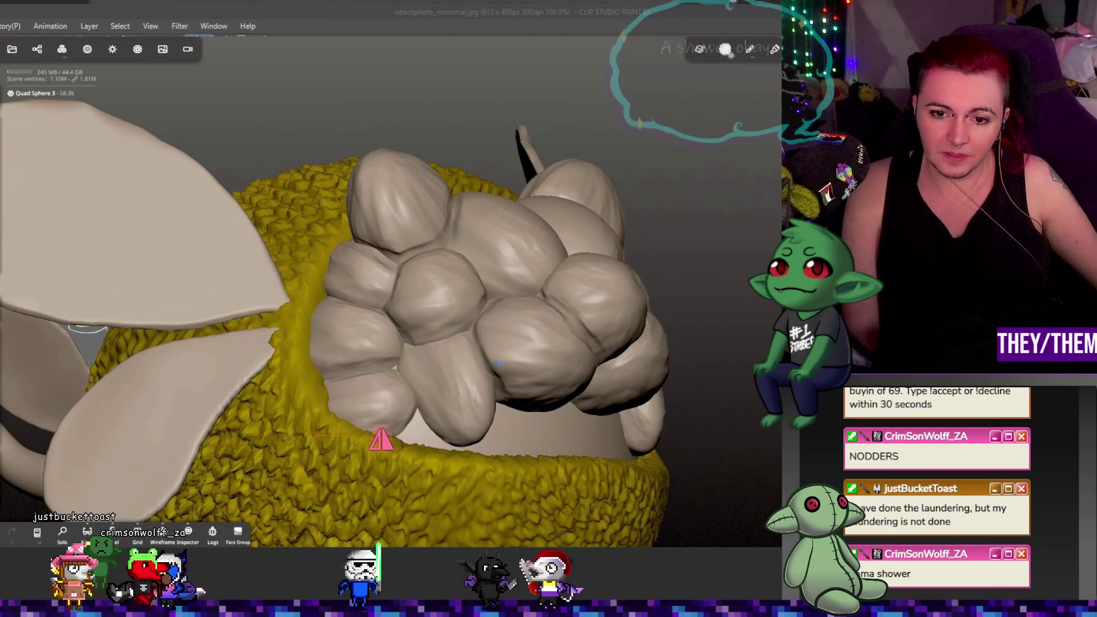
mouse_move(462, 326)
right_mouse_down()
mouse_move(512, 366)
mouse_move(695, 328)
mouse_move(637, 406)
mouse_move(533, 301)
mouse_move(567, 251)
mouse_move(576, 331)
mouse_move(546, 319)
right_mouse_up()
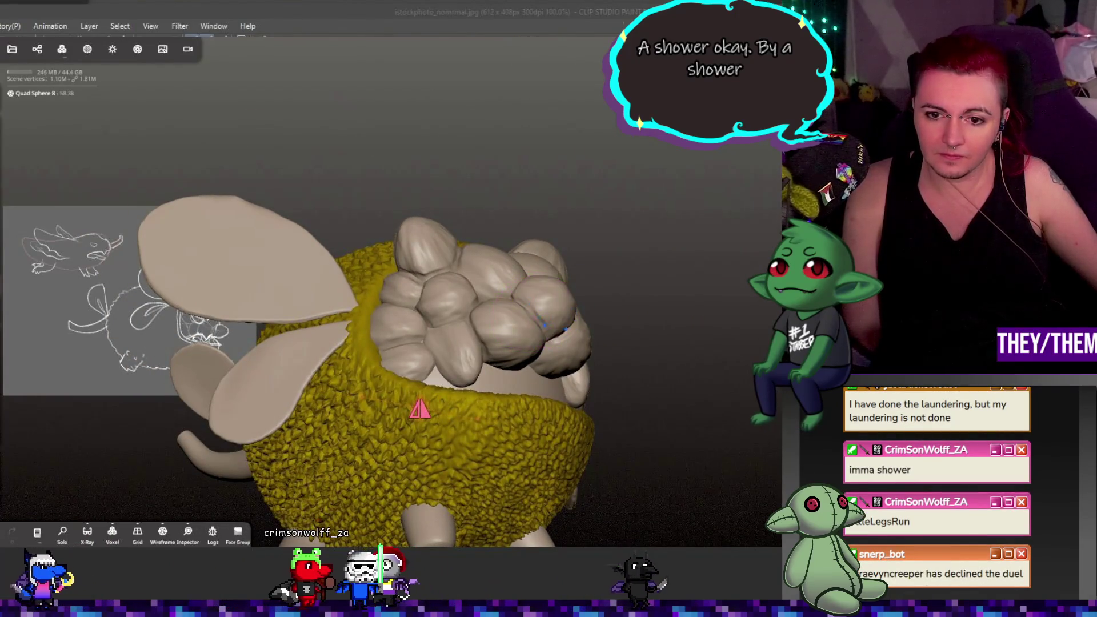
mouse_move(552, 340)
right_mouse_down()
mouse_move(568, 345)
mouse_move(437, 247)
right_mouse_up()
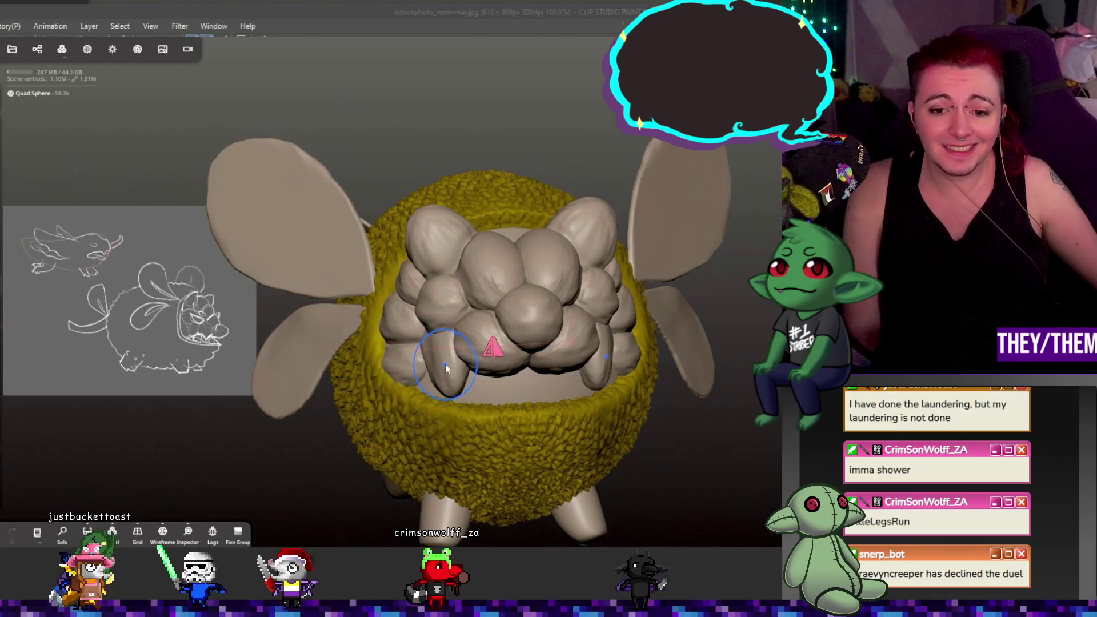
mouse_move(445, 364)
right_mouse_down()
mouse_move(398, 355)
mouse_move(614, 325)
right_mouse_up()
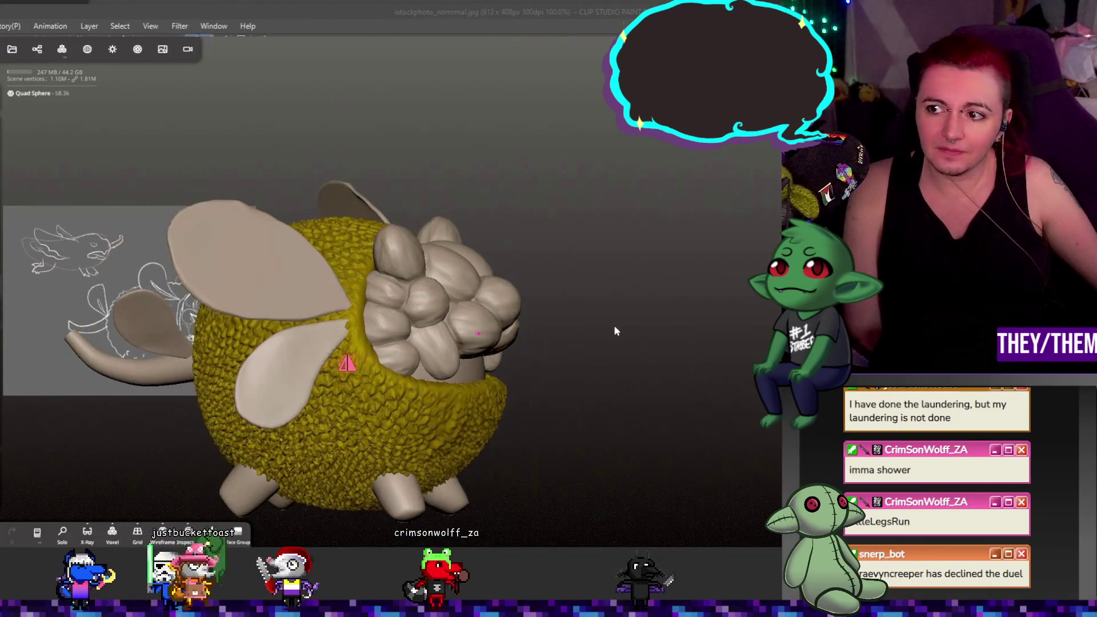
- Turn the model tail-left and show Voxel remeshing for the seed lobe (resolution 188.95)
scroll(541, 314, "up", 5)
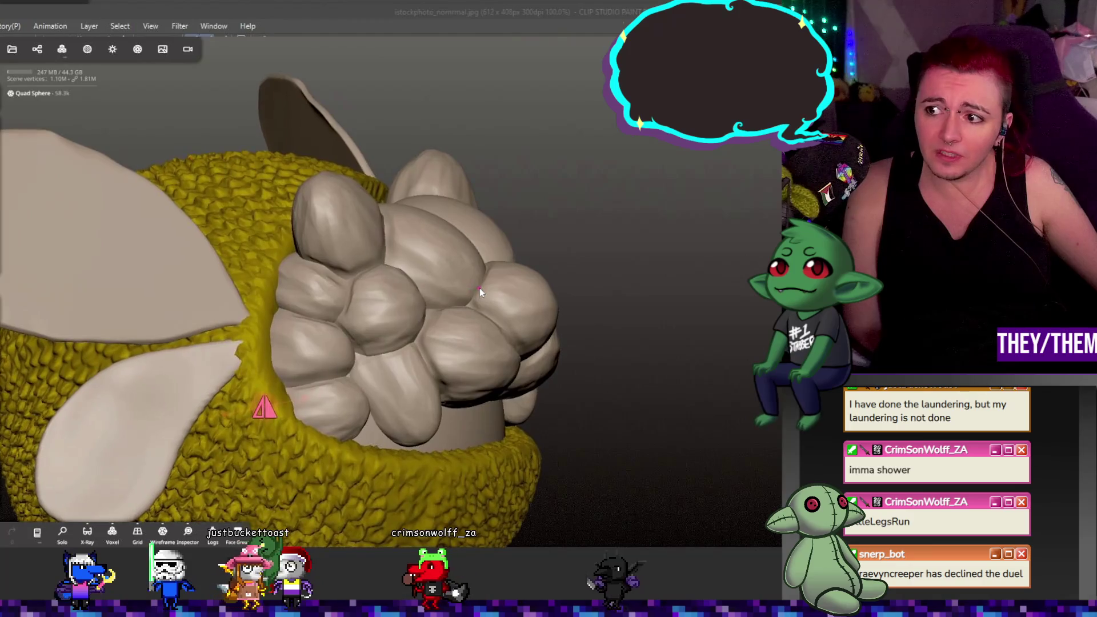
scroll(486, 289, "down", 6)
mouse_move(545, 280)
right_mouse_down()
mouse_move(592, 294)
mouse_move(561, 302)
right_mouse_up()
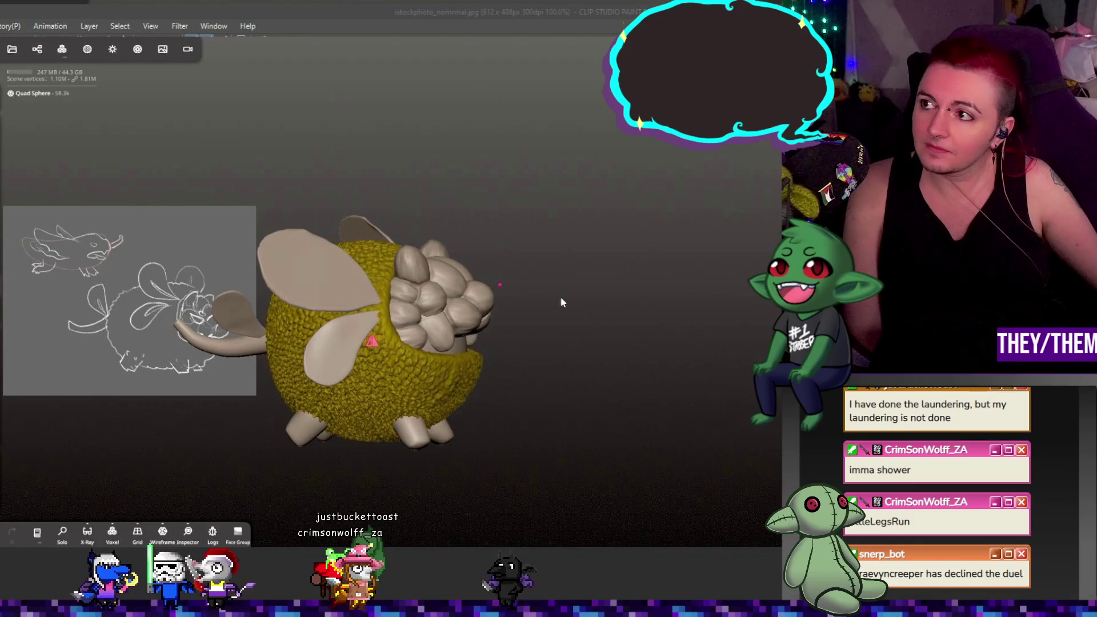
left_click(63, 51)
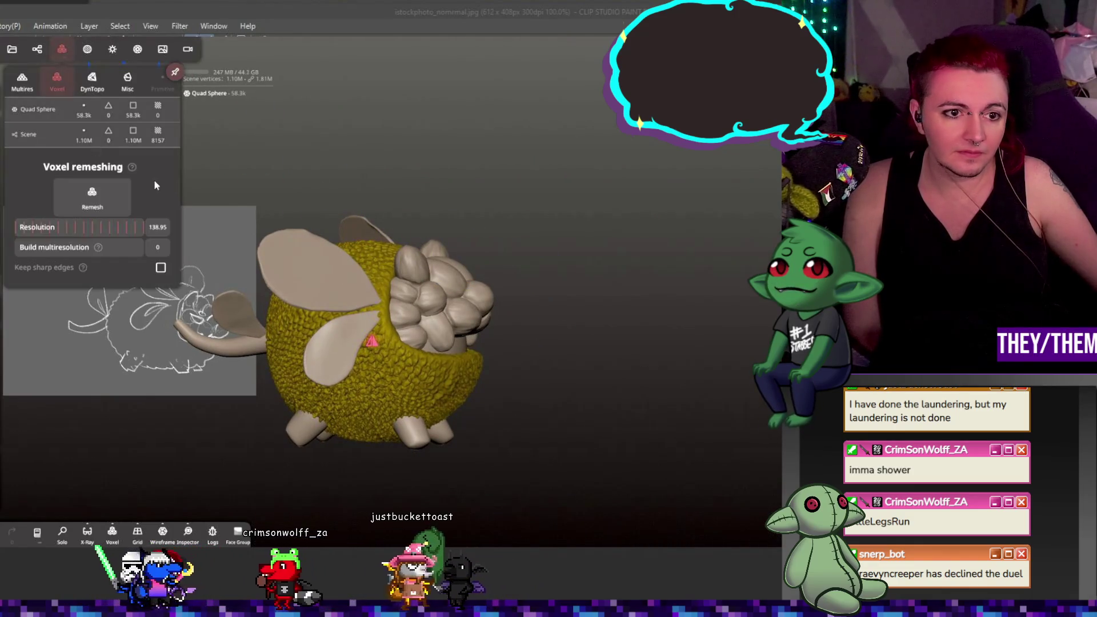
- Join the Mirror 2 seed-lobe group, then select Quad Sphere split and Quad Sphere 1
left_click(35, 48)
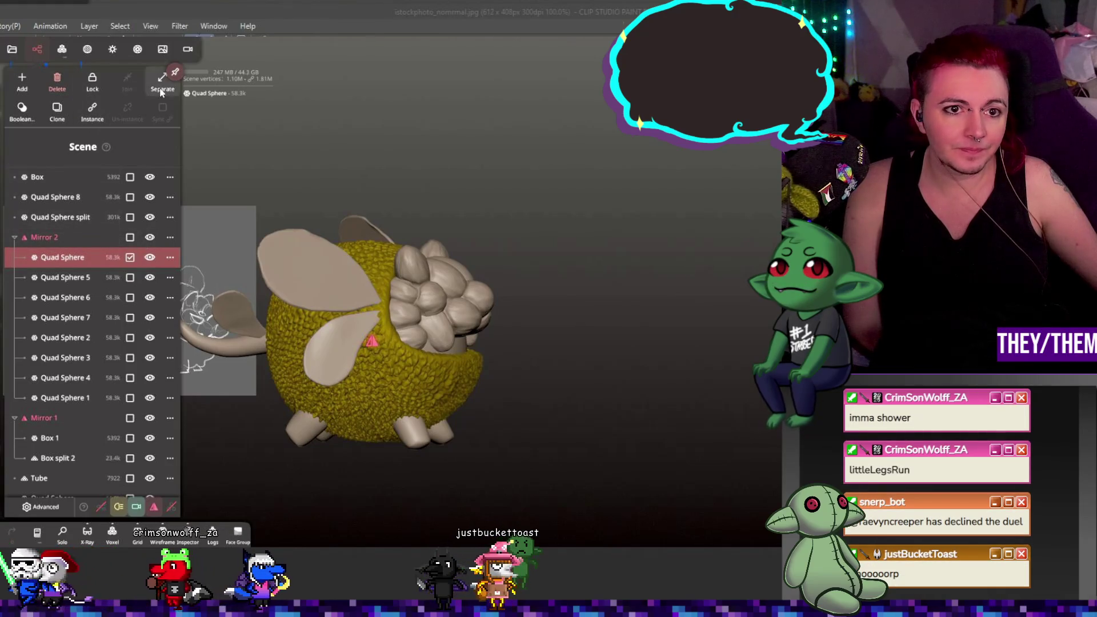
left_click(45, 240)
left_click(127, 84)
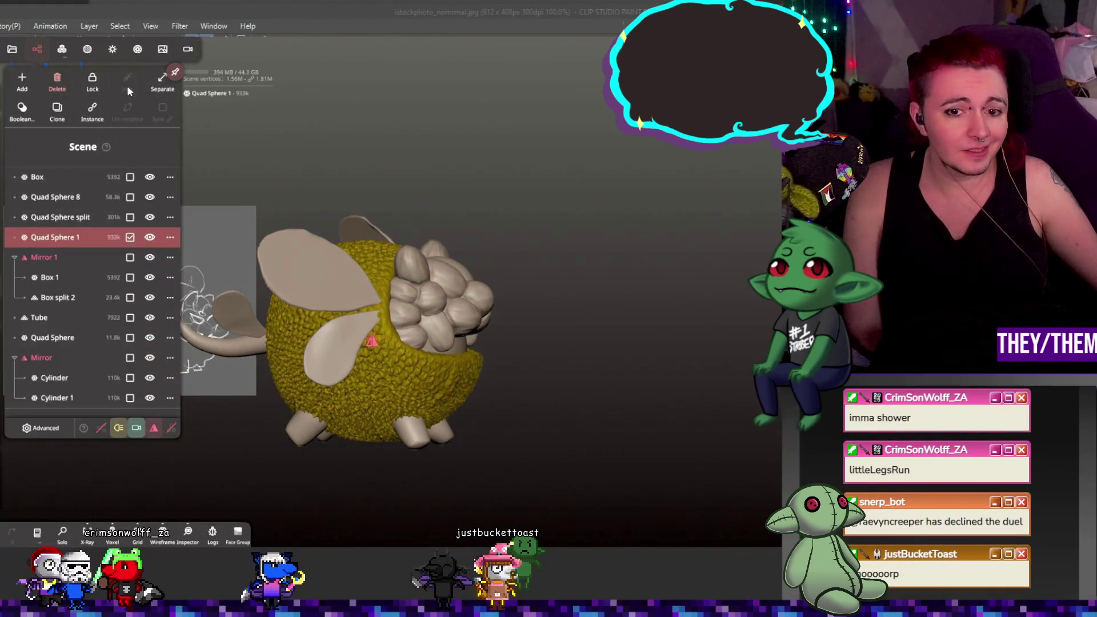
left_click(64, 219)
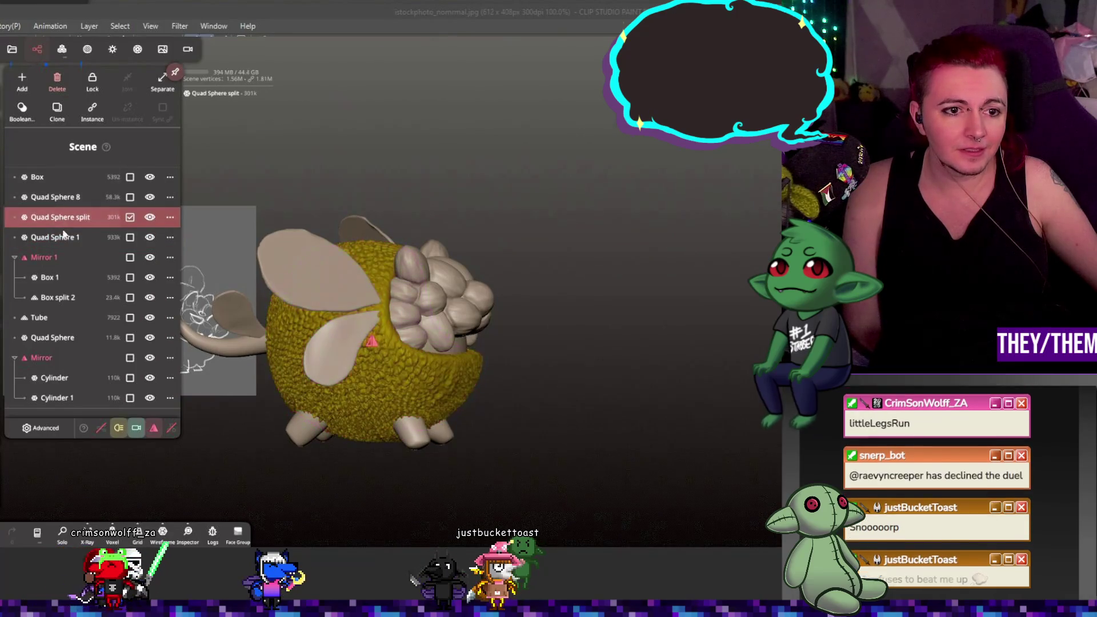
left_click(64, 235, "ctrl")
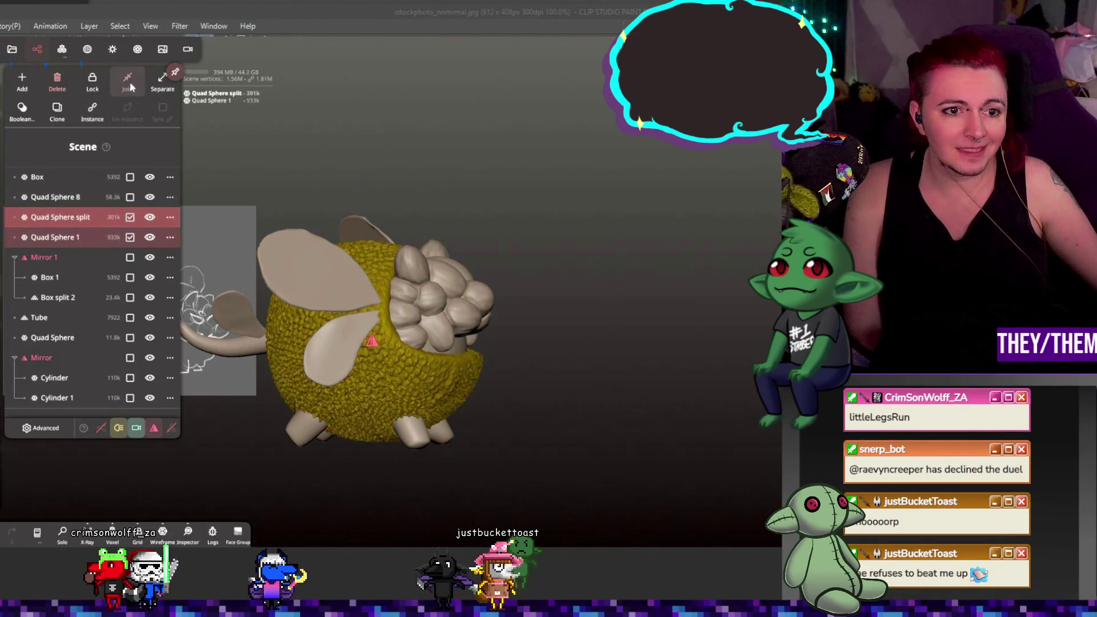
- Toggle the yellow body's visibility to check it, undoing and redoing the changes
left_click(149, 218)
left_click(149, 218)
key("ctrl+z")
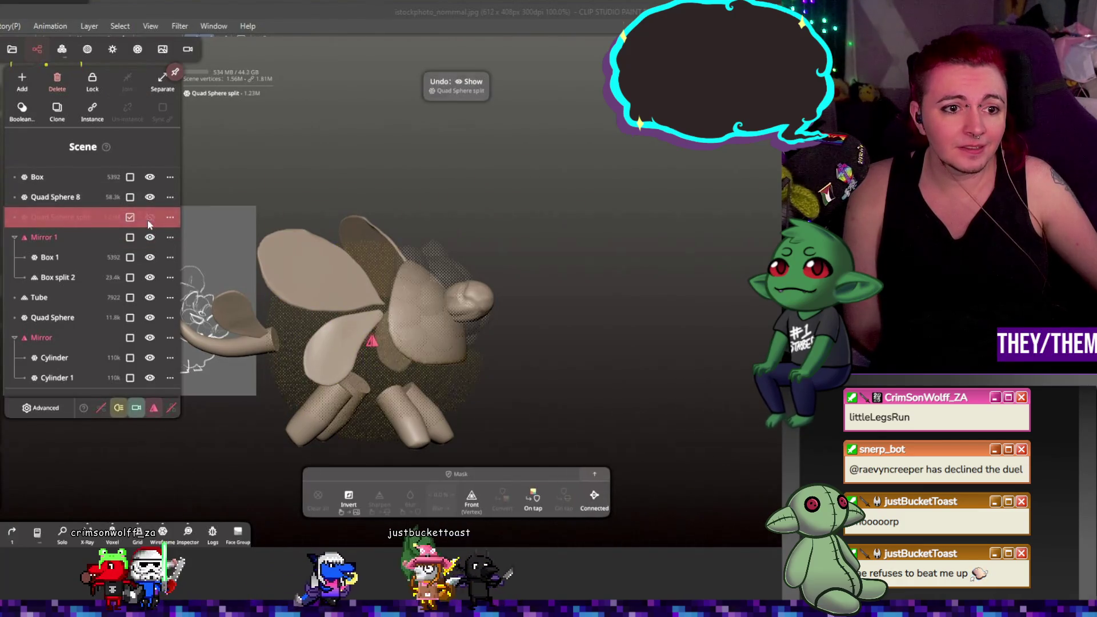
key("ctrl+shift+z")
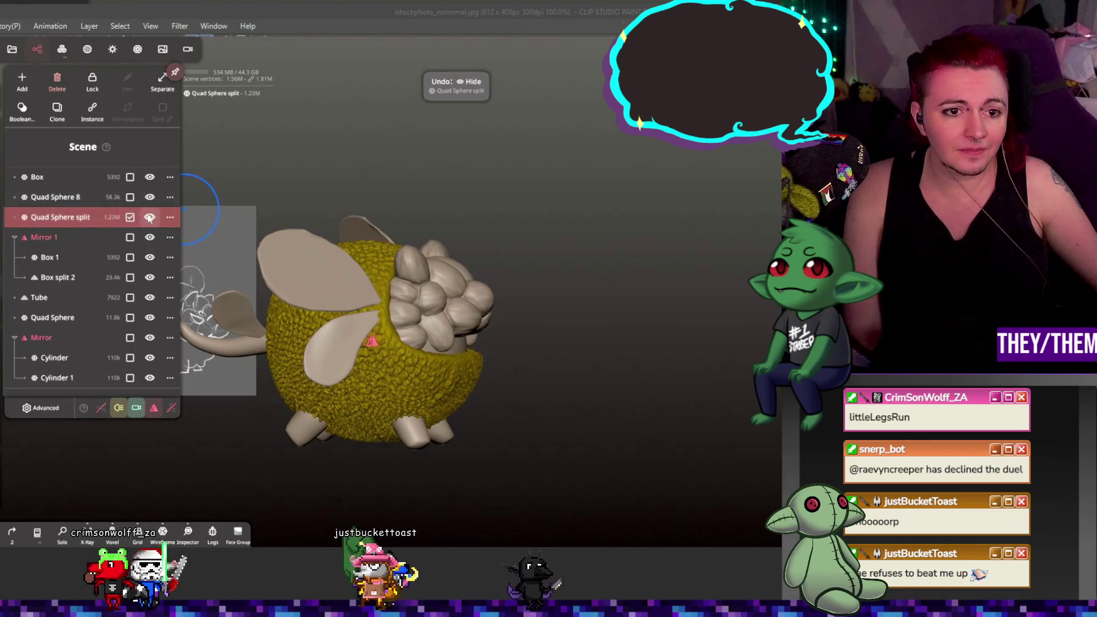
left_click(150, 218)
key("ctrl+z")
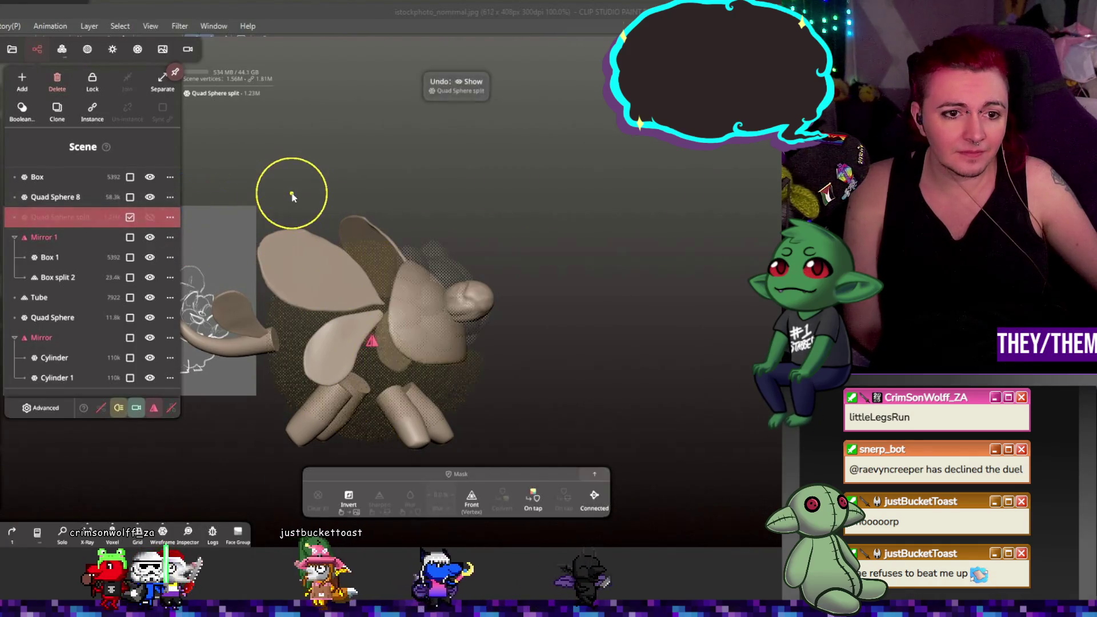
- Undo back past the merge so the seed lobes separate from the body again
key("ctrl+z")
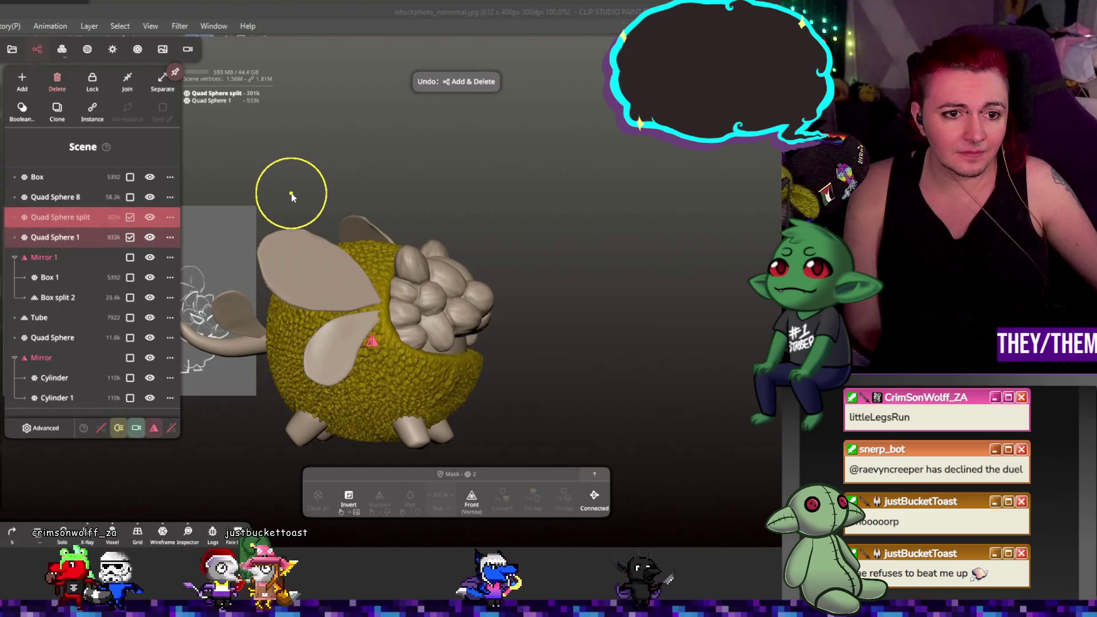
left_click(150, 237)
left_click(150, 237)
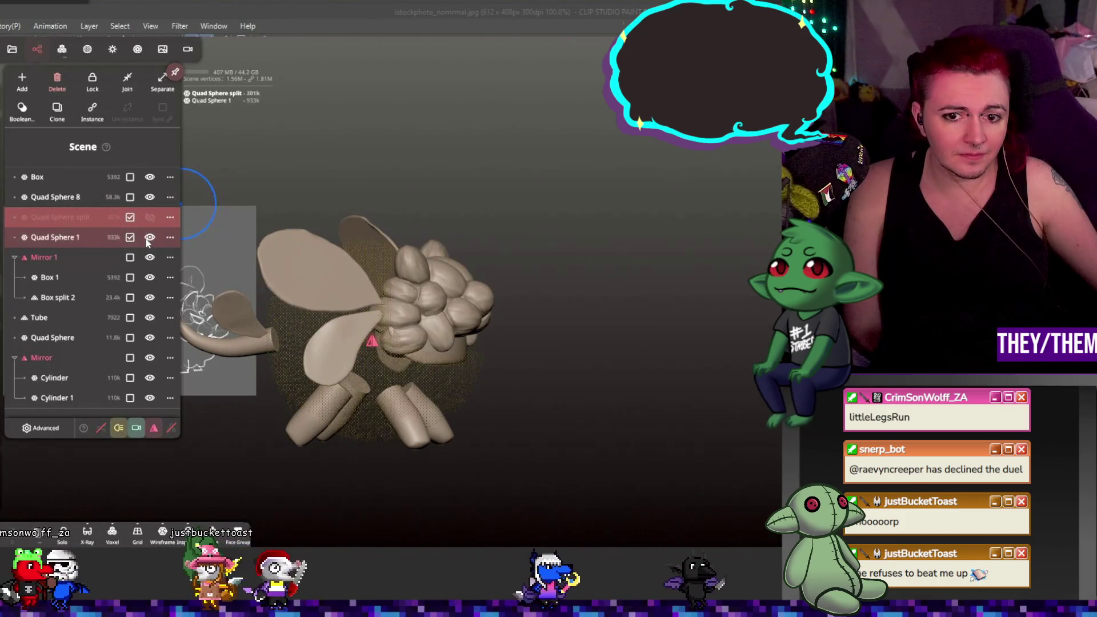
key("ctrl+z")
key("ctrl+z")
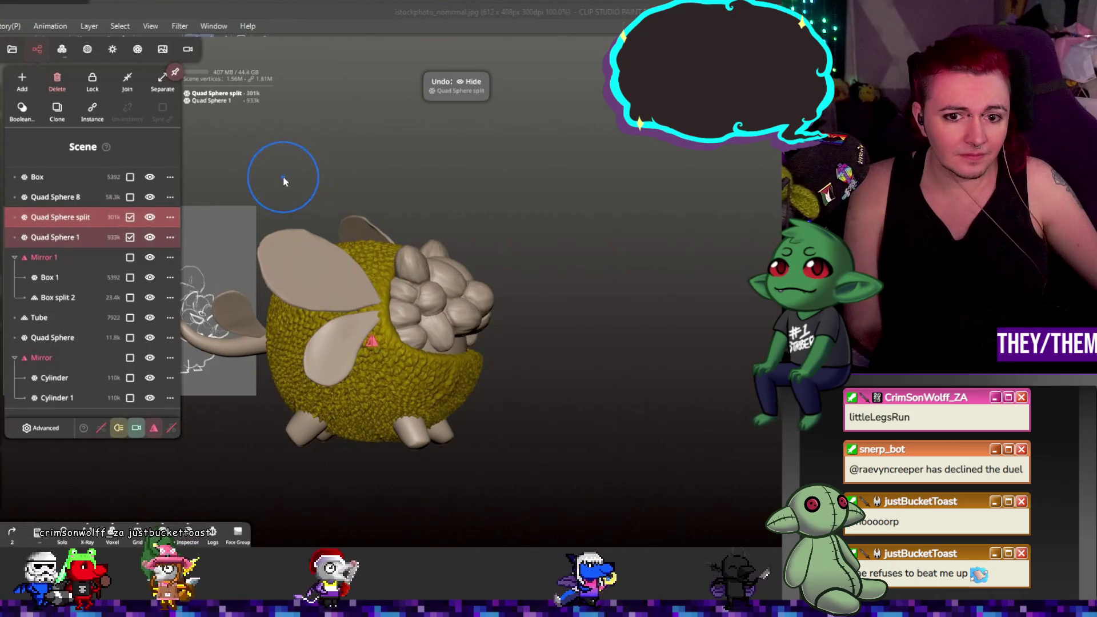
key("ctrl+z")
key("ctrl+z")
key("ctrl+z")
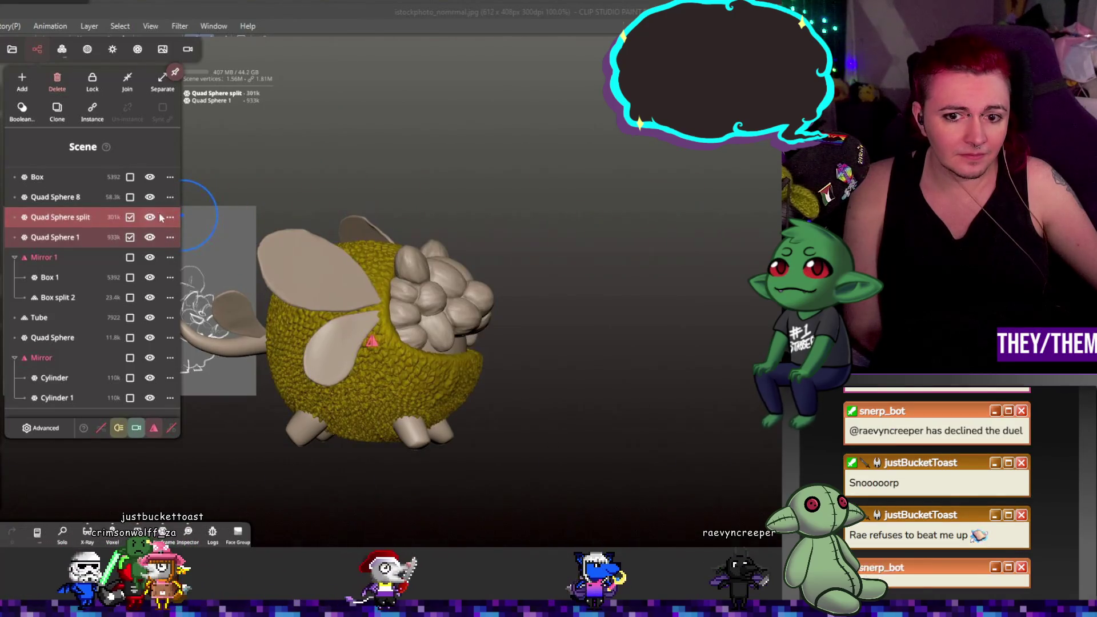
key("ctrl+z")
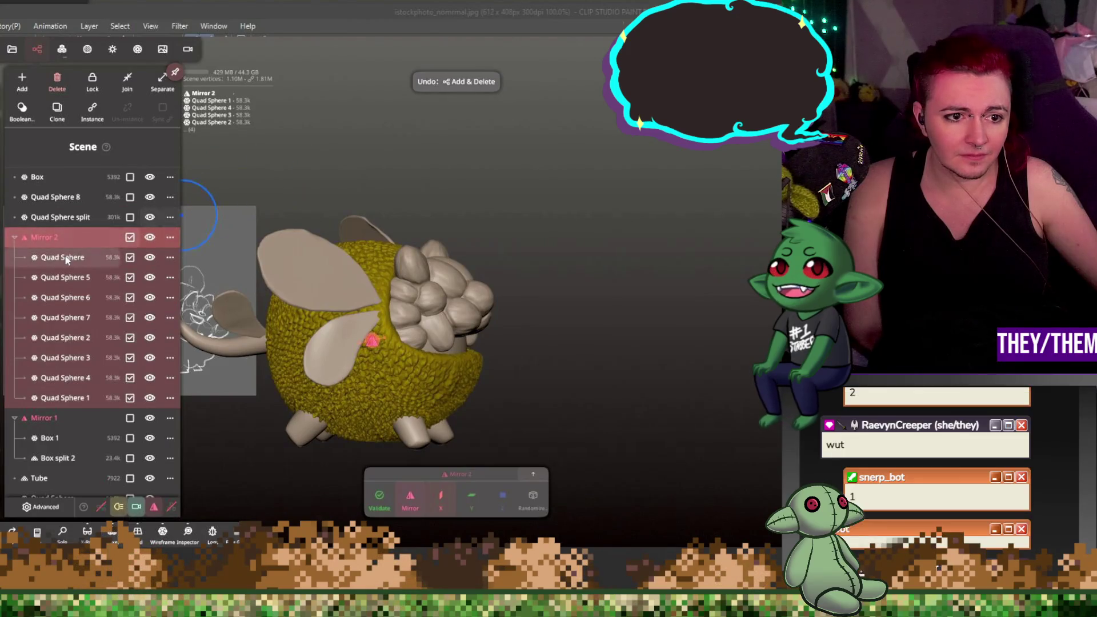
- Inspect each separate lobe sphere in Mirror 2, Quad Sphere through Quad Sphere 7
left_click(66, 259)
left_click(64, 278)
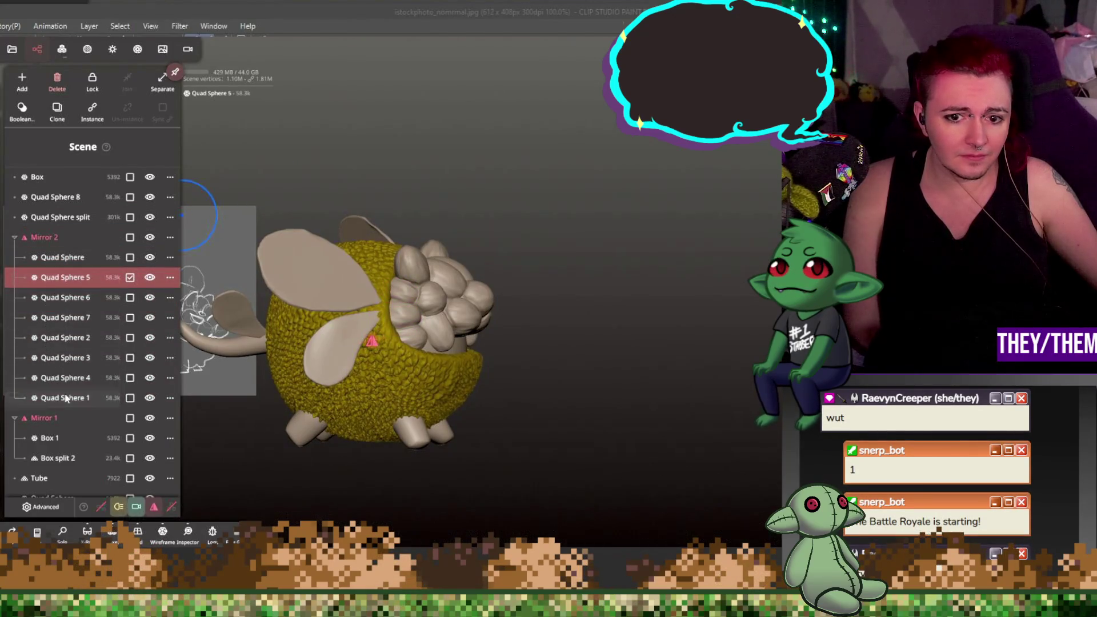
left_click(65, 396)
left_click(65, 378)
left_click(64, 358)
left_click(65, 338)
left_click(64, 317)
left_click(82, 298)
left_click(82, 278)
left_click(82, 257)
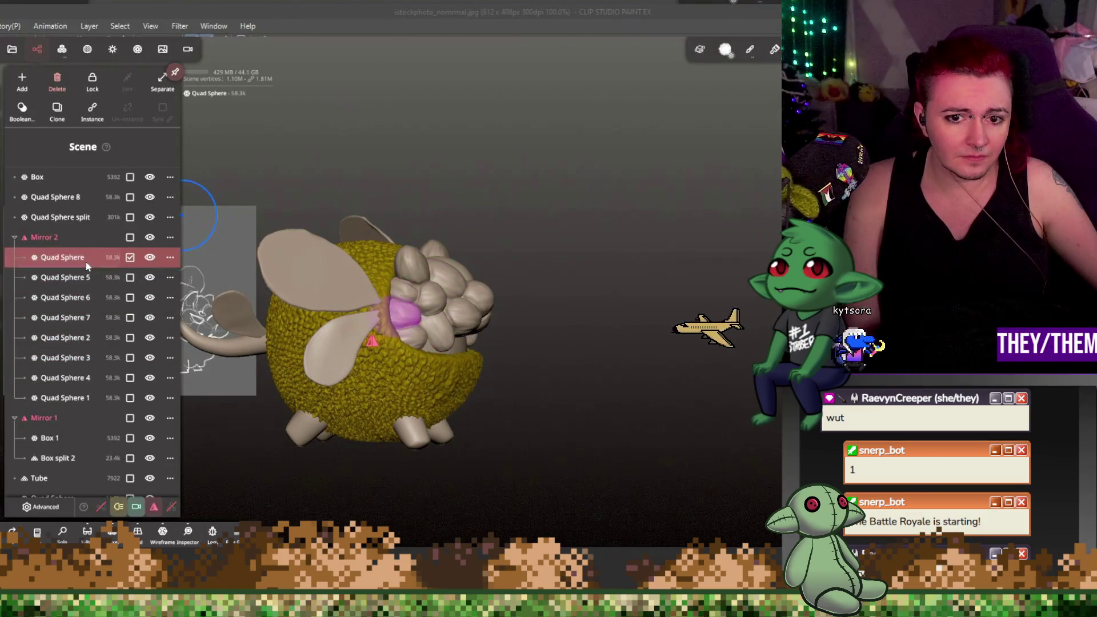
- Join the Mirror 2 group, then join Quad Sphere 1 into Quad Sphere 8
left_click(79, 241)
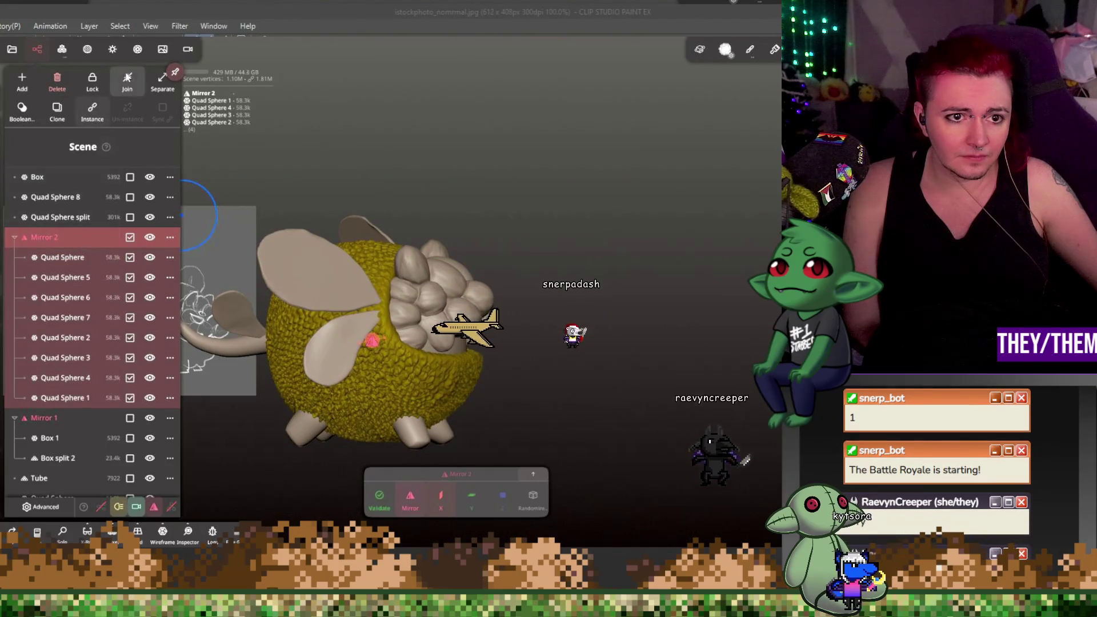
left_click(128, 83)
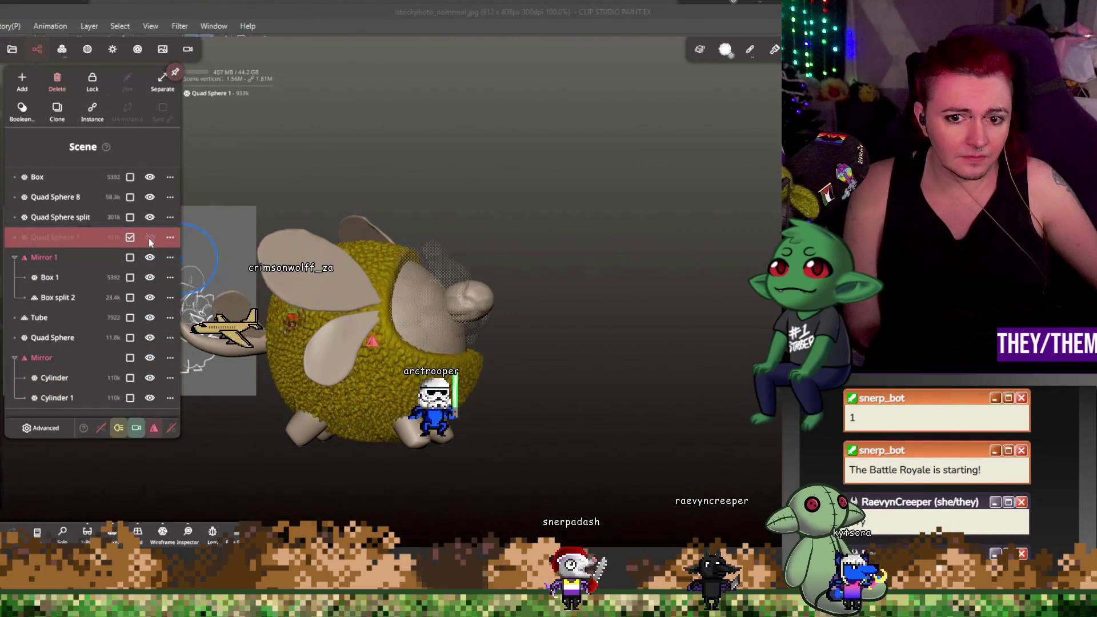
left_click(63, 198)
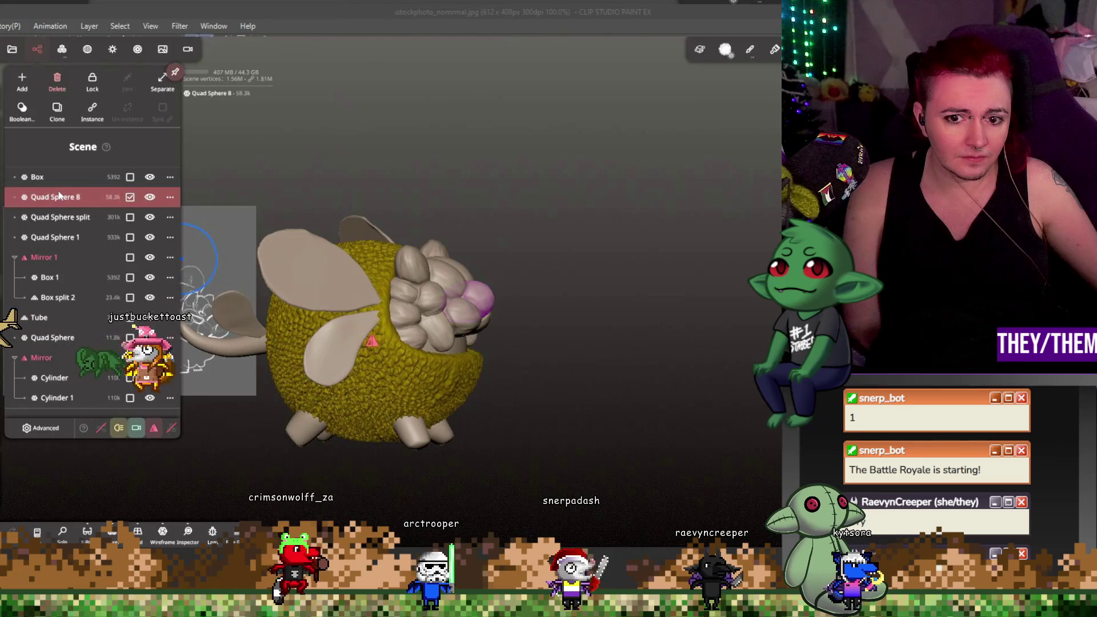
left_click_drag(63, 197, 72, 226)
left_click(131, 237)
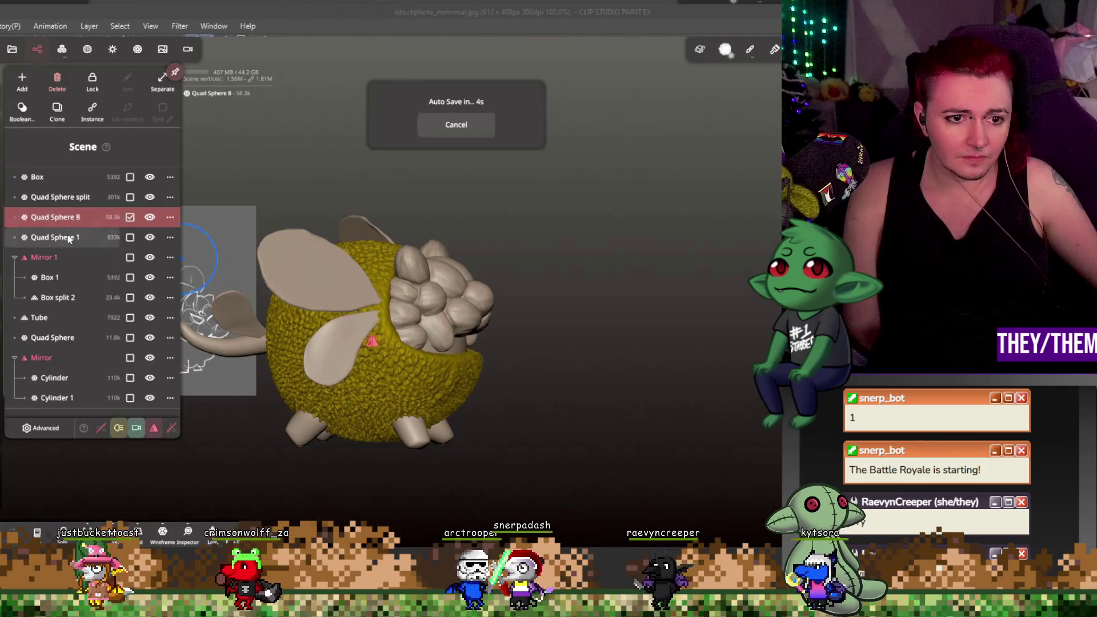
left_click(127, 82)
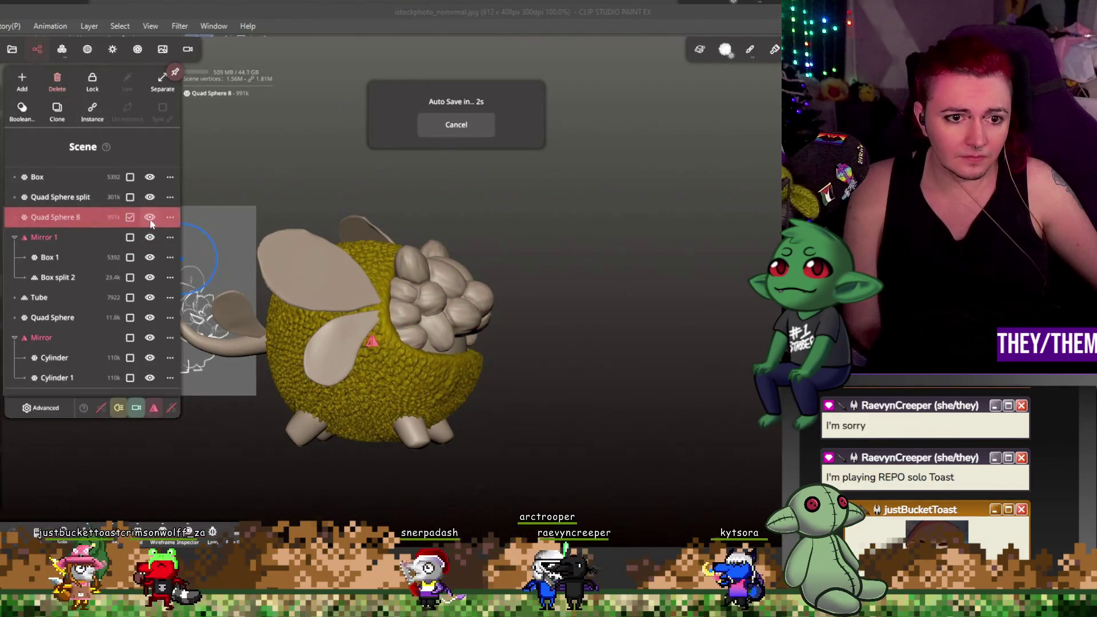
- View the model from the side, leave the Box visible and hide the yellow body
left_click(590, 279)
mouse_move(591, 279)
left_mouse_down()
mouse_move(516, 273)
mouse_move(544, 287)
mouse_move(544, 311)
mouse_move(509, 309)
left_mouse_up()
left_click(61, 49)
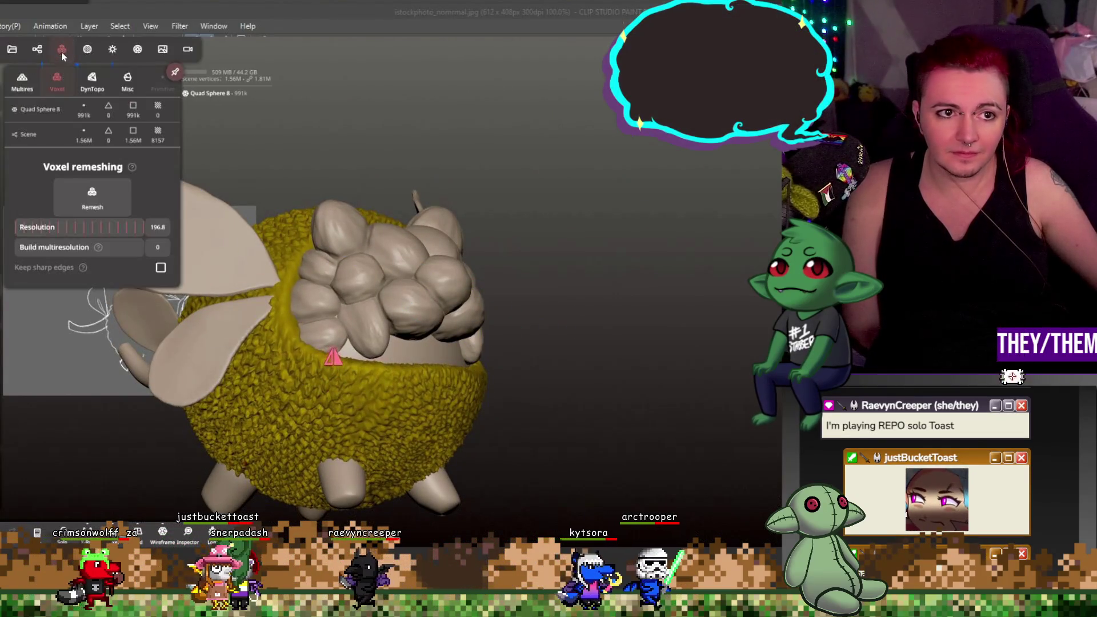
left_click(37, 50)
left_click(86, 177)
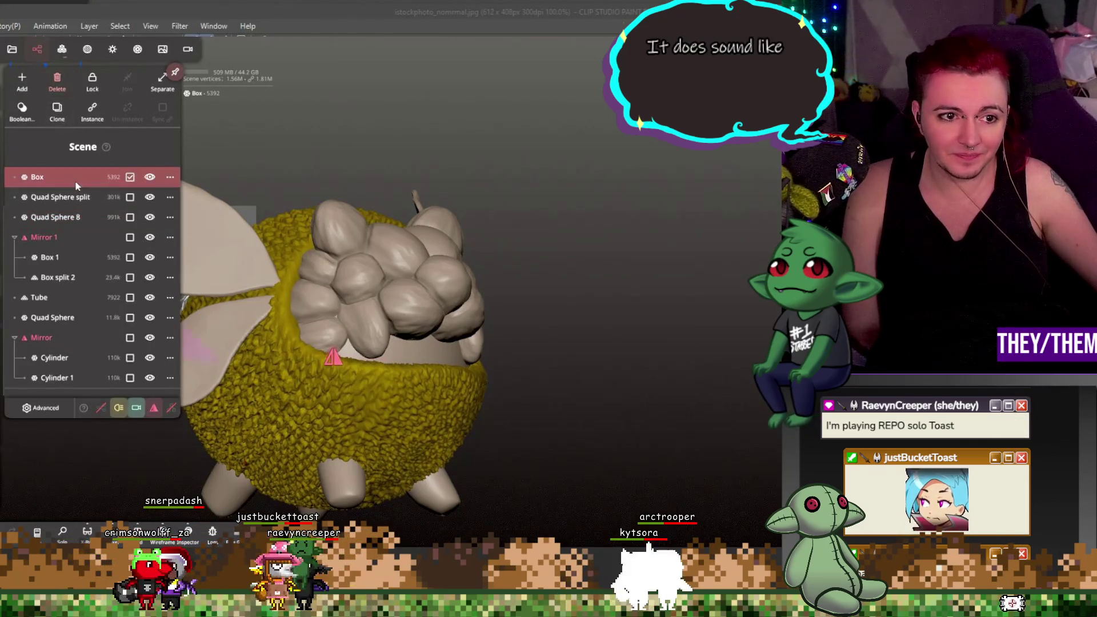
left_click(149, 177)
left_click(151, 178)
left_click(151, 178)
left_click(151, 177)
left_click(149, 197)
left_click(149, 197)
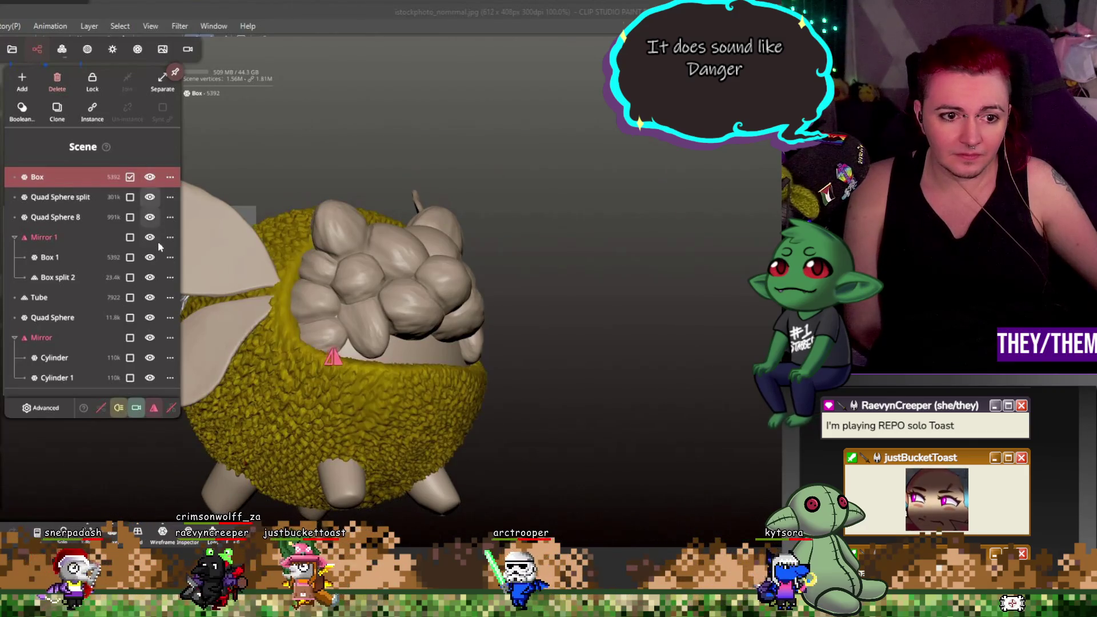
left_click(150, 318)
left_click(150, 317)
left_click(69, 318)
key("m")
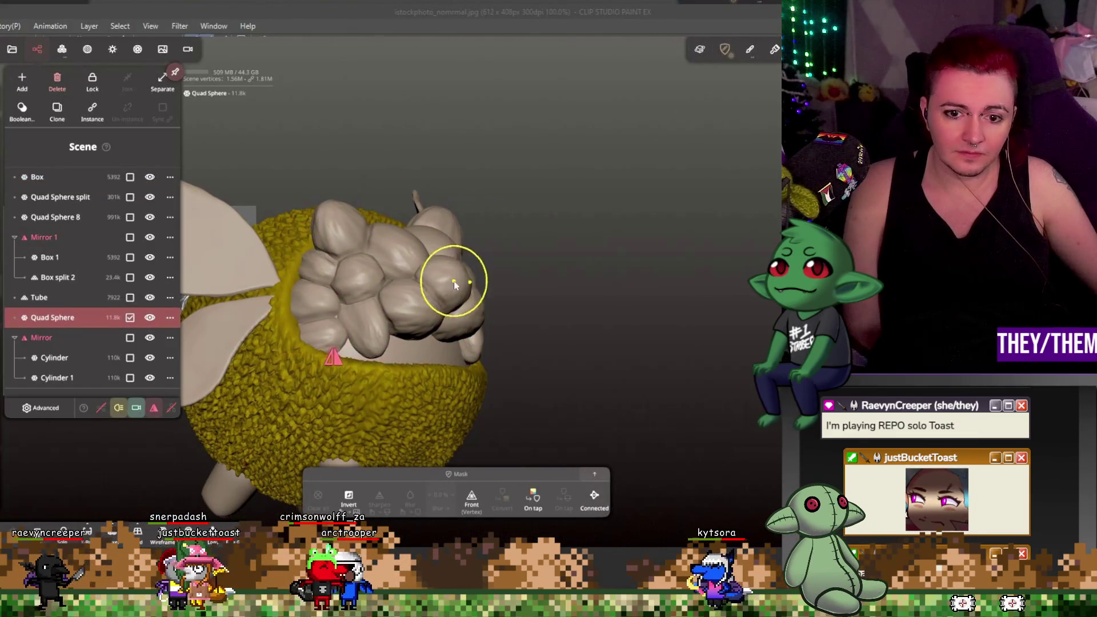
key("b")
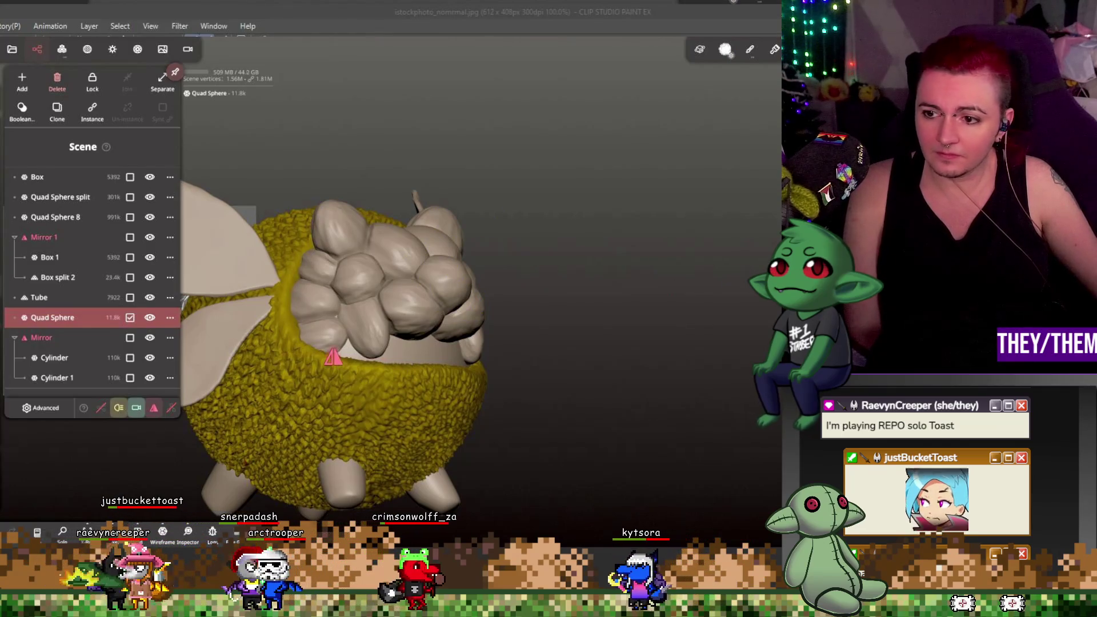
key("g")
left_click(409, 270)
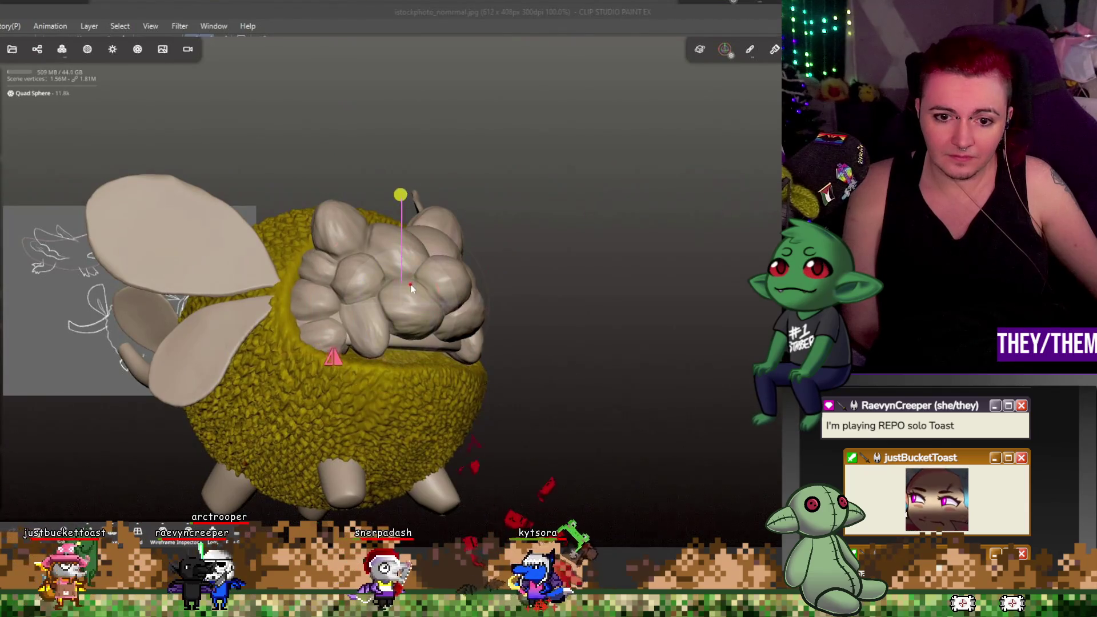
left_click_drag(437, 286, 436, 297)
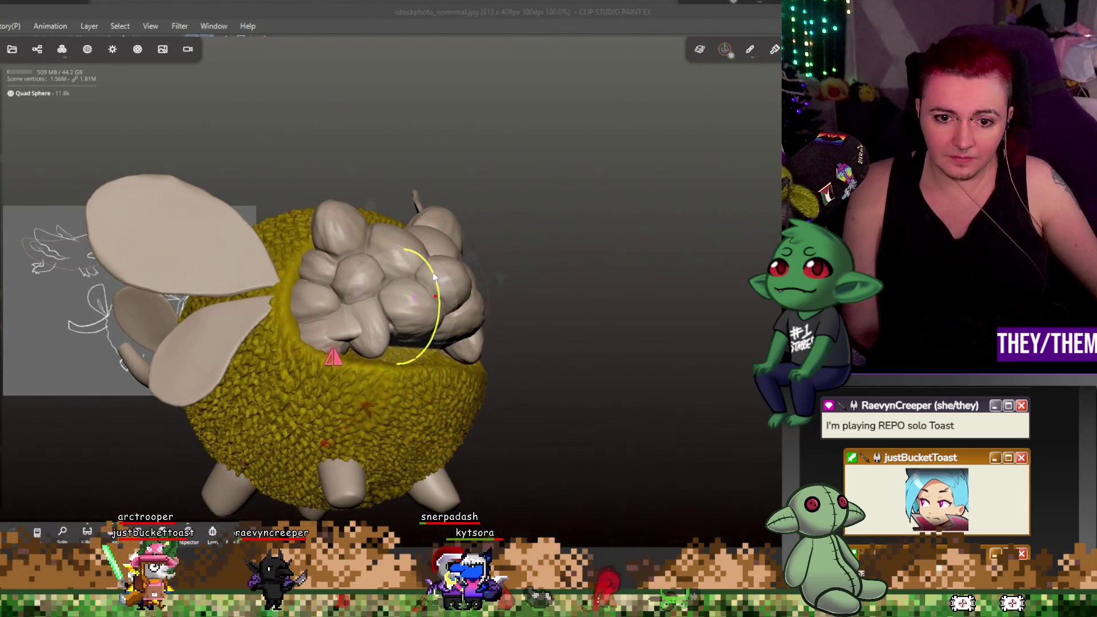
mouse_move(503, 291)
left_mouse_down()
mouse_move(543, 304)
mouse_move(466, 318)
left_mouse_up()
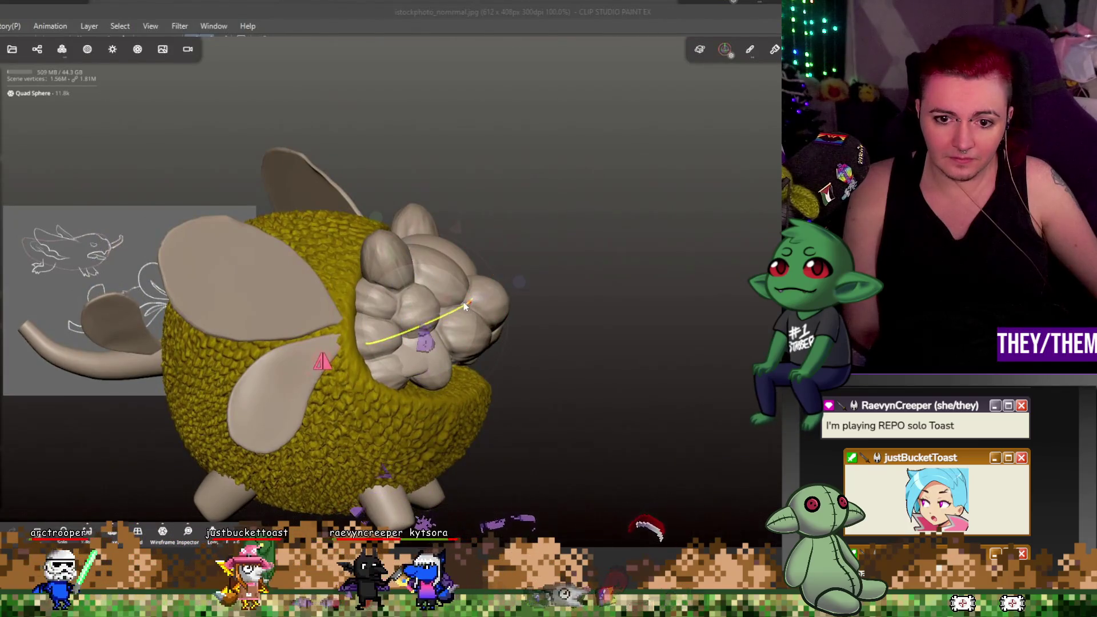
key("m")
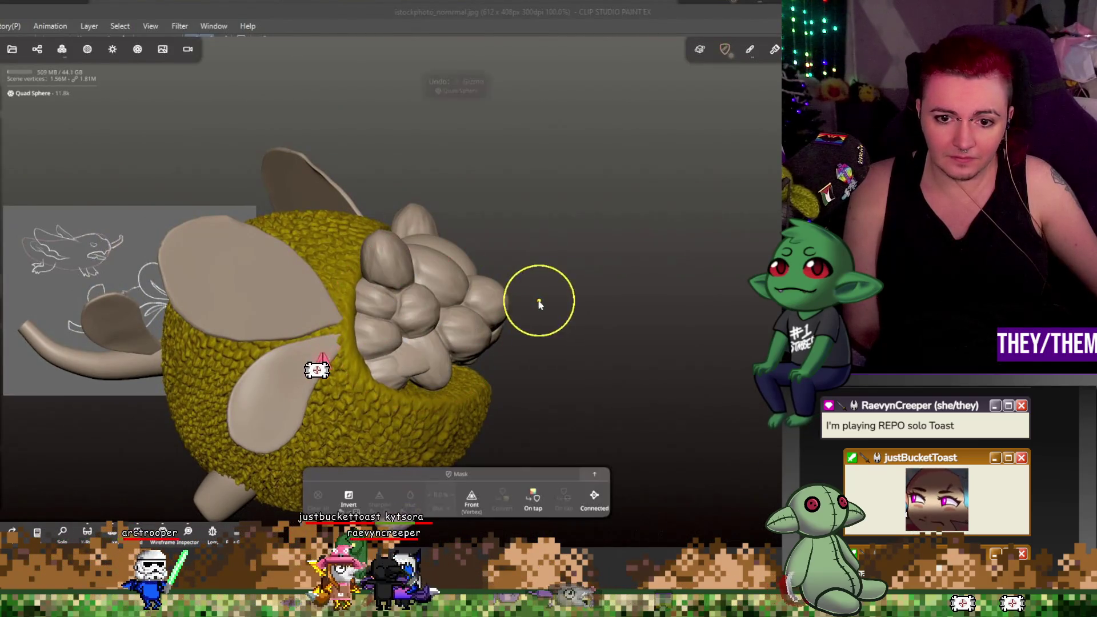
key("ctrl+z")
key("ctrl+z")
key("ctrl+z")
mouse_move(579, 319)
left_mouse_down()
mouse_move(464, 244)
mouse_move(475, 327)
mouse_move(462, 252)
mouse_move(500, 289)
mouse_move(586, 303)
mouse_move(591, 292)
mouse_move(565, 290)
mouse_move(647, 281)
mouse_move(569, 304)
left_mouse_up()
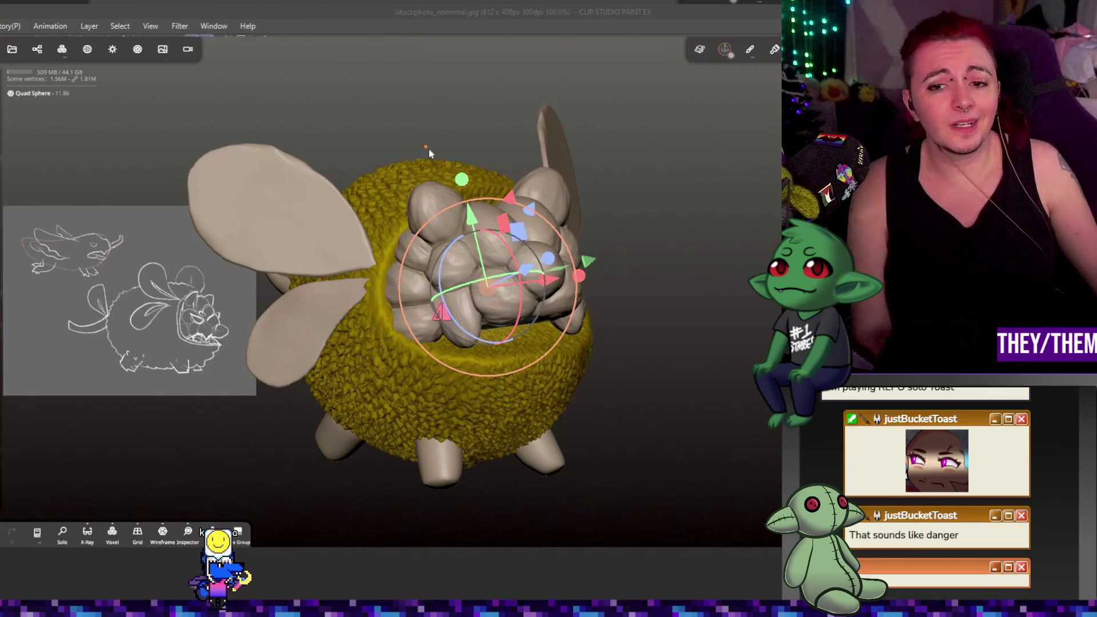
- Join the seed-lobe object Quad Sphere 8 into Quad Sphere
left_click(532, 286)
mouse_move(531, 285)
left_mouse_down()
mouse_move(601, 237)
mouse_move(576, 208)
left_mouse_up()
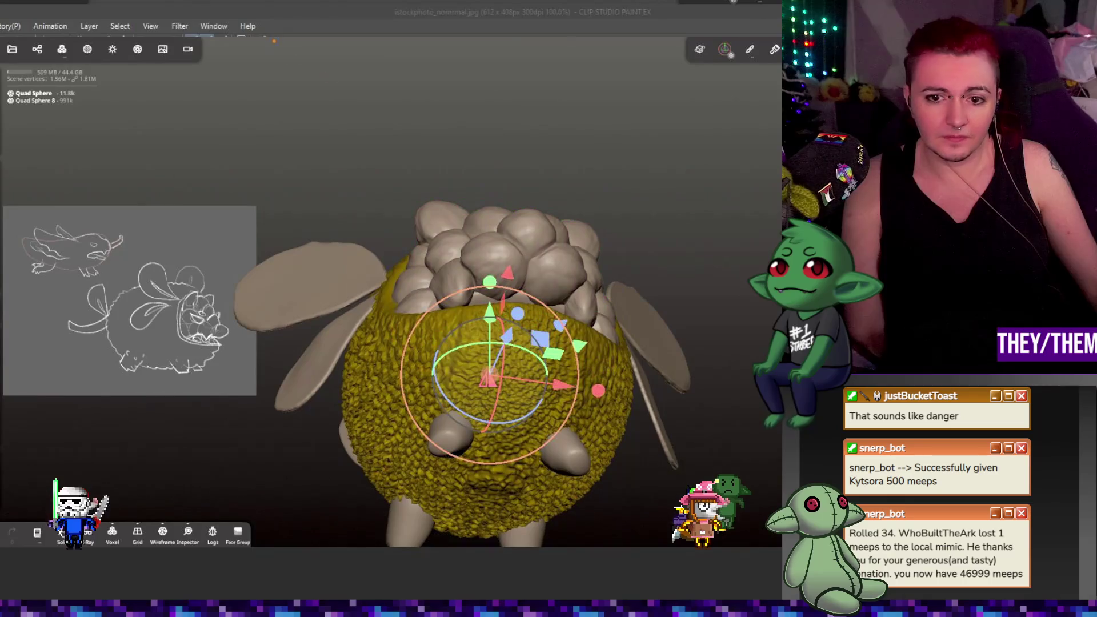
left_click(37, 49)
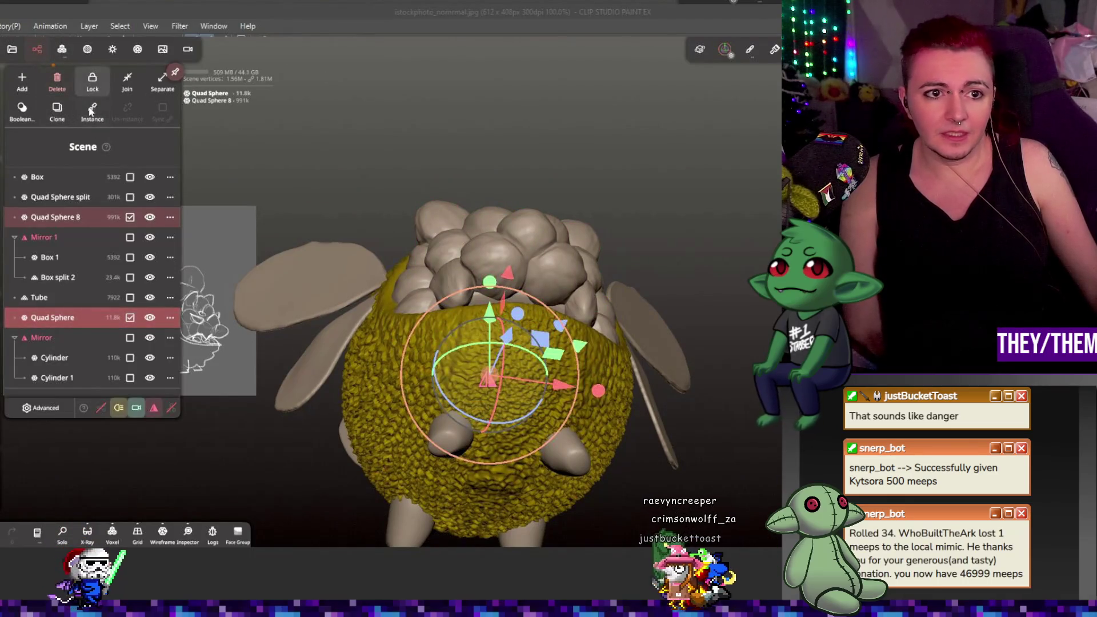
left_click(127, 81)
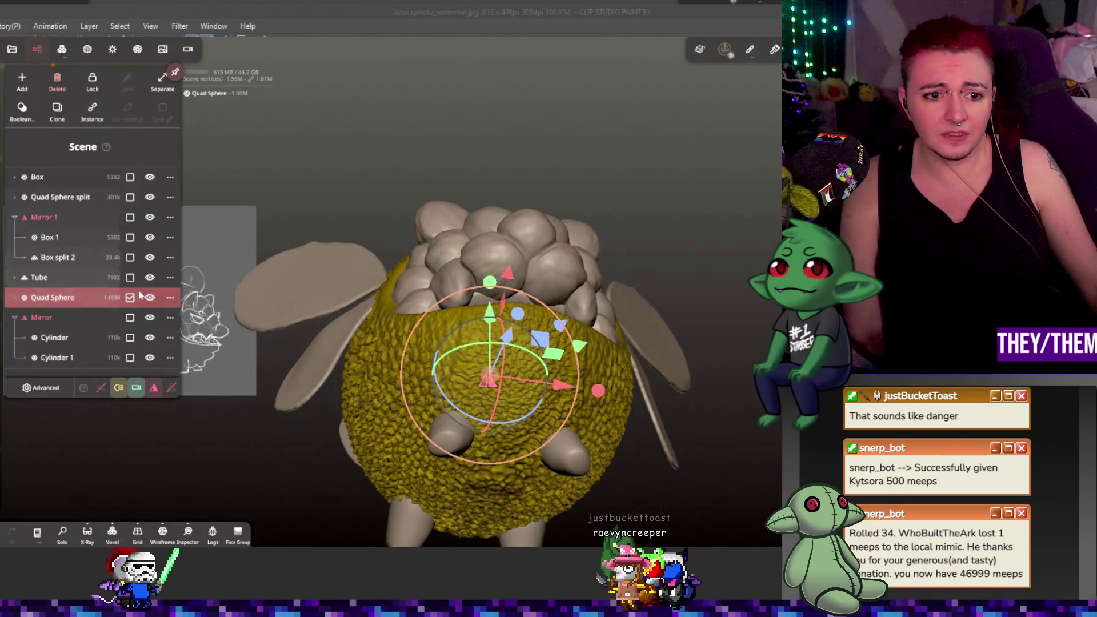
mouse_move(321, 189)
left_mouse_down()
mouse_move(398, 200)
mouse_move(333, 152)
left_mouse_up()
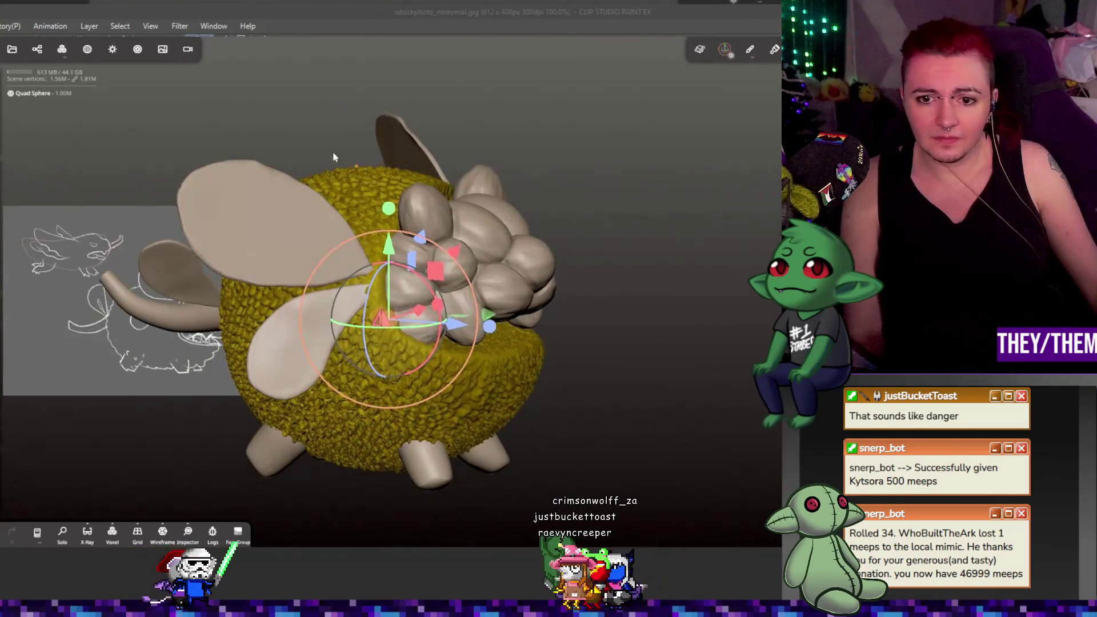
- Voxel-remesh the merged object at resolution 238.7 to fuse the lobes
left_click(61, 49)
left_click_drag(63, 239, 72, 221)
left_click(103, 197)
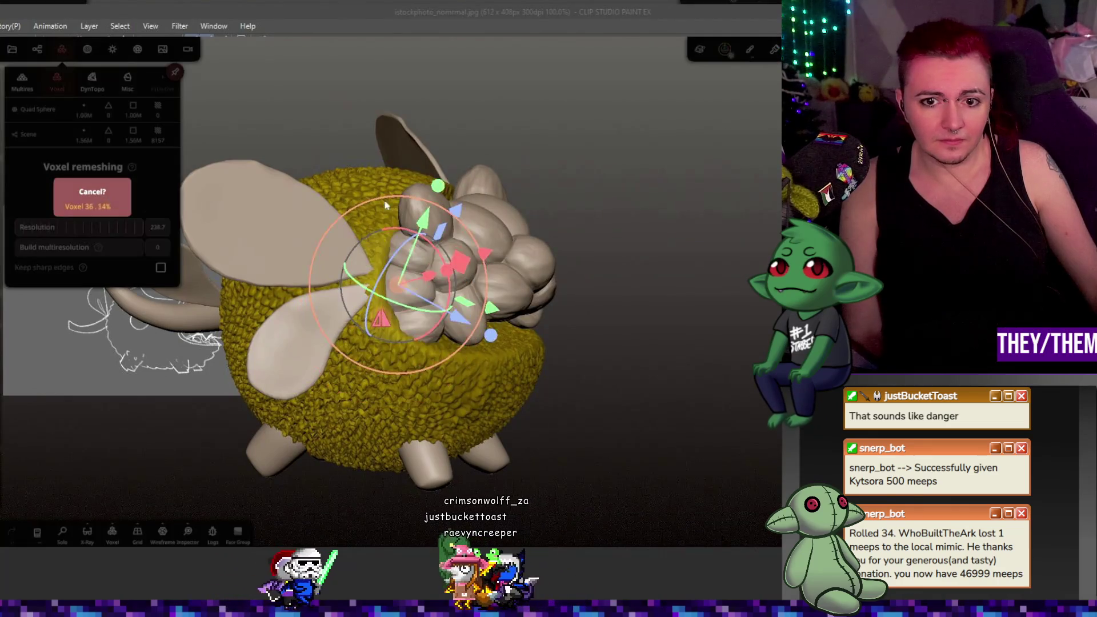
right_click_drag(609, 195, 438, 193)
scroll(294, 249, "up", 10)
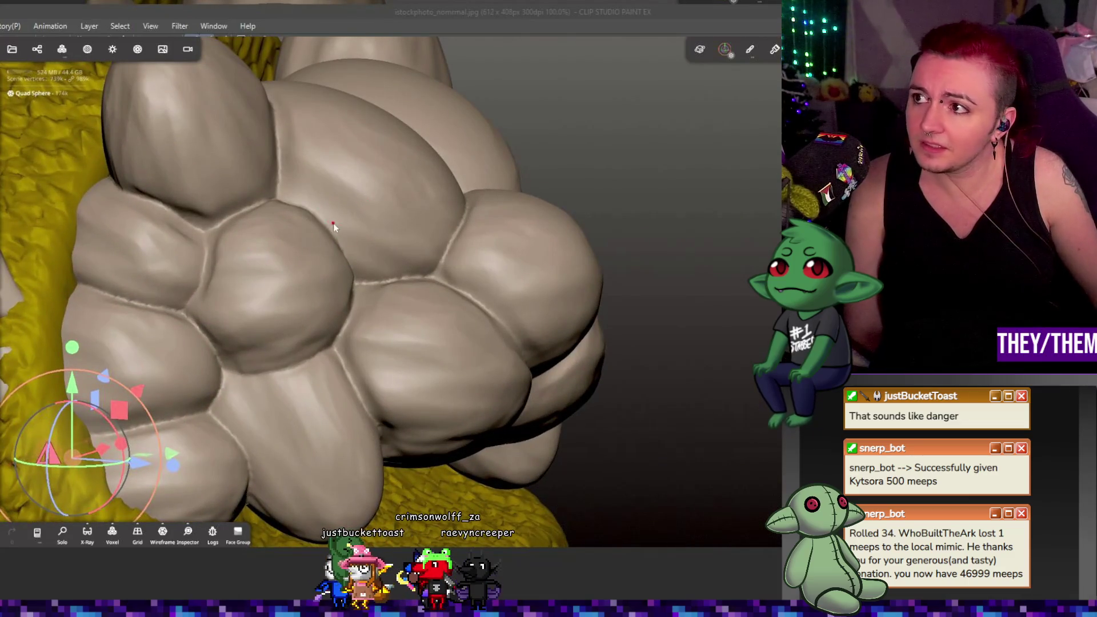
- Exit the transform gizmo back to the sculpting brush and turn toward the seed lobes
scroll(271, 223, "down", 3)
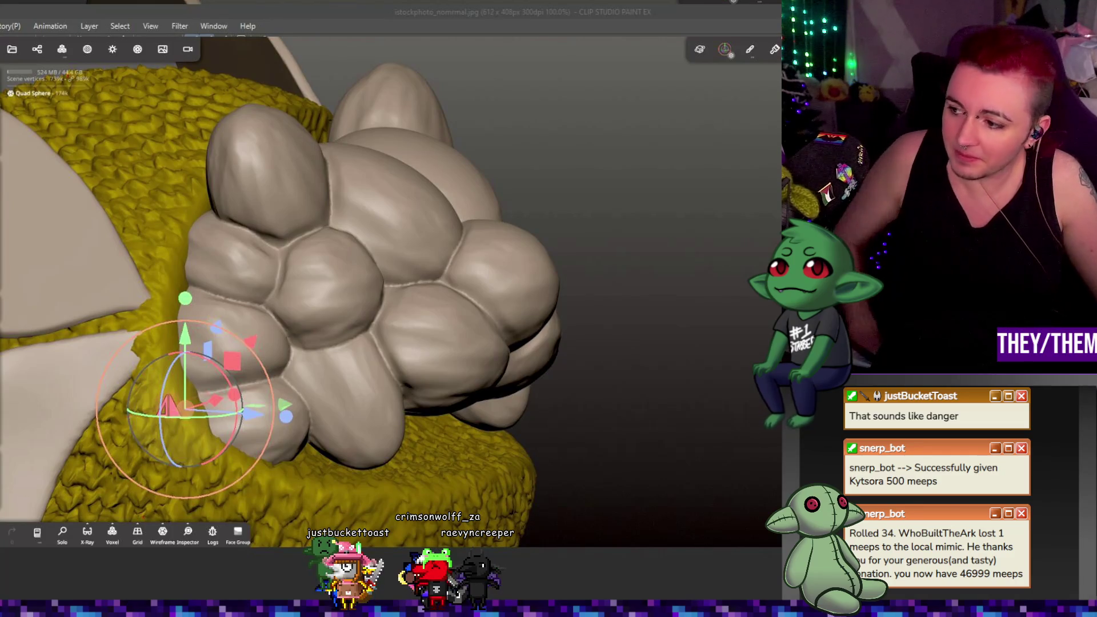
key("Return")
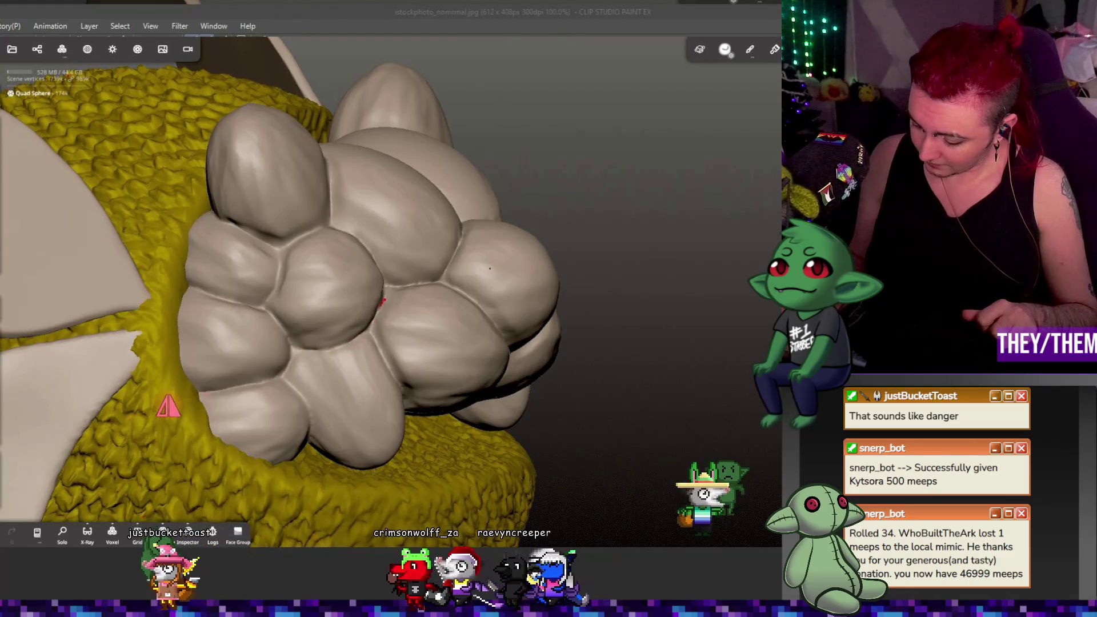
left_click_drag(644, 215, 371, 325)
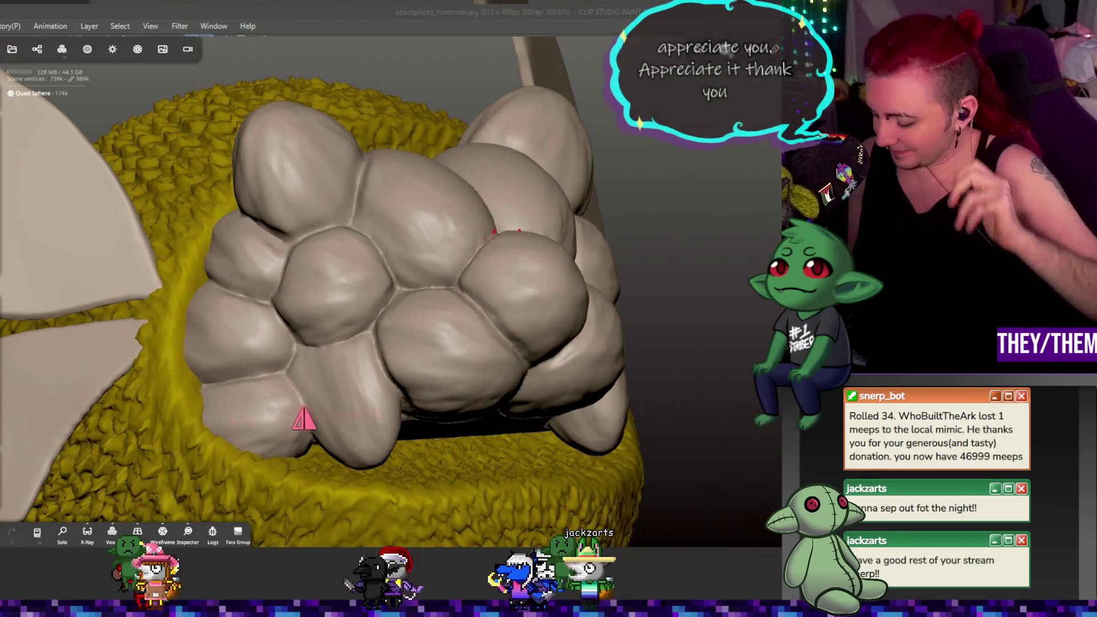
mouse_move(462, 279)
right_mouse_down()
mouse_move(465, 215)
mouse_move(525, 192)
right_mouse_up()
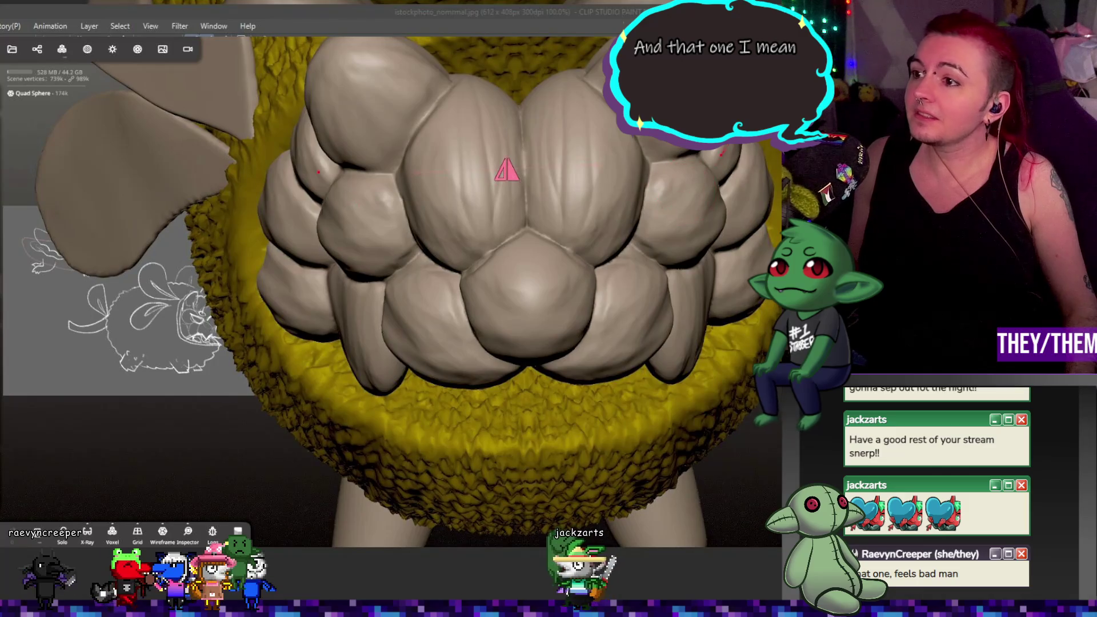
- Groove the seed lobes, orbiting from above and side-on to reach the side lobes
middle_click_drag(507, 171, 470, 102)
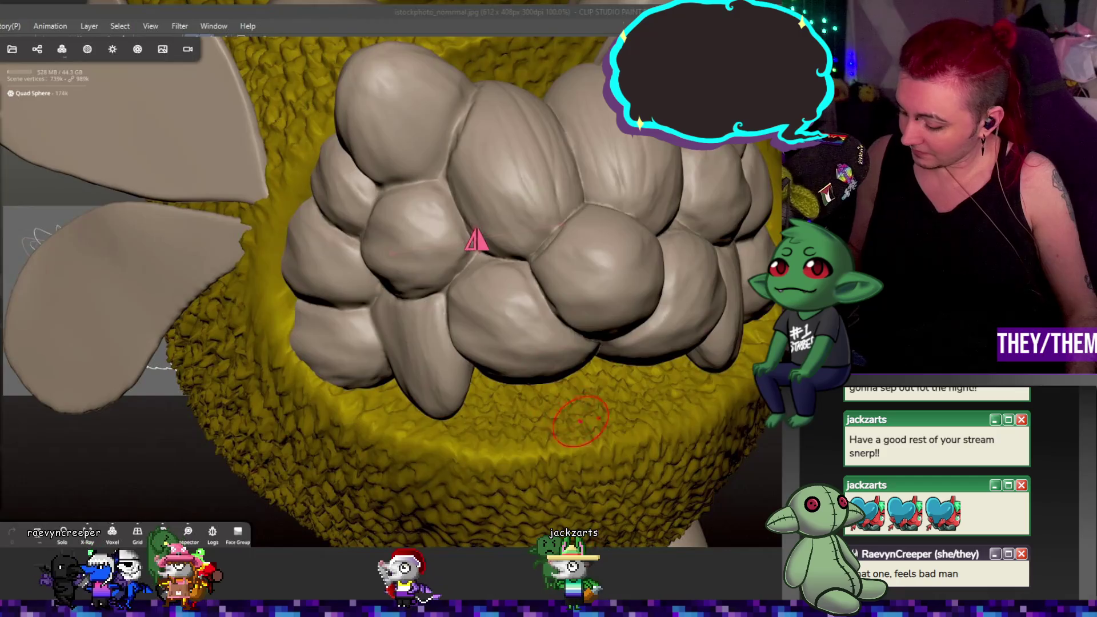
middle_click_drag(476, 240, 318, 420)
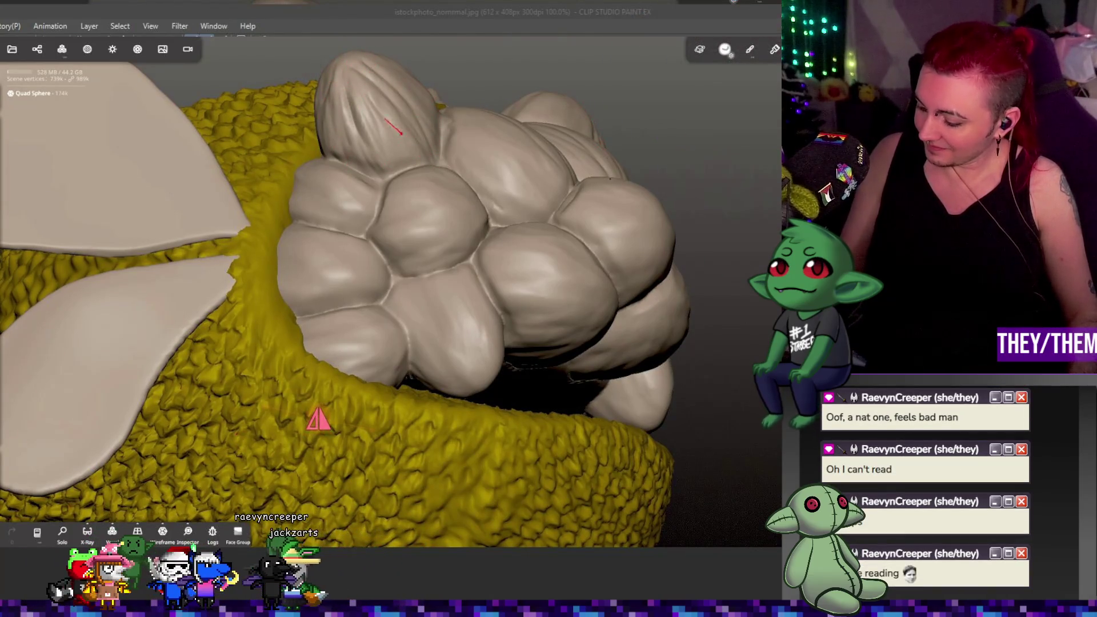
mouse_move(319, 420)
middle_mouse_down()
mouse_move(375, 289)
mouse_move(368, 375)
middle_mouse_up()
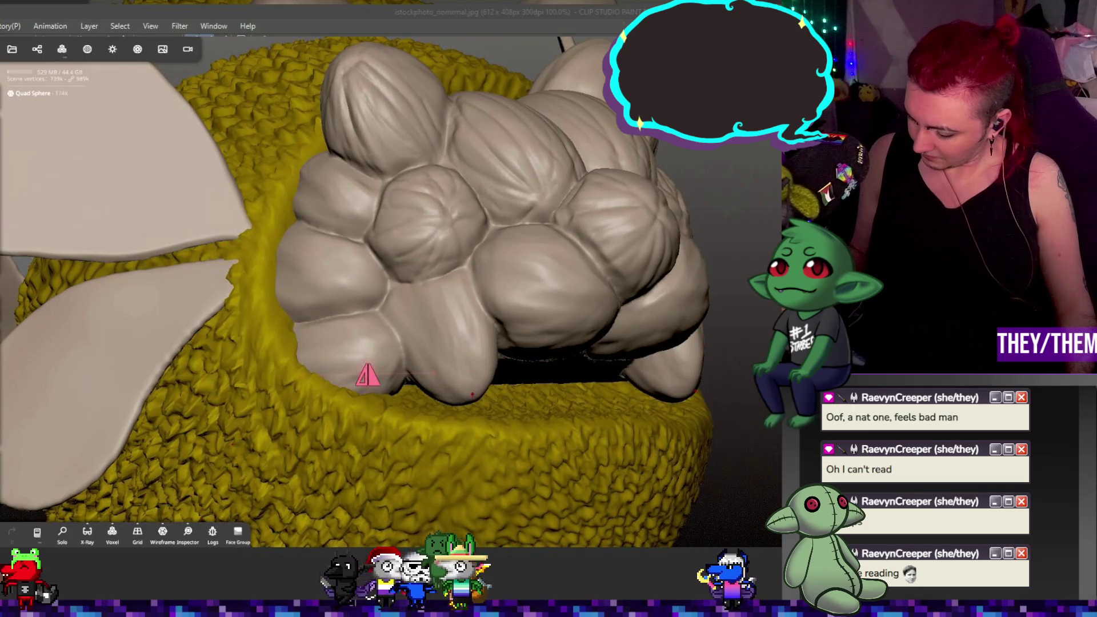
- Groove the remaining lobes, orbiting side-on, top-down and frontal to reach them
mouse_move(367, 376)
middle_mouse_down()
mouse_move(240, 392)
mouse_move(164, 367)
mouse_move(385, 248)
mouse_move(354, 271)
middle_mouse_up()
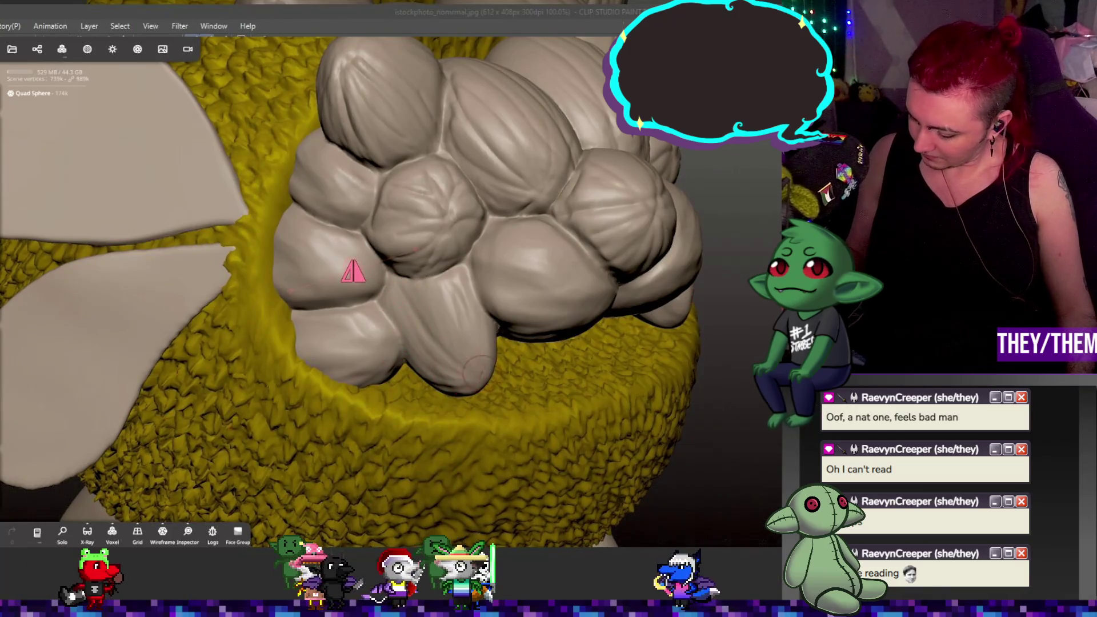
middle_click_drag(353, 271, 418, 532)
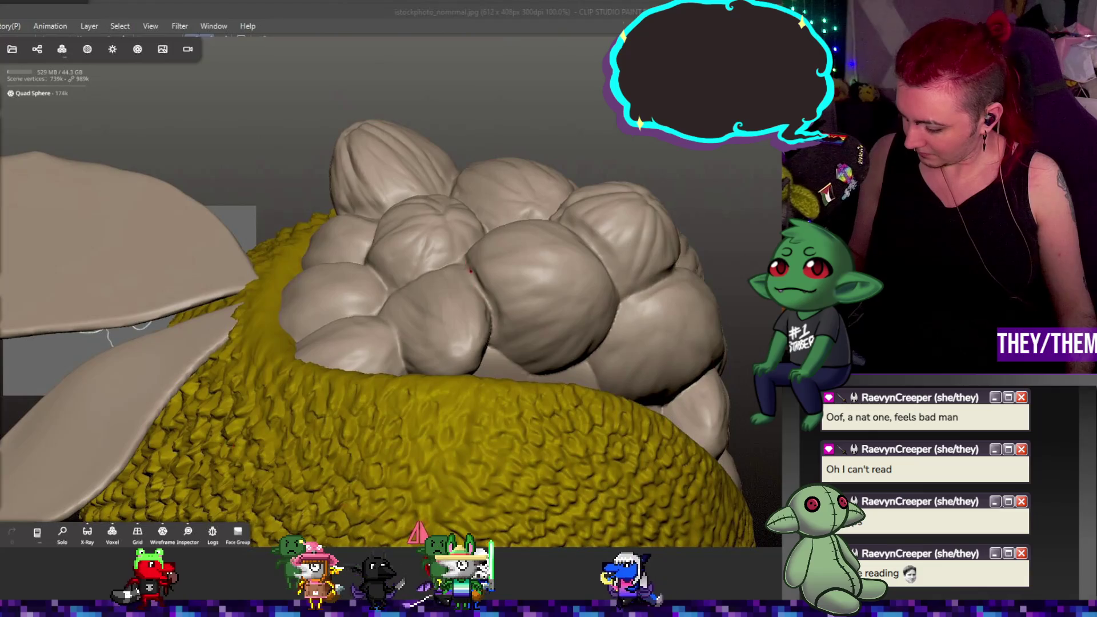
middle_click_drag(418, 531, 259, 334)
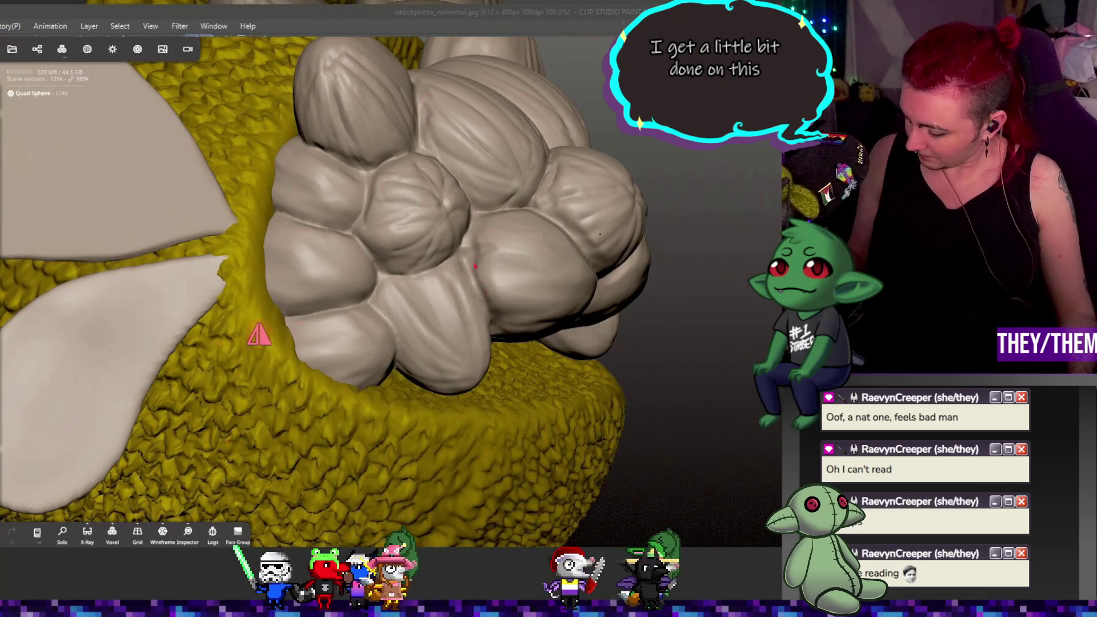
mouse_move(257, 331)
middle_mouse_down()
mouse_move(703, 441)
mouse_move(711, 429)
middle_mouse_up()
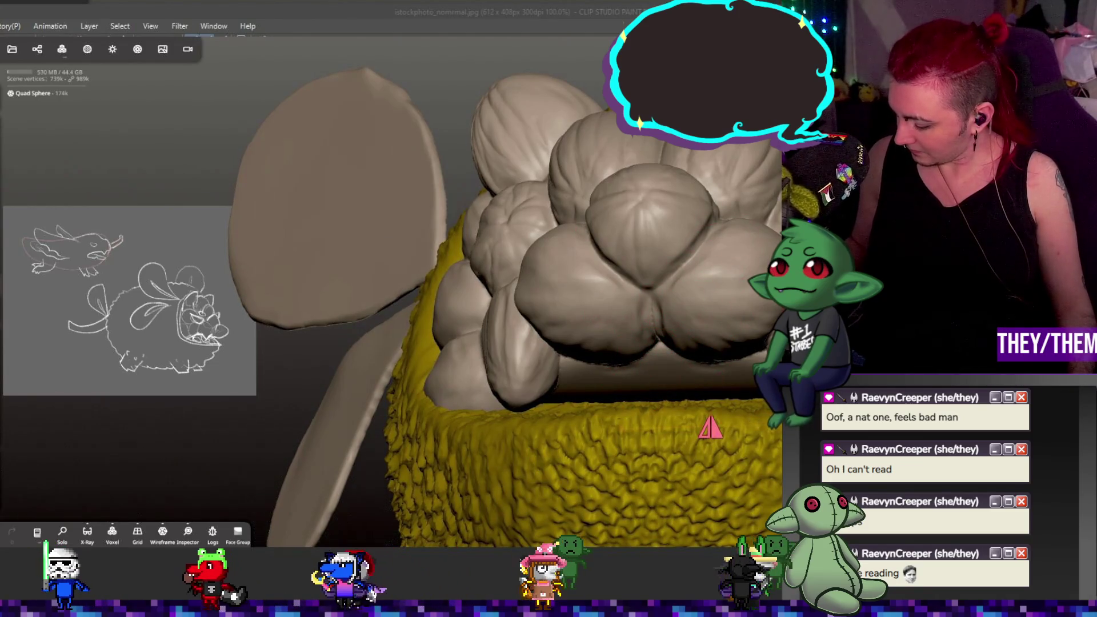
right_click_drag(548, 115, 556, 167)
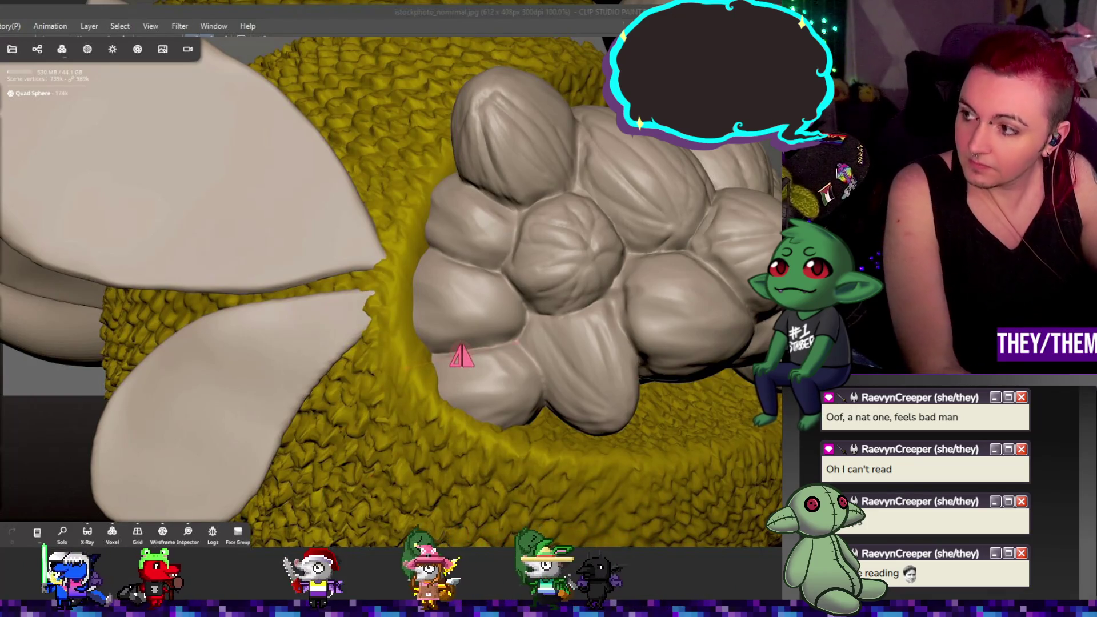
- Zoom out and inspect the whole creature from the front and from above
scroll(400, 286, "down", 3)
mouse_move(657, 366)
left_mouse_down()
mouse_move(726, 392)
mouse_move(756, 456)
left_mouse_up()
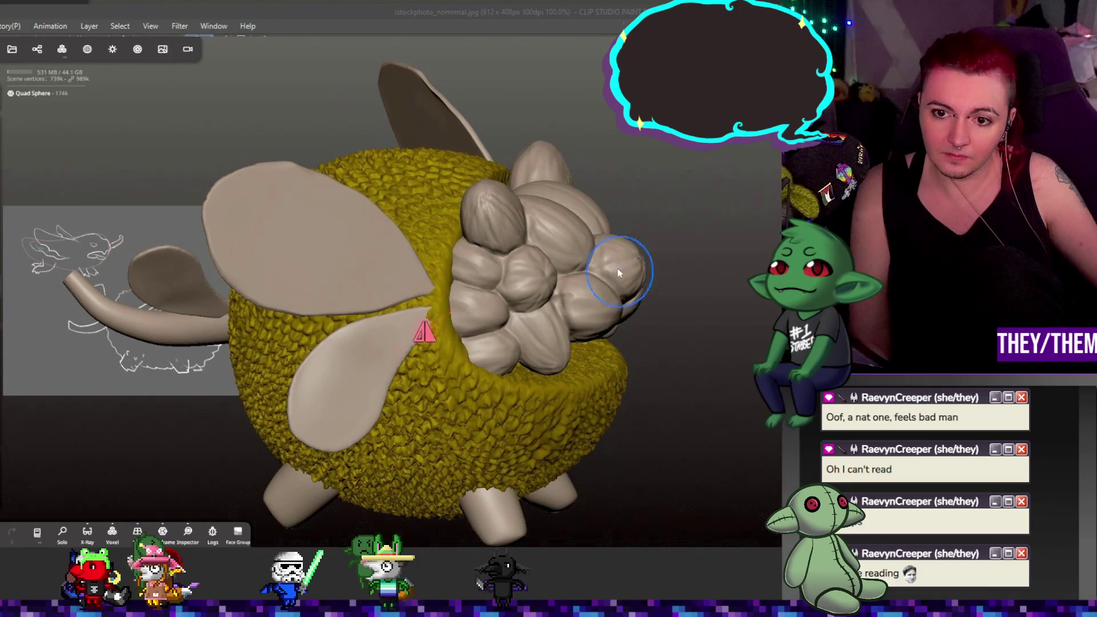
mouse_move(632, 293)
left_mouse_down()
mouse_move(520, 293)
mouse_move(609, 337)
mouse_move(711, 238)
mouse_move(690, 304)
mouse_move(743, 335)
mouse_move(754, 354)
left_mouse_up()
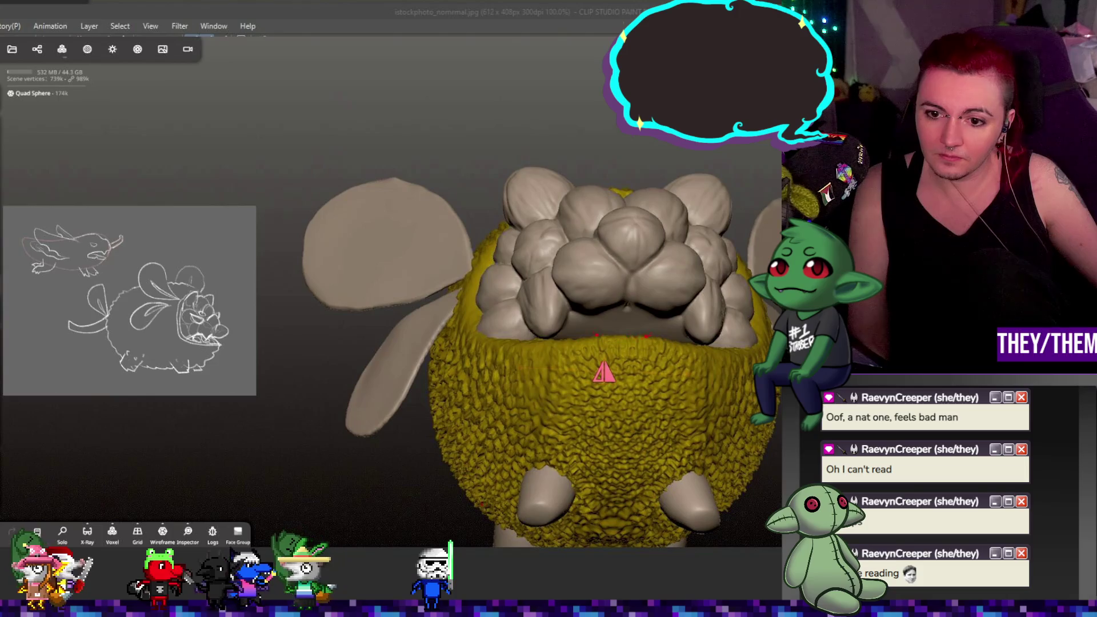
mouse_move(652, 334)
right_mouse_down()
mouse_move(663, 366)
mouse_move(657, 305)
right_mouse_up()
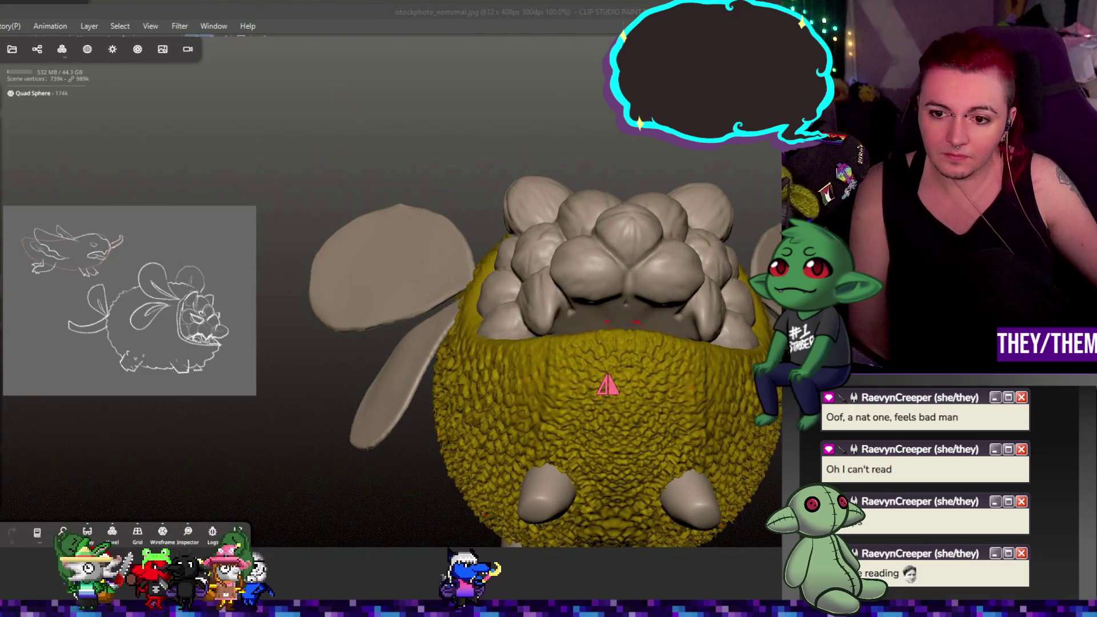
mouse_move(658, 332)
right_mouse_down()
mouse_move(682, 386)
mouse_move(642, 363)
mouse_move(632, 326)
right_mouse_up()
key("h")
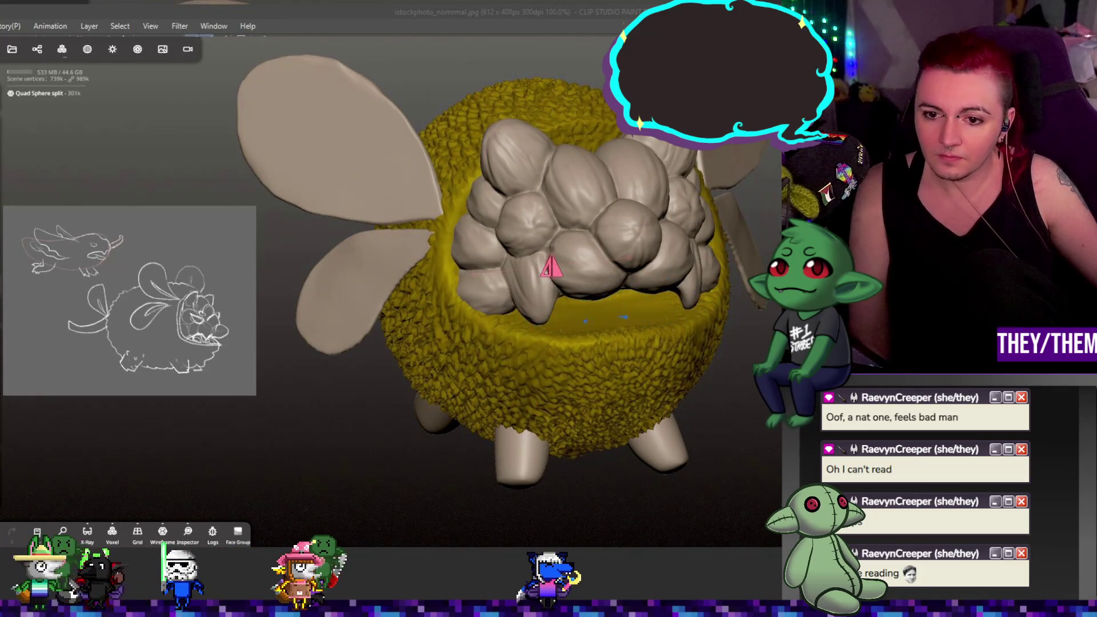
- Undo the stray smoothing stroke, shrink the brush, and review the creature's sides and wings
right_click_drag(570, 319, 707, 293)
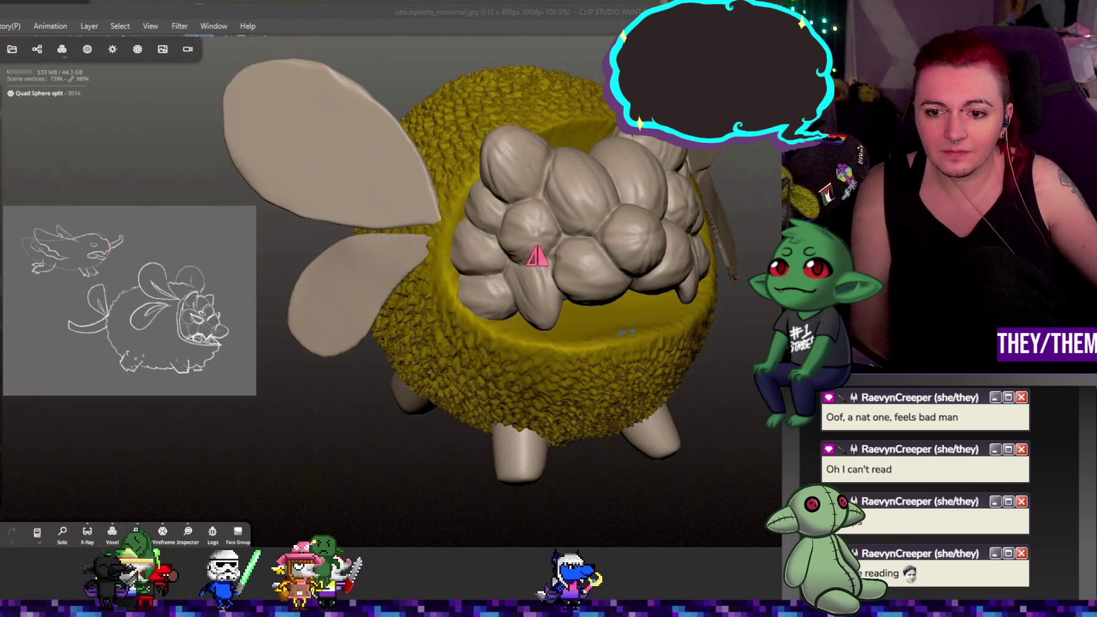
key("ctrl+z")
scroll(516, 259, "up", 5)
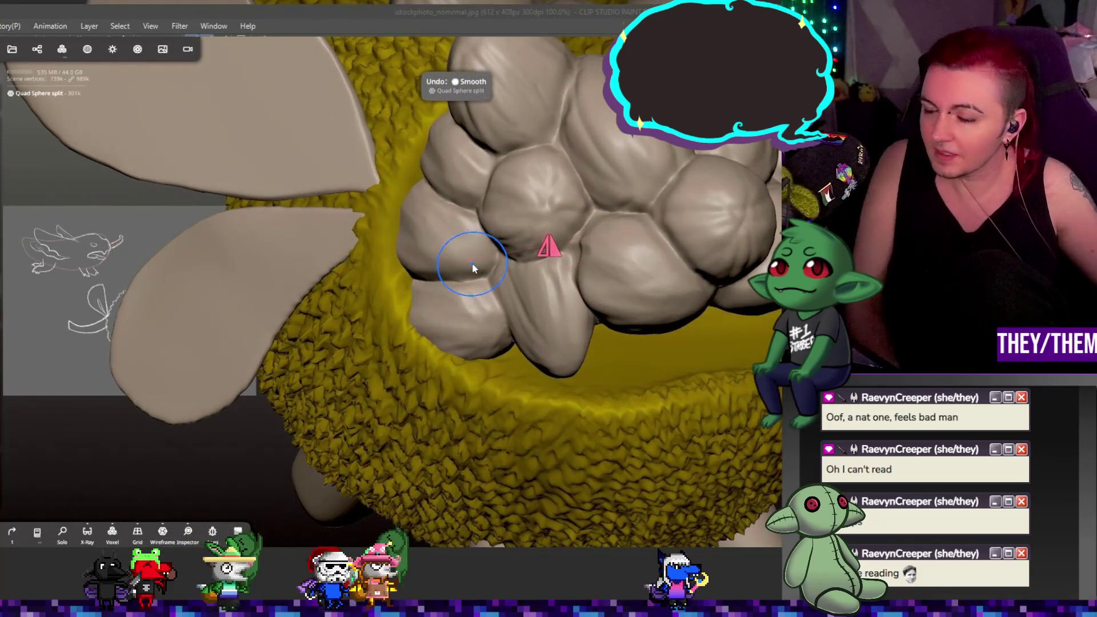
key("bracketleft")
key("bracketleft")
key("bracketleft")
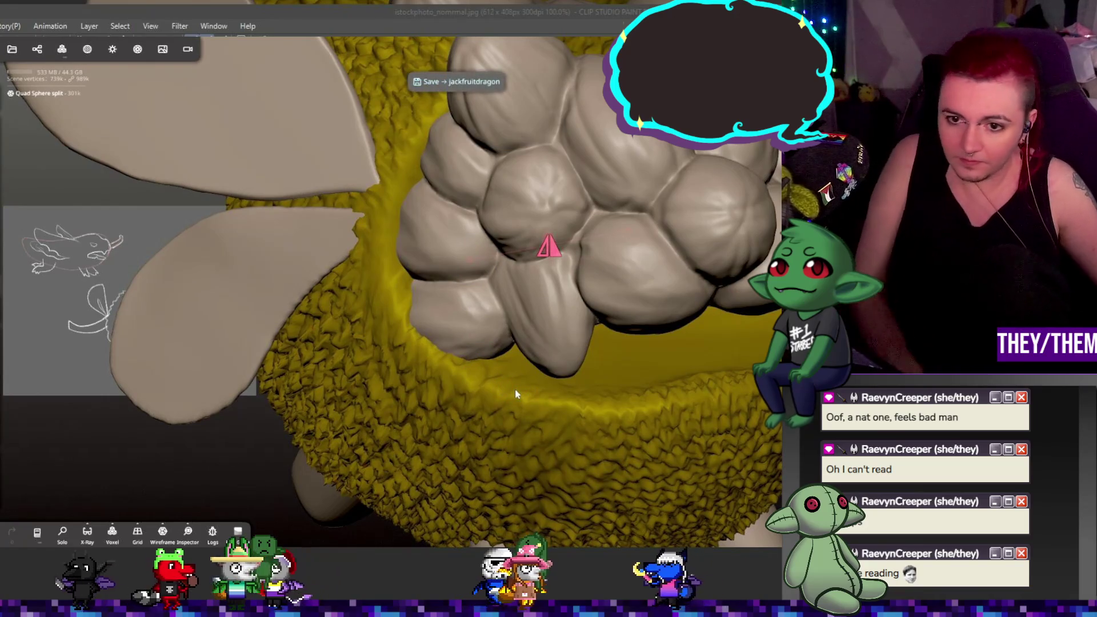
mouse_move(515, 389)
middle_mouse_down()
mouse_move(560, 393)
mouse_move(554, 289)
middle_mouse_up()
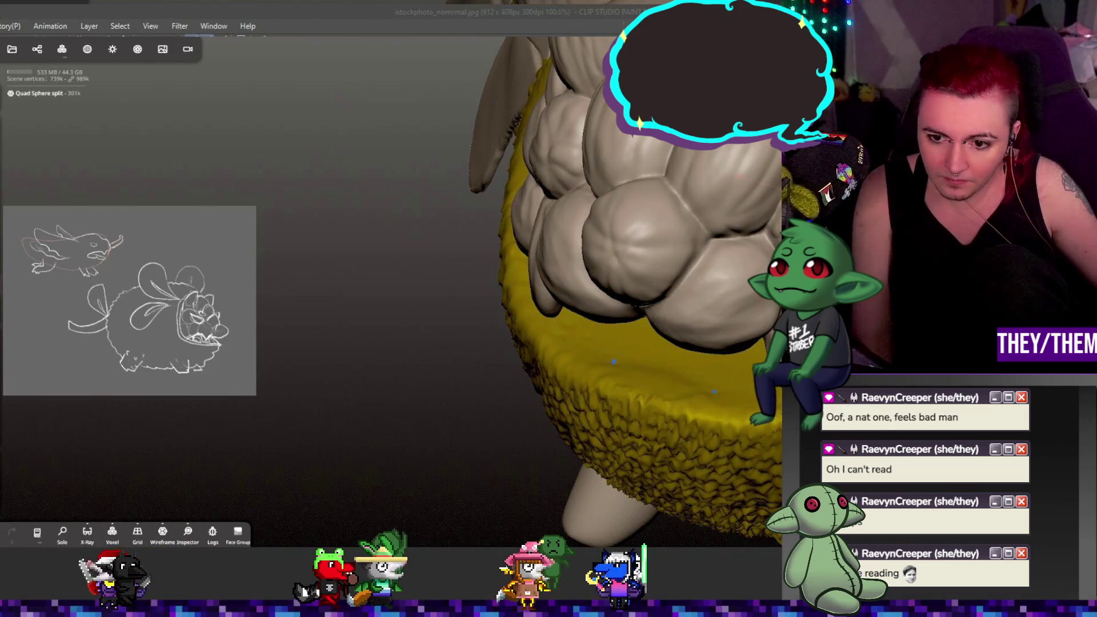
mouse_move(622, 361)
middle_mouse_down()
mouse_move(703, 220)
mouse_move(590, 262)
mouse_move(678, 207)
middle_mouse_up()
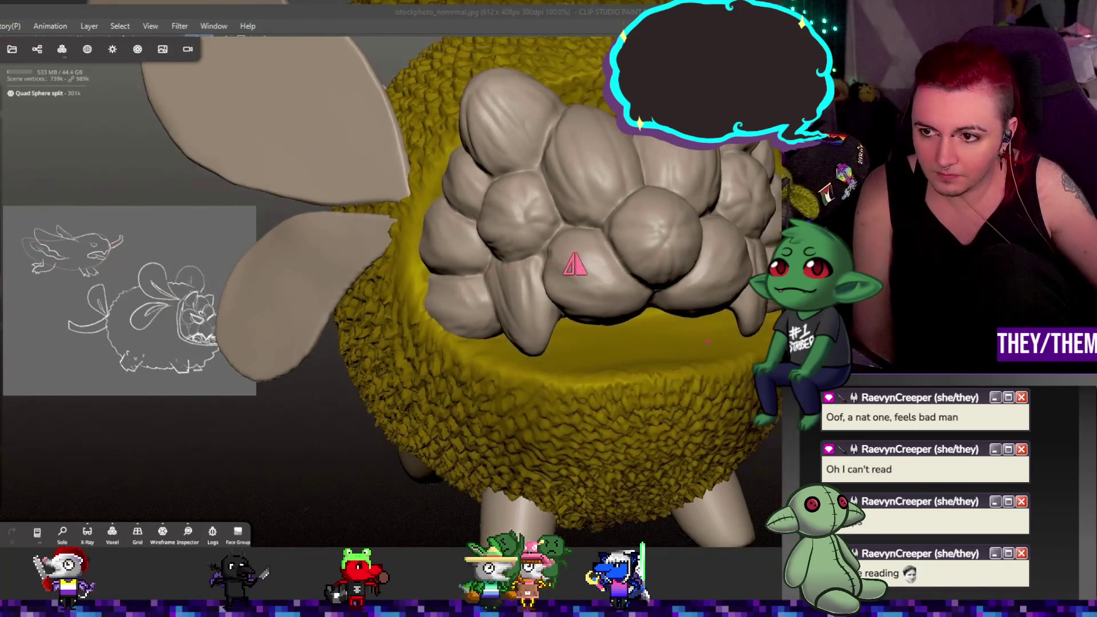
scroll(678, 206, "up", 2)
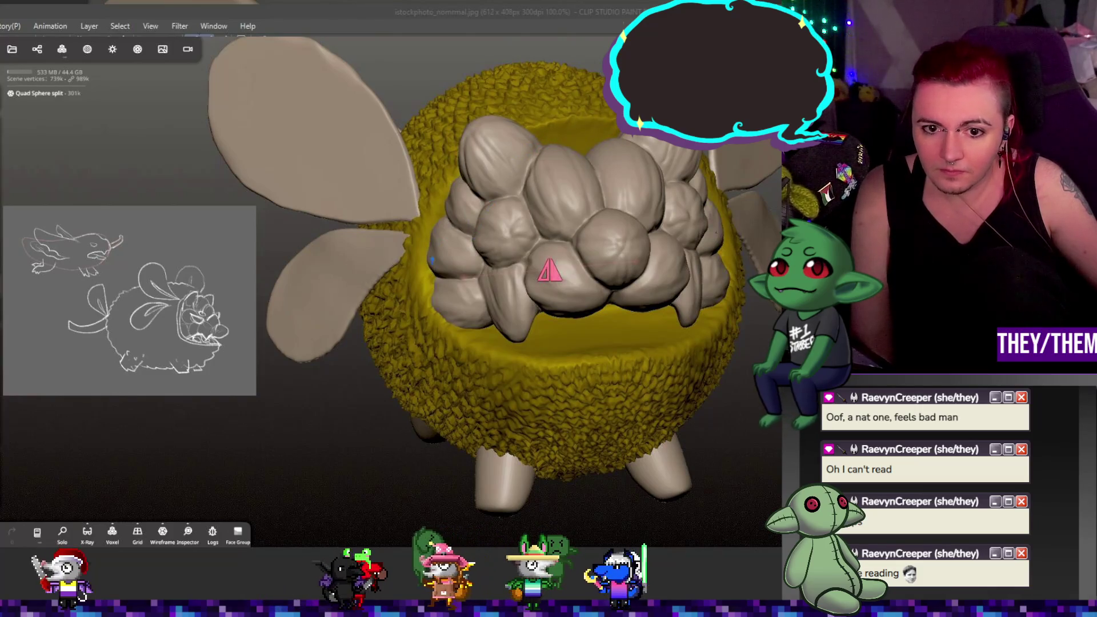
mouse_move(691, 382)
middle_mouse_down()
mouse_move(752, 406)
mouse_move(483, 382)
mouse_move(665, 382)
mouse_move(630, 365)
mouse_move(684, 380)
mouse_move(670, 382)
mouse_move(694, 375)
mouse_move(533, 364)
mouse_move(704, 369)
mouse_move(700, 378)
mouse_move(530, 323)
mouse_move(586, 324)
mouse_move(640, 349)
mouse_move(675, 328)
mouse_move(680, 351)
mouse_move(671, 379)
mouse_move(564, 368)
mouse_move(540, 343)
mouse_move(567, 337)
mouse_move(586, 350)
middle_mouse_up()
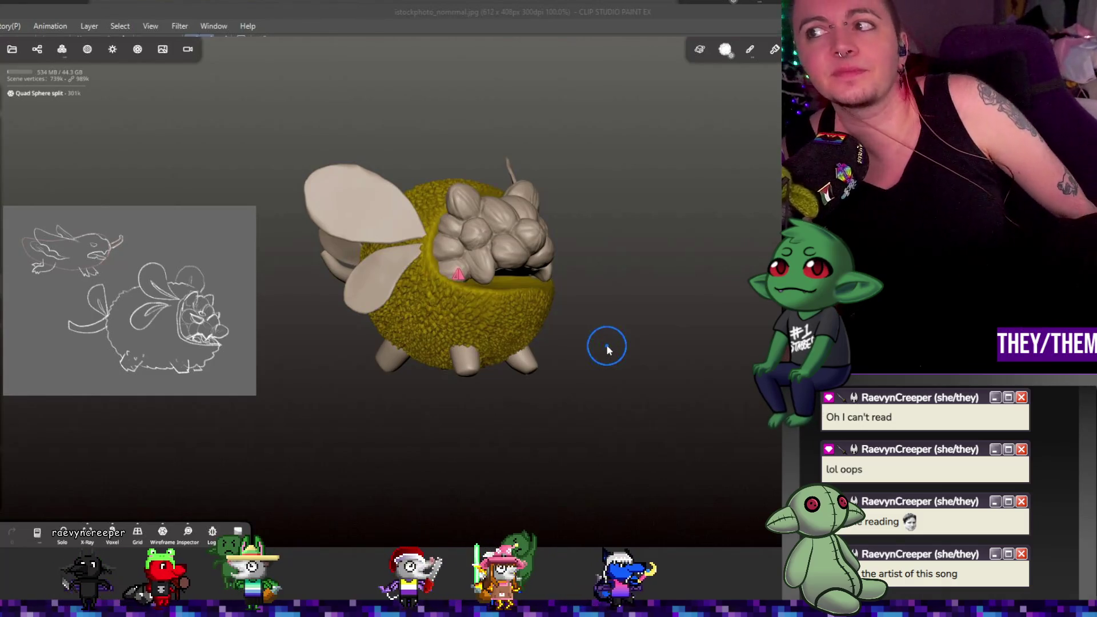
mouse_move(594, 322)
left_mouse_down()
mouse_move(586, 301)
mouse_move(694, 318)
mouse_move(630, 333)
mouse_move(571, 400)
mouse_move(585, 430)
mouse_move(617, 350)
mouse_move(644, 319)
mouse_move(707, 287)
mouse_move(704, 384)
mouse_move(647, 337)
left_mouse_up()
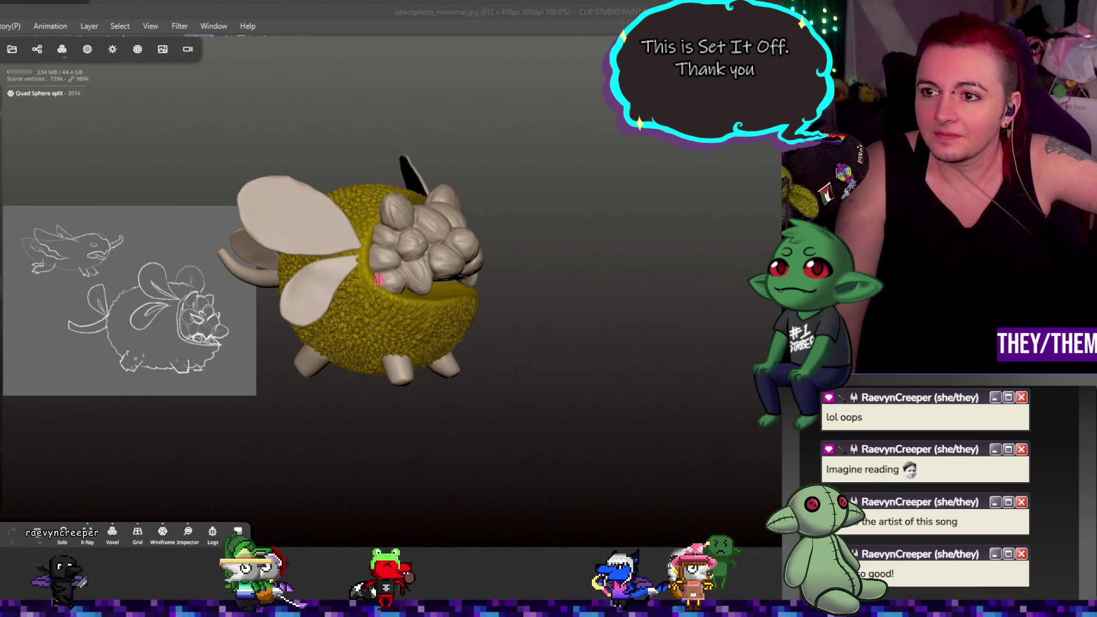
- Save the jackfruitdragon project, confirm, and switch away from Nomad Sculpt
left_click(13, 50)
left_click(37, 252)
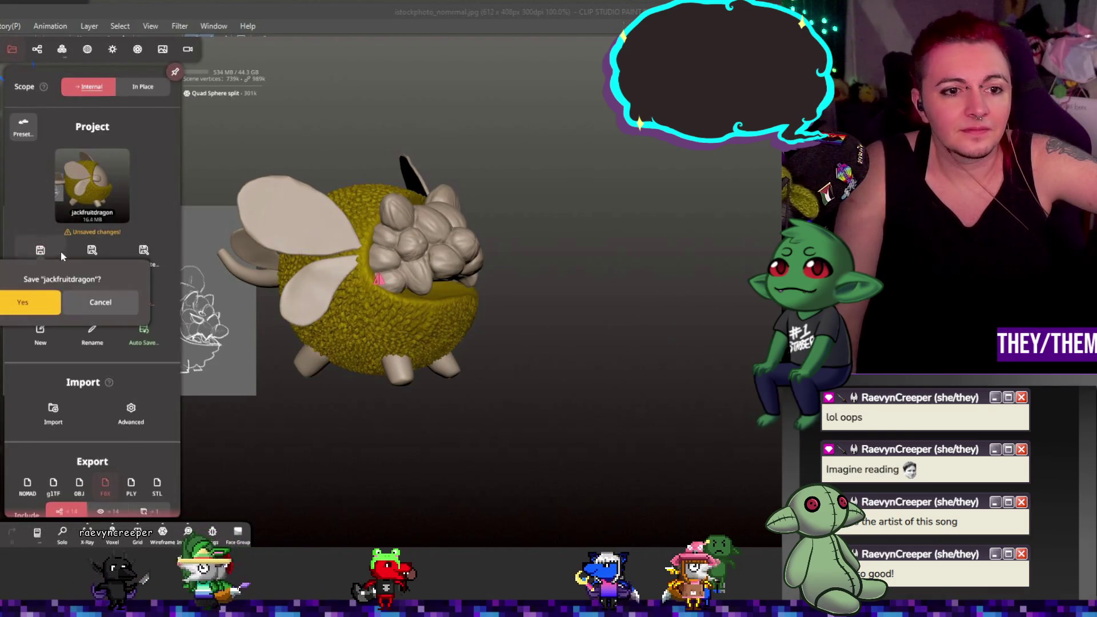
left_click(36, 303)
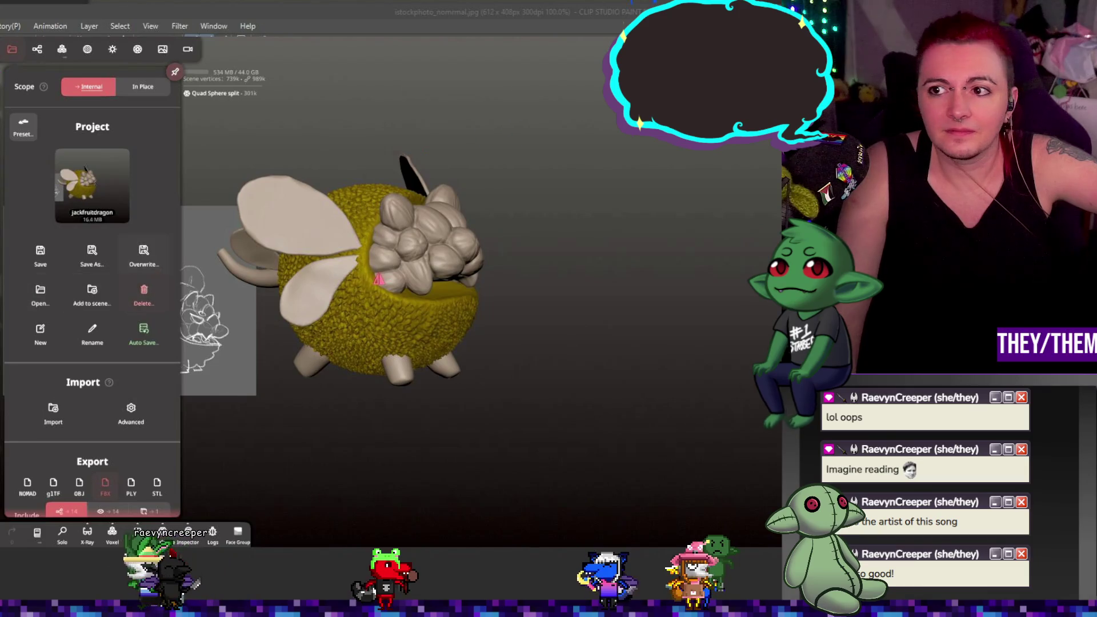
key("alt+Tab")
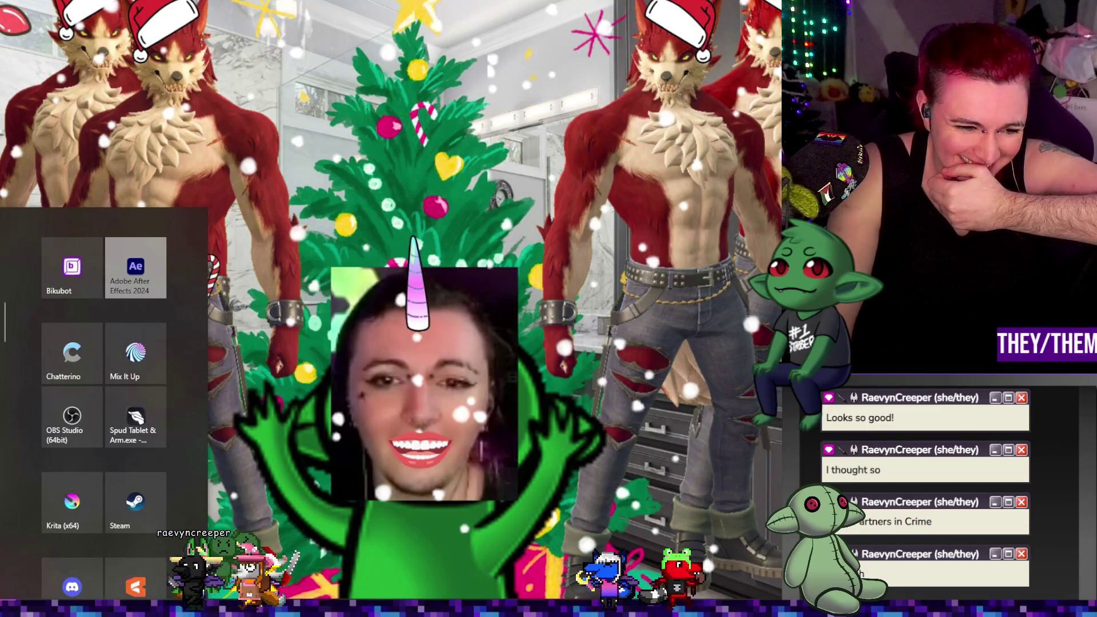
- Dismiss the Start menu to return to the desktop
key("Escape")
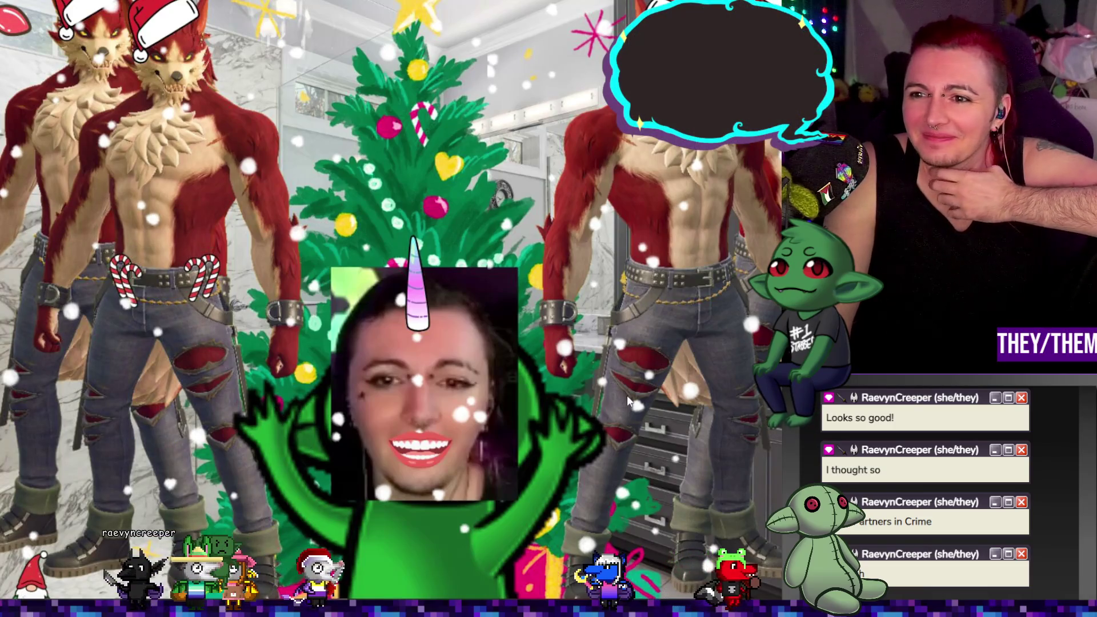
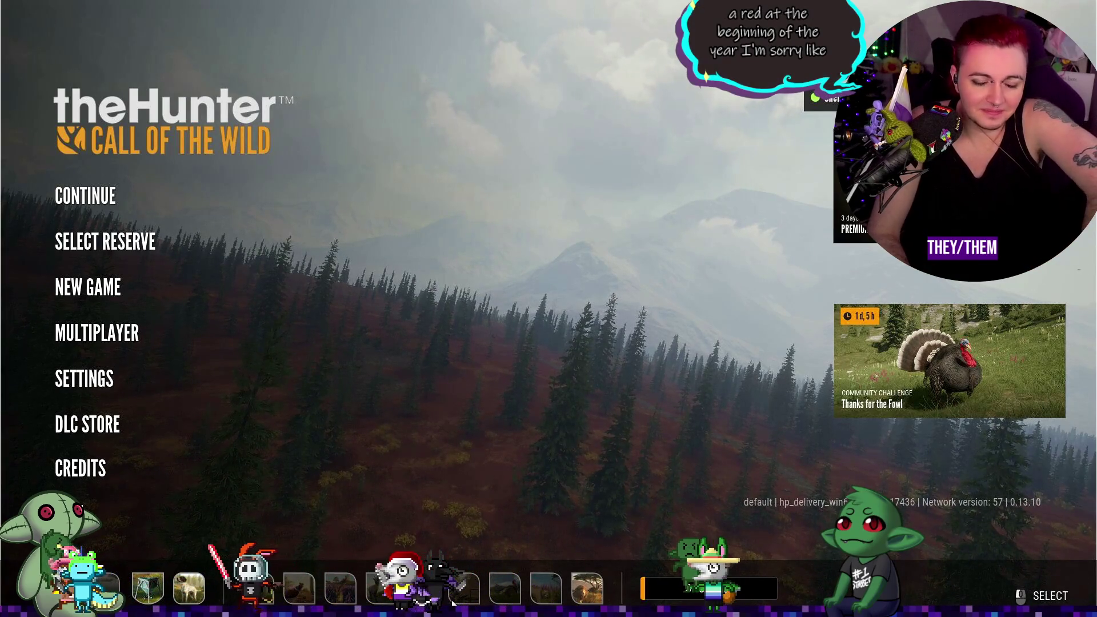
- Open Notifications from the INVITE RECEIVED popup to see the friend's multiplayer invite
mouse_move(453, 603)
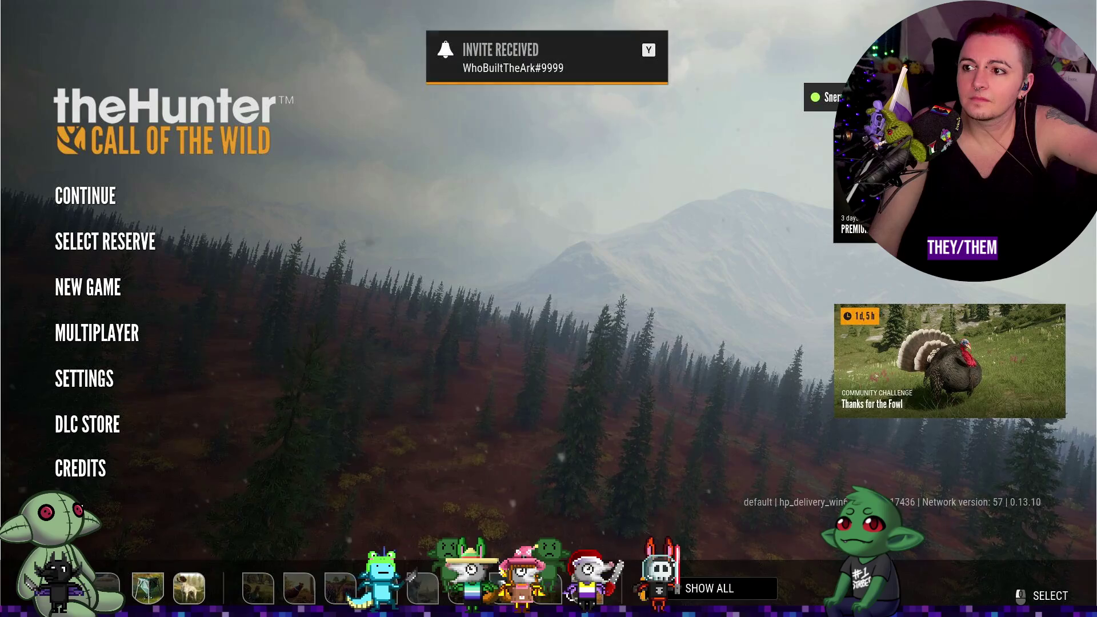
left_click(615, 58)
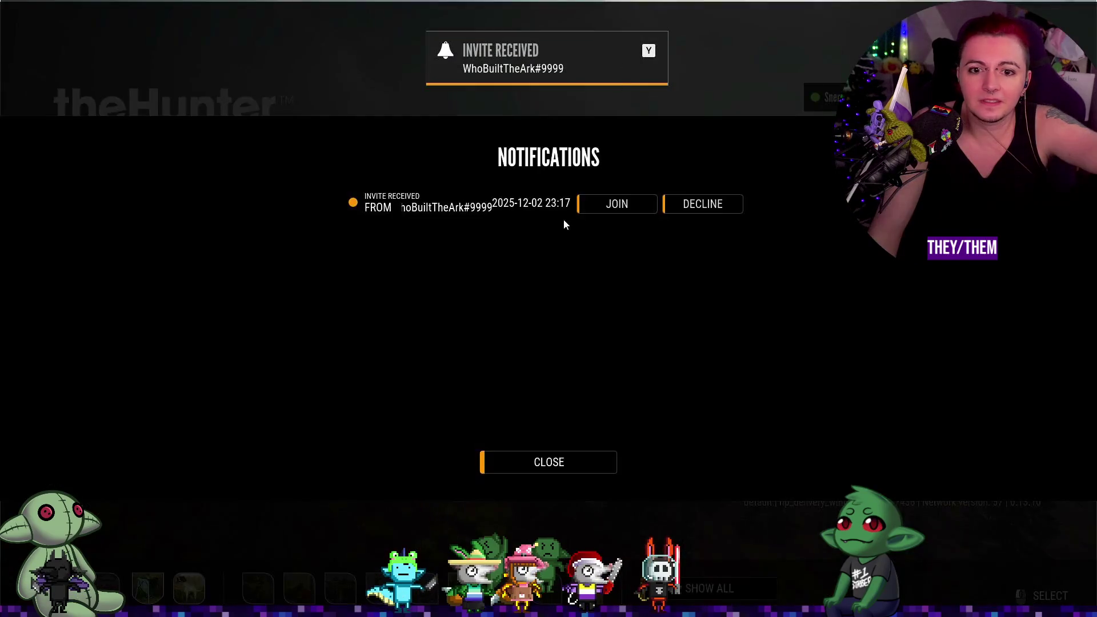
- Accept the pending invite with JOIN to enter the friend's High Lake hunt
left_click(614, 206)
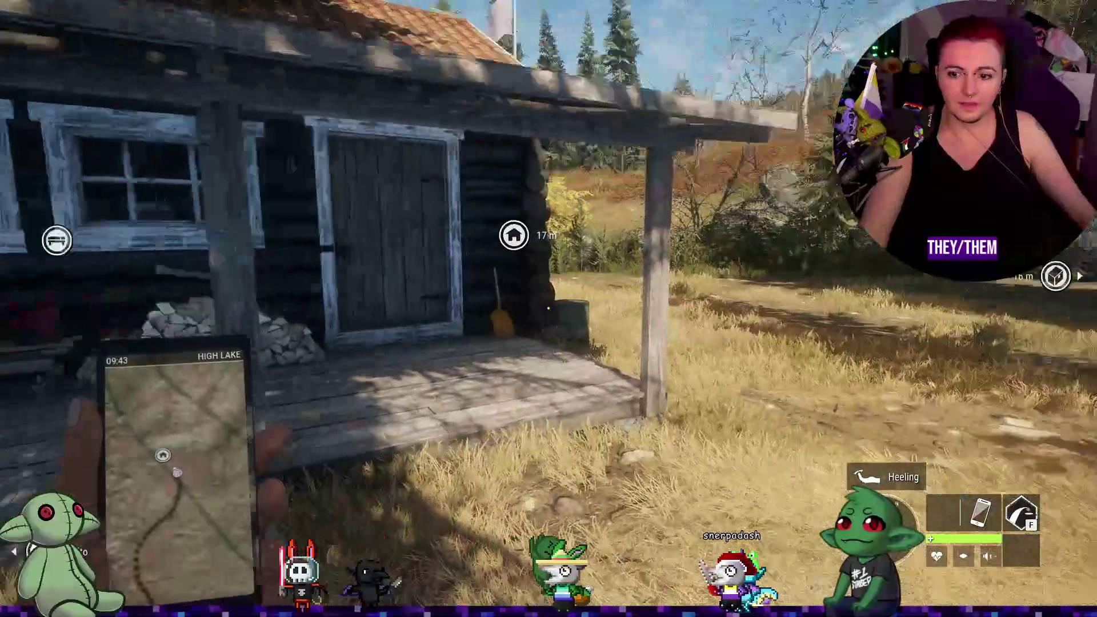
- Walk past the shipping container to the supply cache and open its Storage page
key("1")
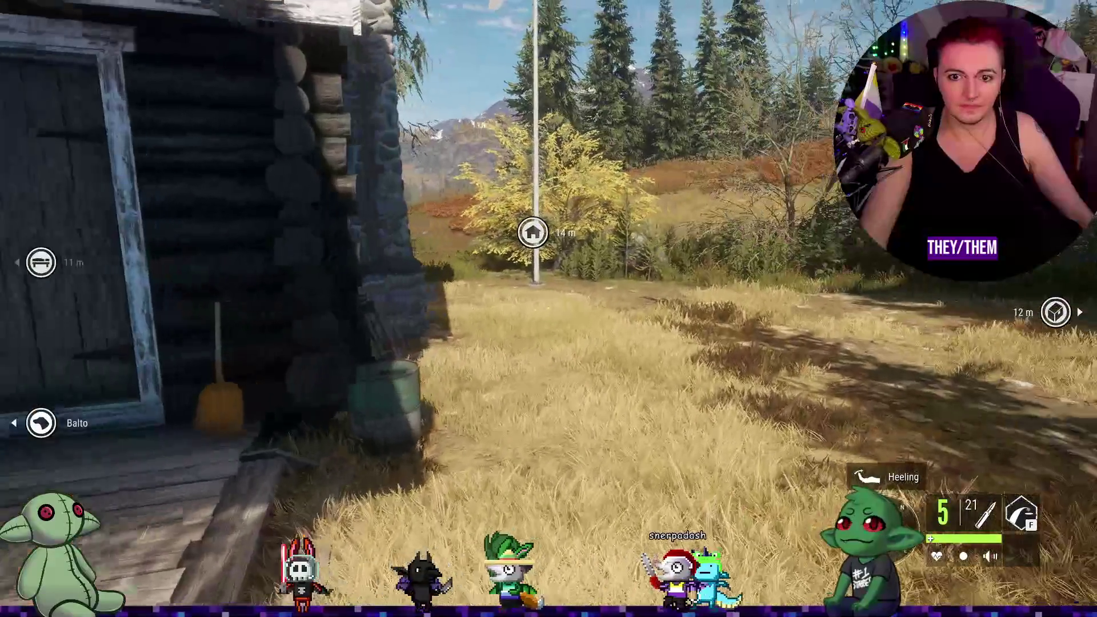
key("w")
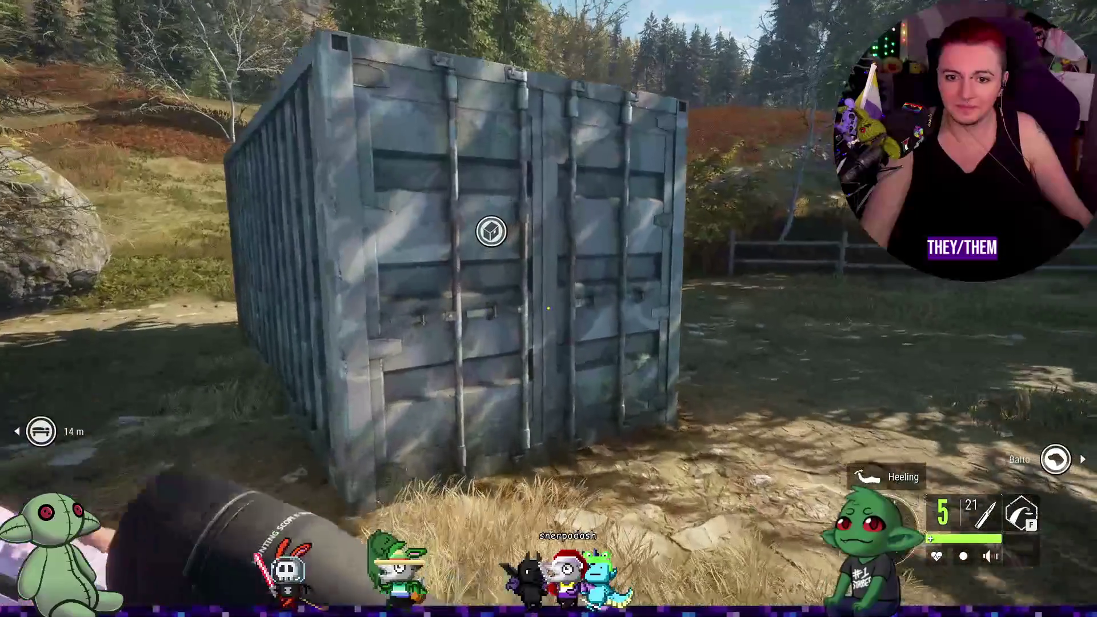
key("w")
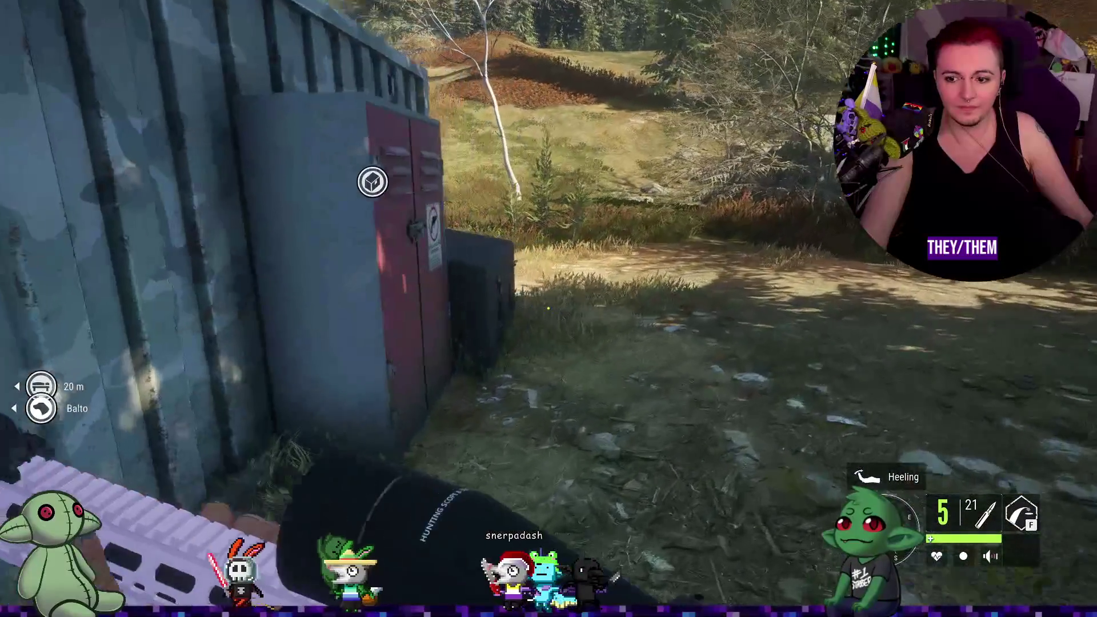
key("w")
key("e")
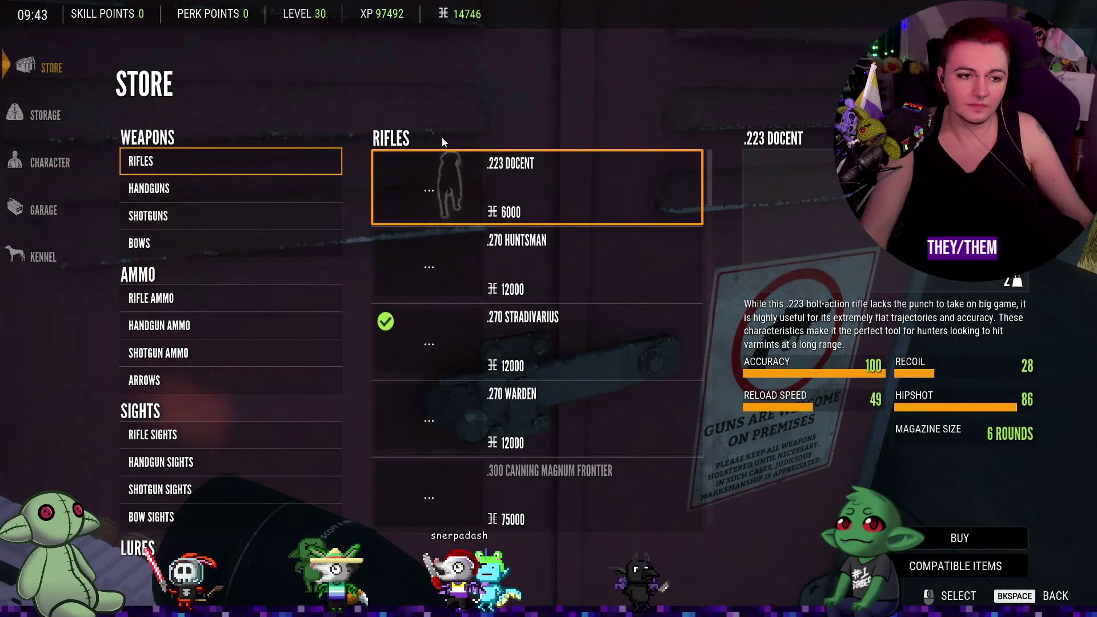
left_click(86, 120)
- Scroll the storage list and expand the AMMO category to check stored ammo
scroll(342, 275, "down", 4)
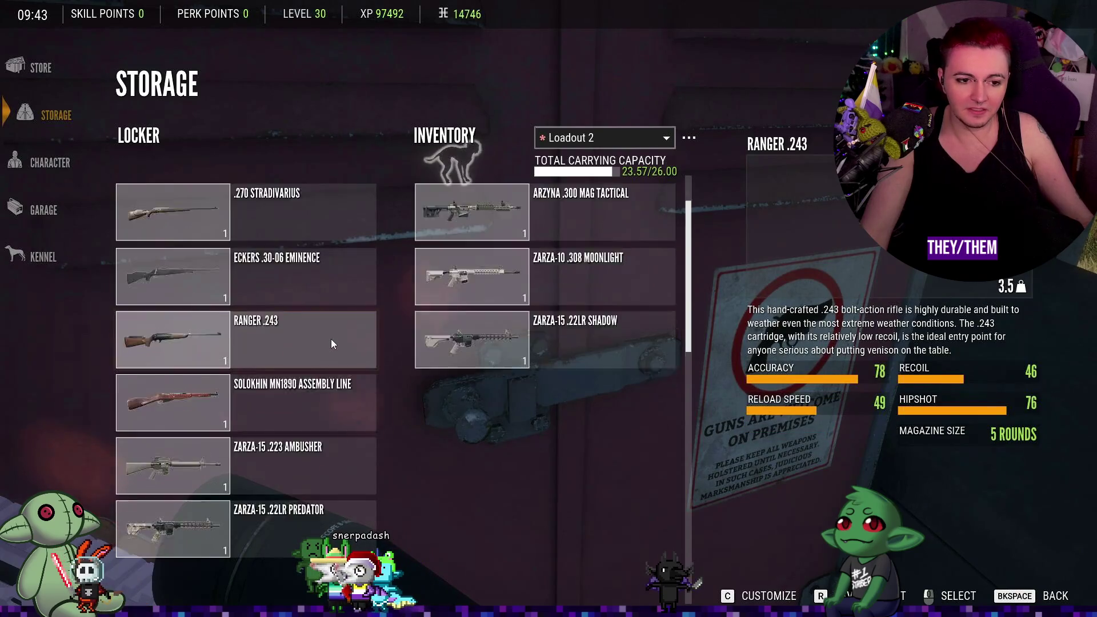
scroll(331, 338, "down", 5)
scroll(206, 459, "down", 1)
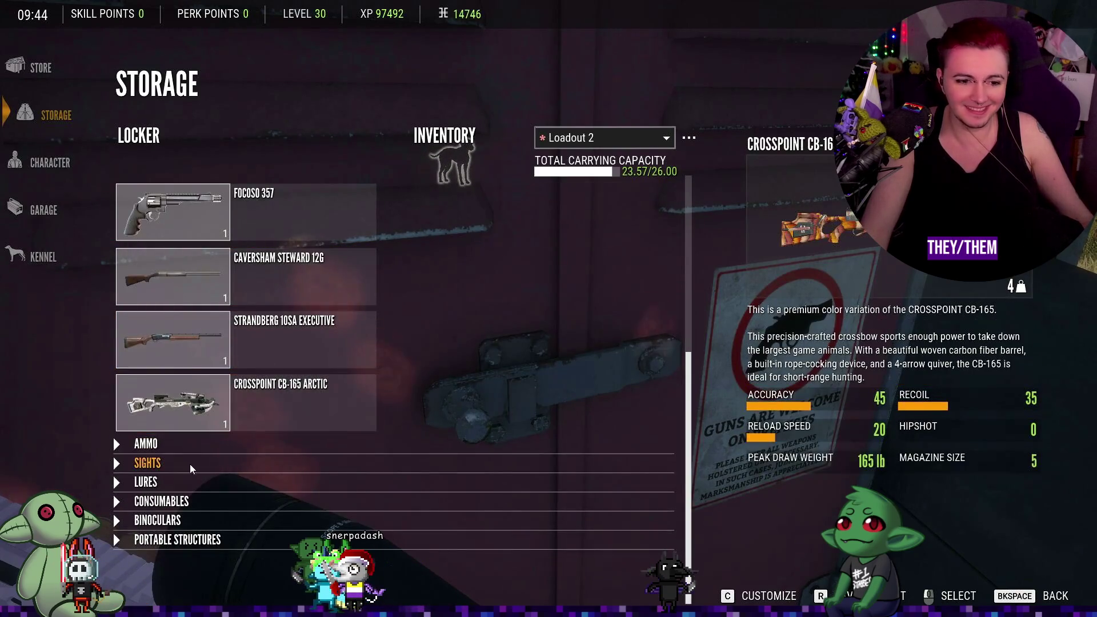
left_click(131, 445)
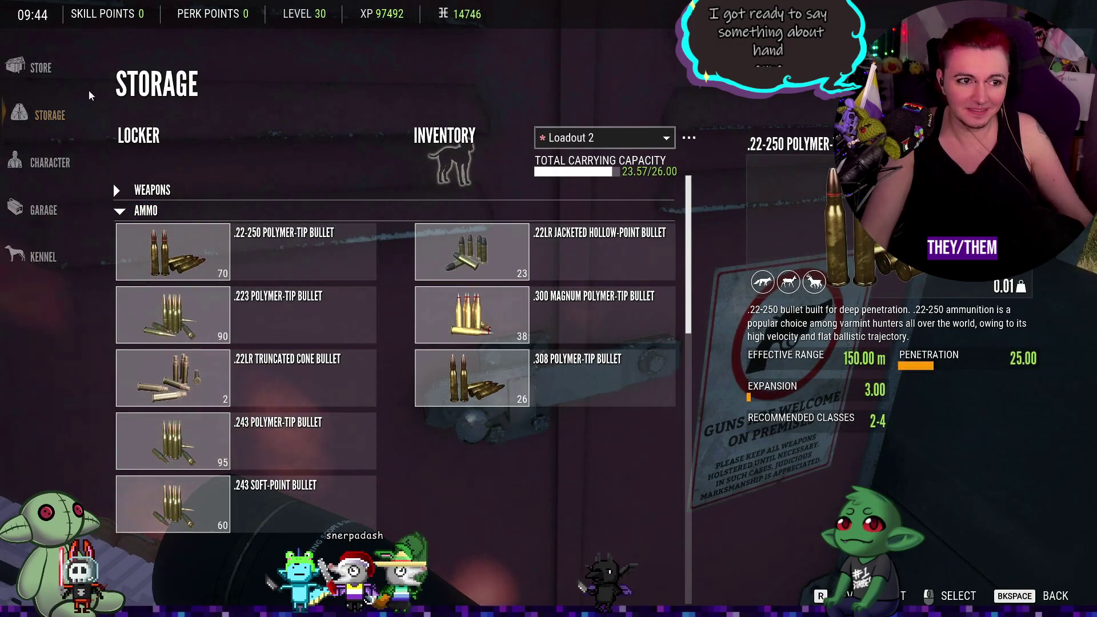
- Buy .22LR Jacketed Hollow-Point Bullet x10 packs from Rifle Ammo for 200 each, then leave the store
left_click(55, 69)
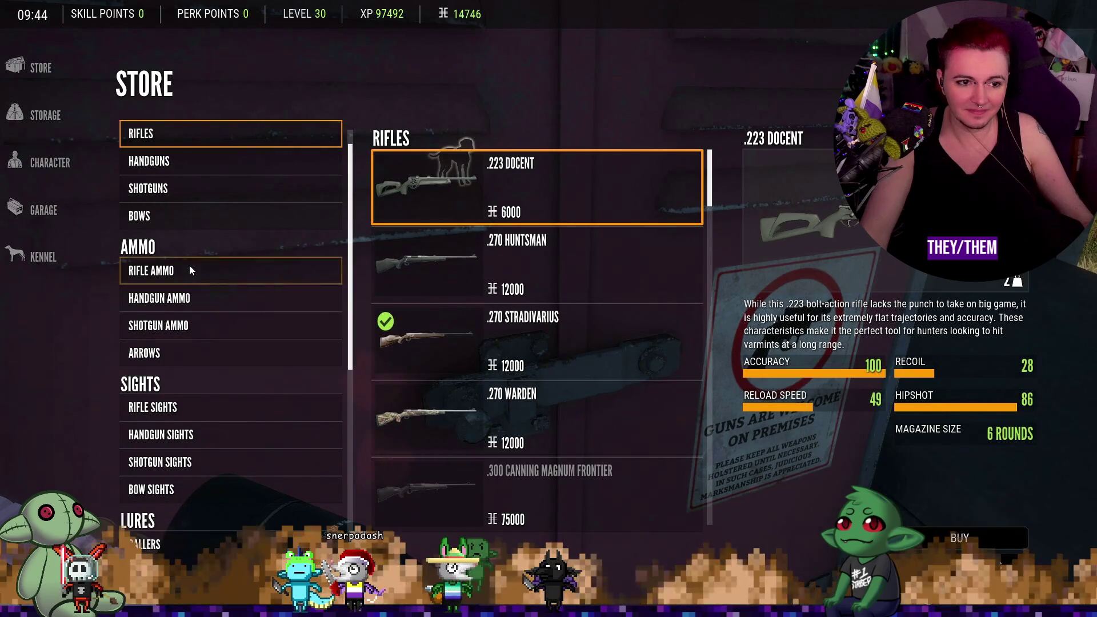
left_click(190, 270)
scroll(596, 272, "down", 1)
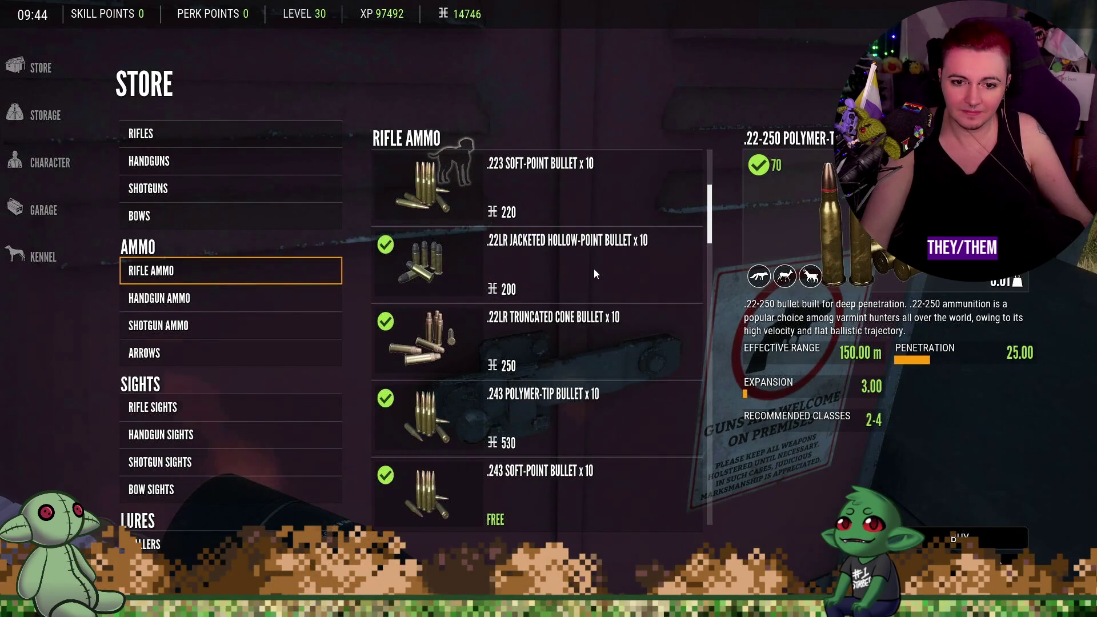
scroll(594, 273, "down", 1)
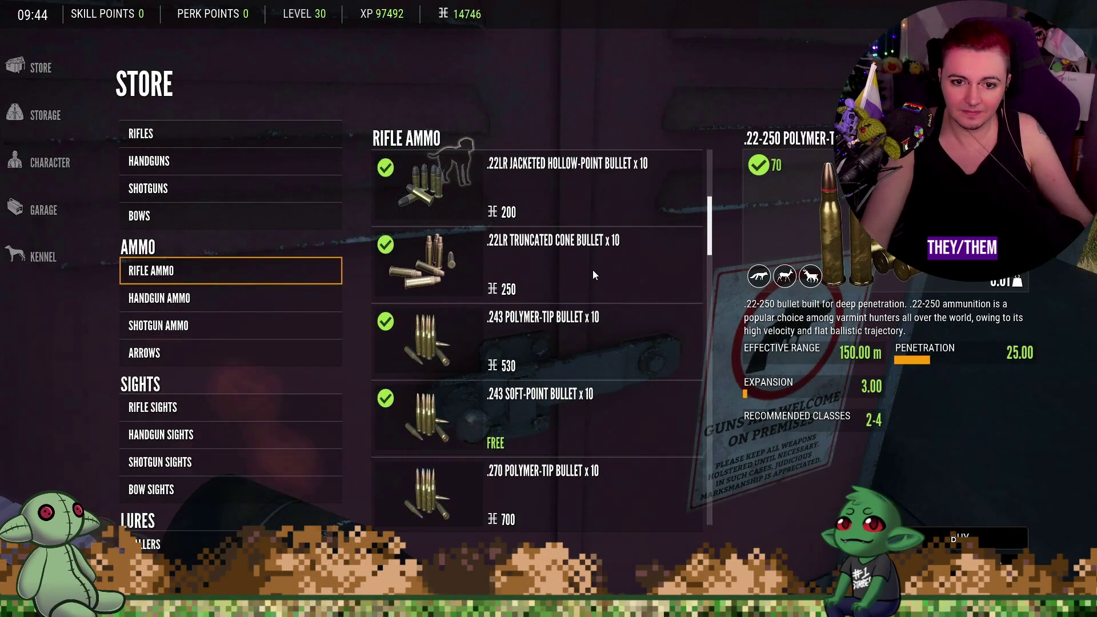
left_click(595, 211)
scroll(598, 223, "up", 1)
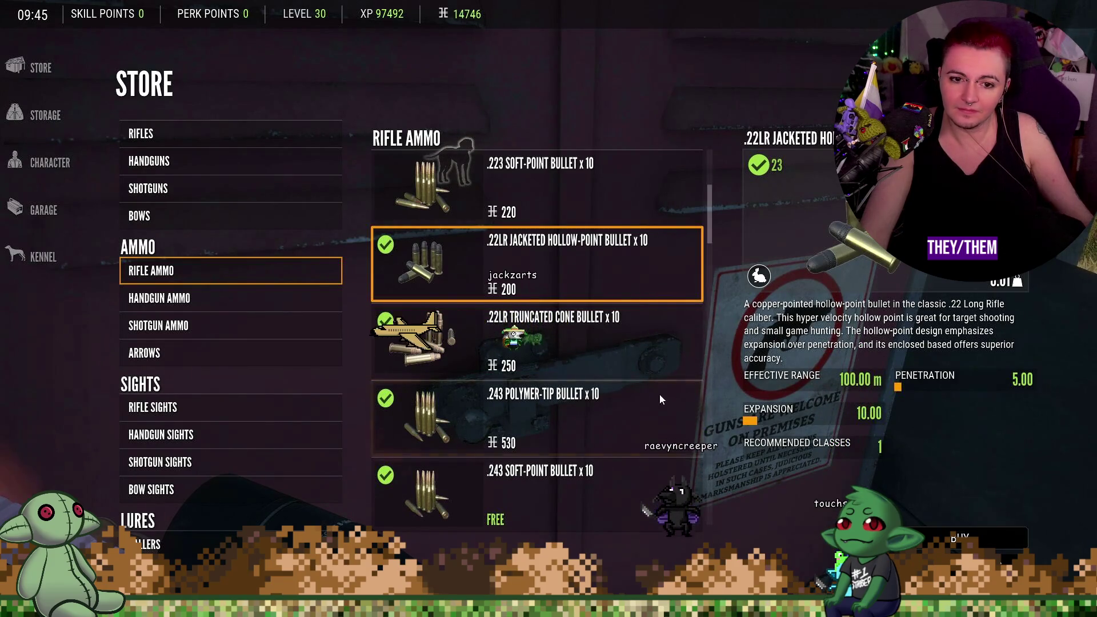
left_click(956, 543)
left_click(521, 370)
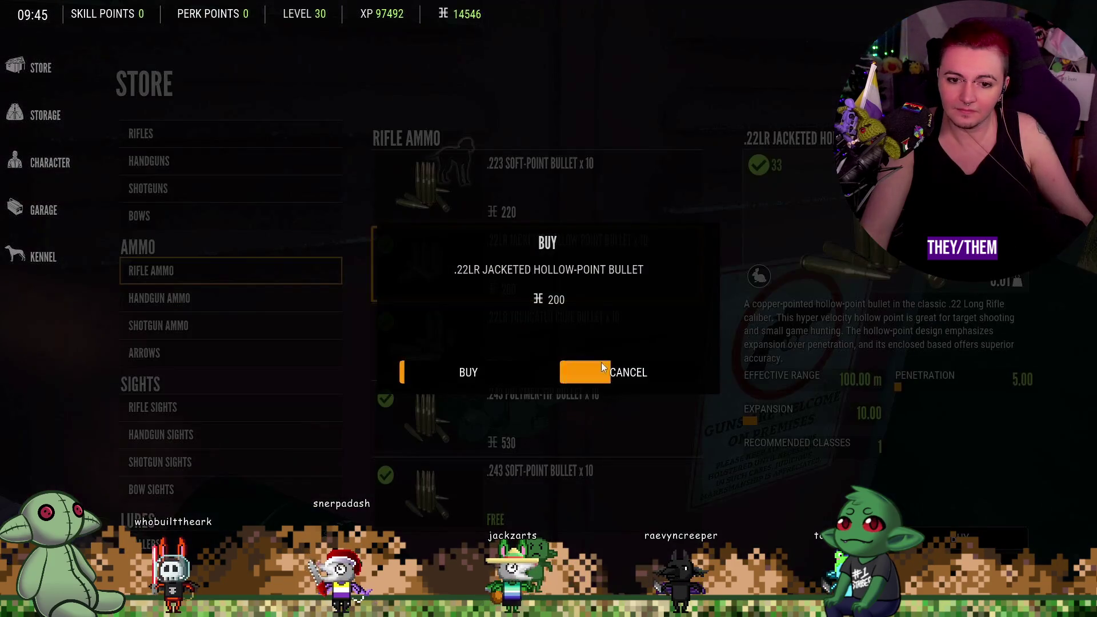
left_click(483, 369)
key("Escape")
- Draw the rifle and open the Inventory showing three rifles, including the Zarza-15 .22LR Shadow
key("w")
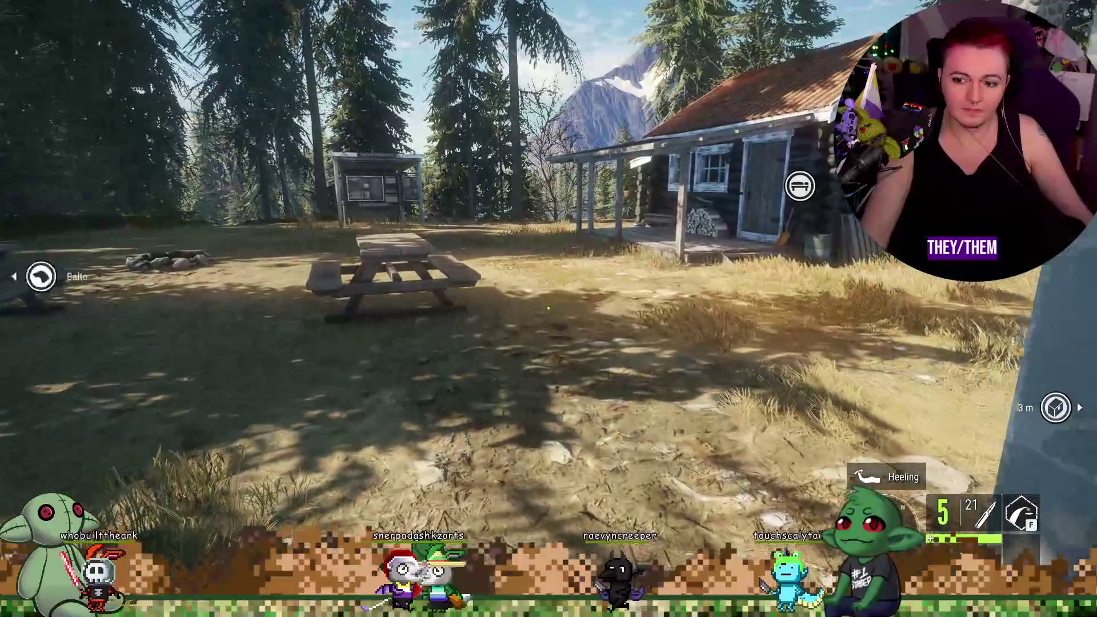
key("1")
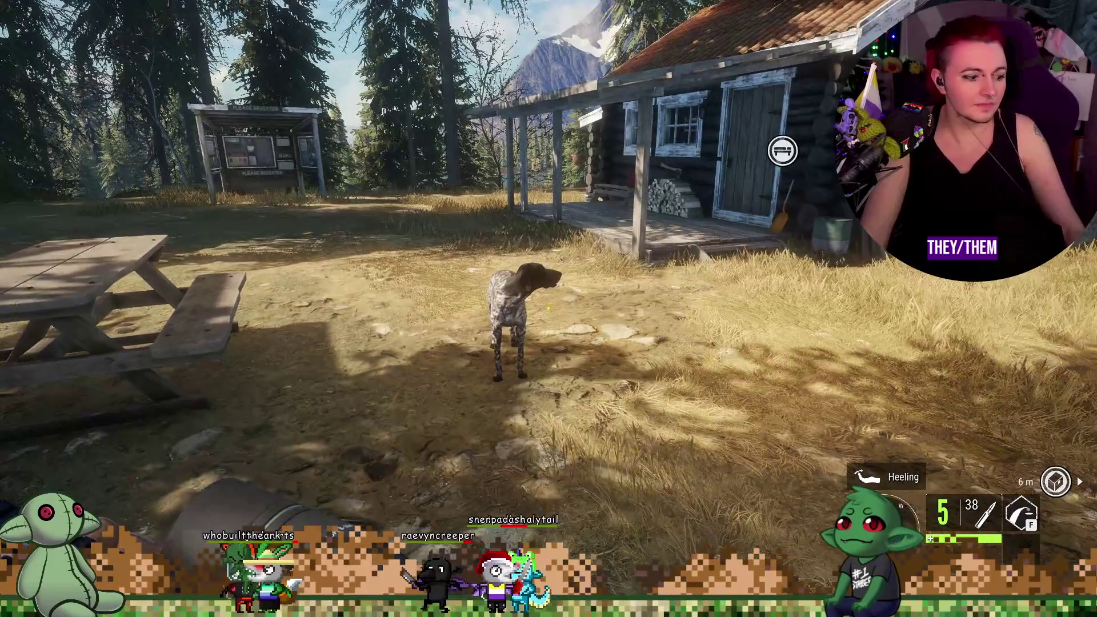
key("i")
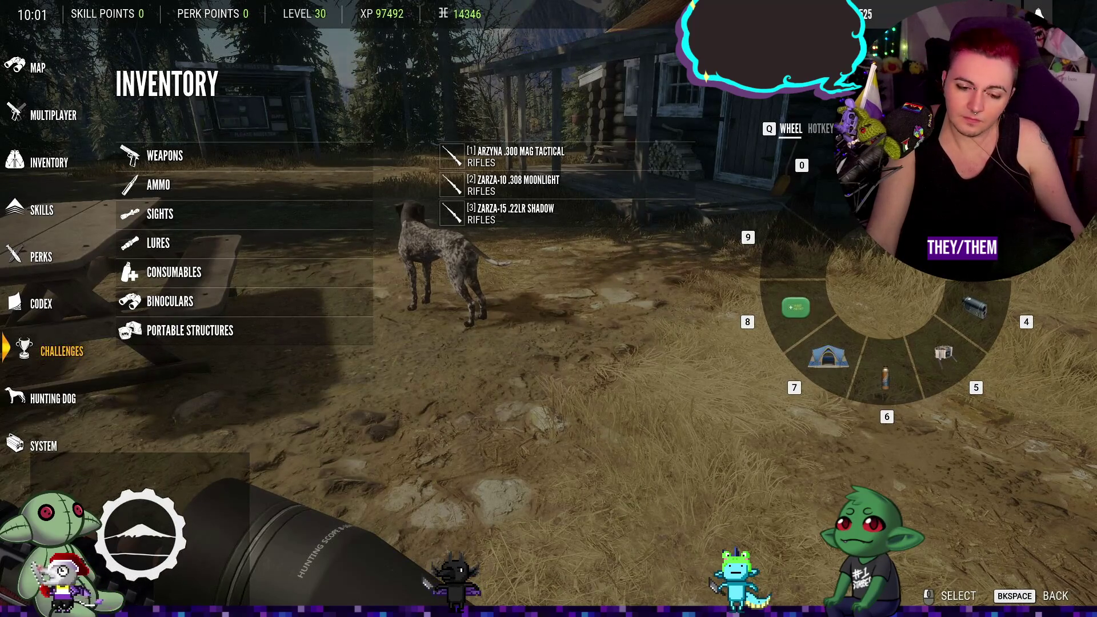
- Close and reopen the Inventory, then Alt+Tab out to the Windows desktop
key("Escape")
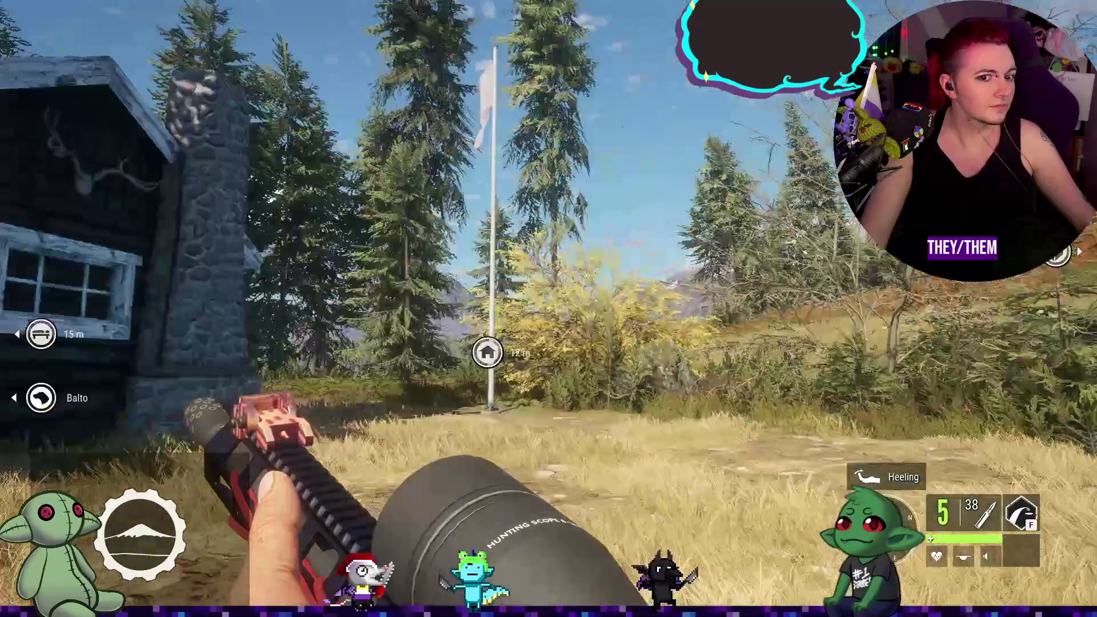
key("i")
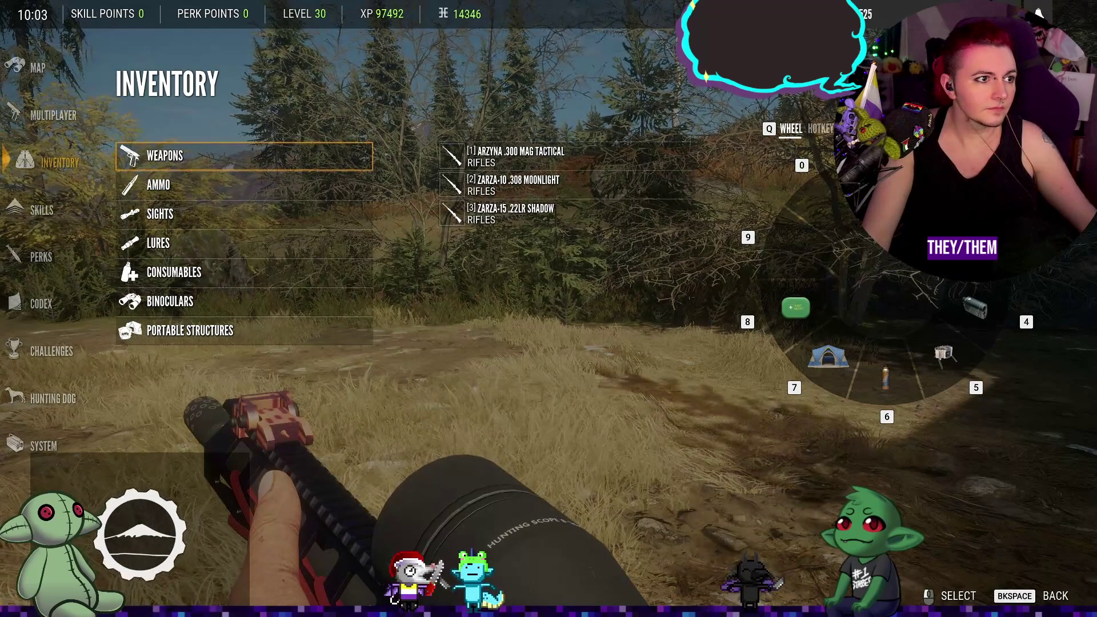
key("alt+Tab")
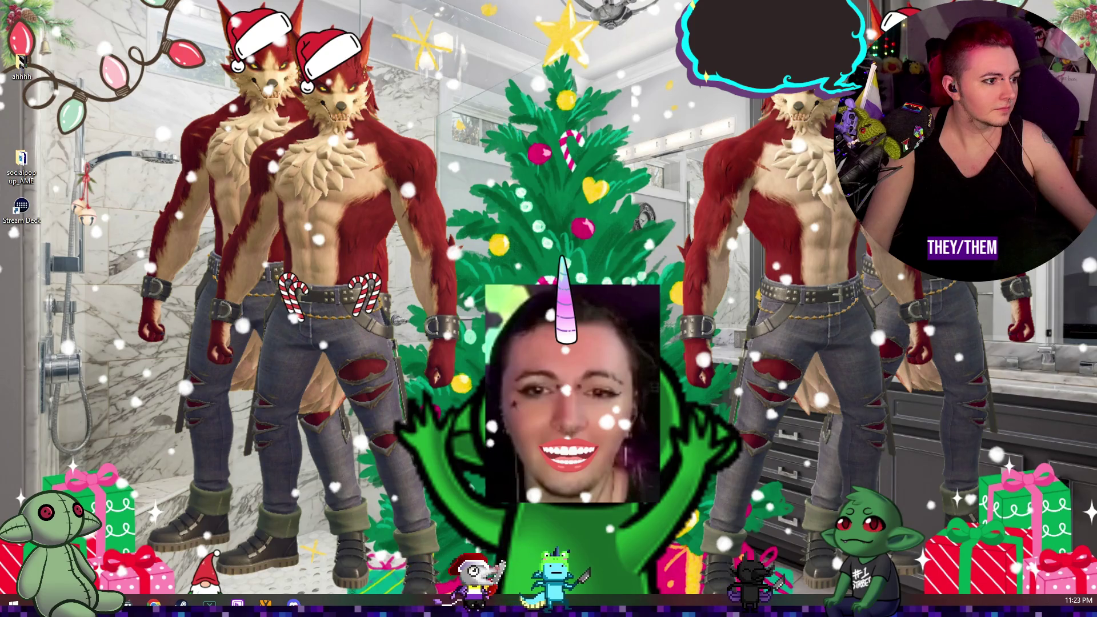
- Alt+Tab back into the fullscreen game, where the Inventory still lists the three rifles
key("alt+Tab")
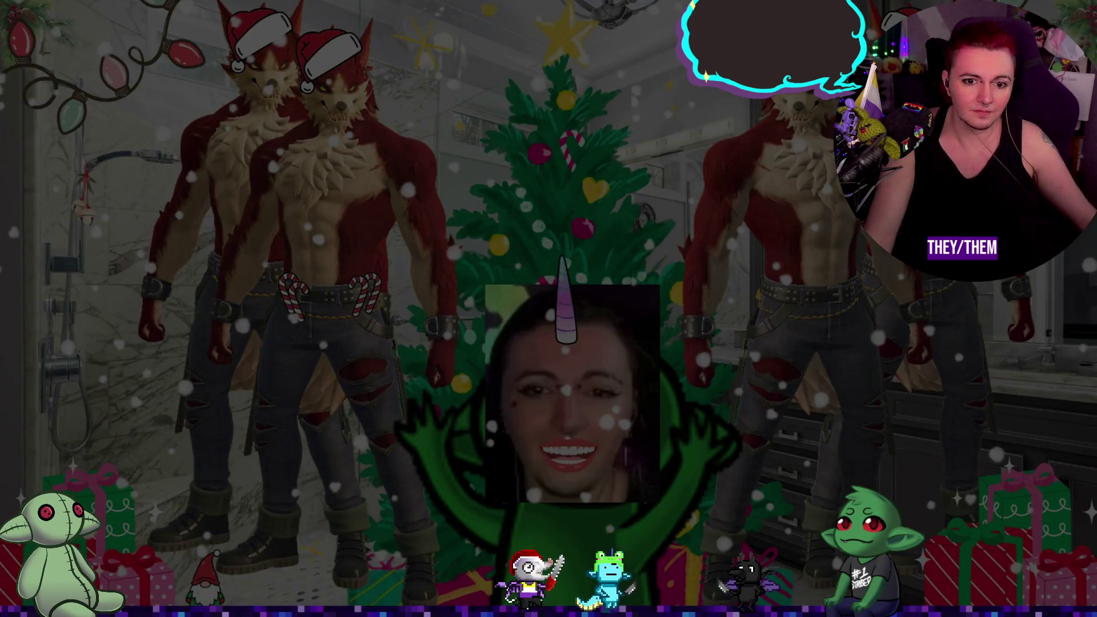
key("alt+Tab")
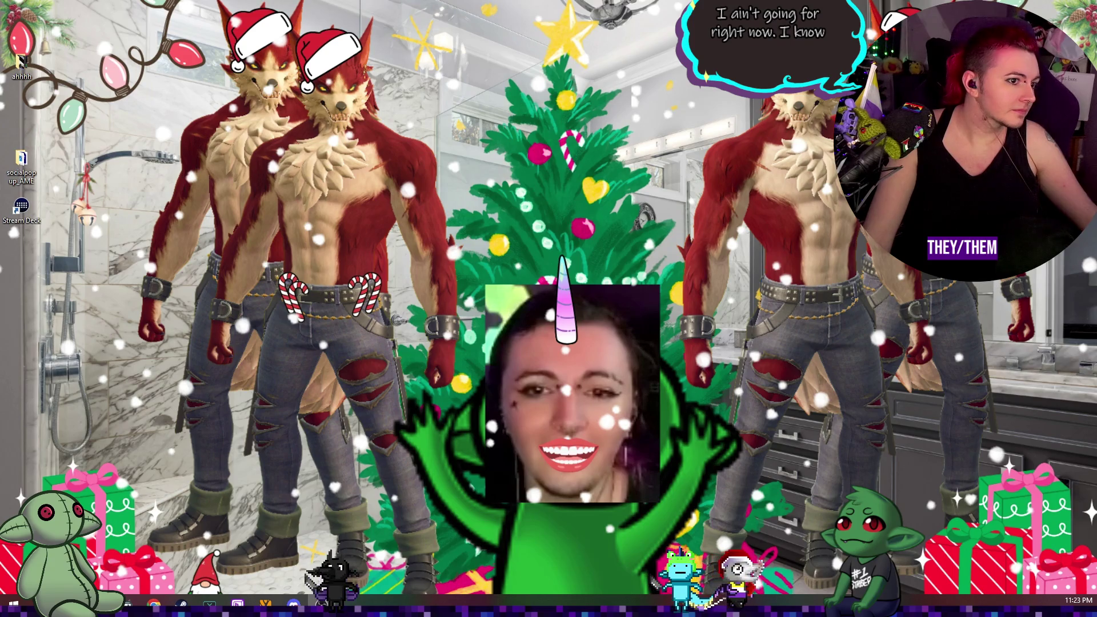
key("alt+Tab")
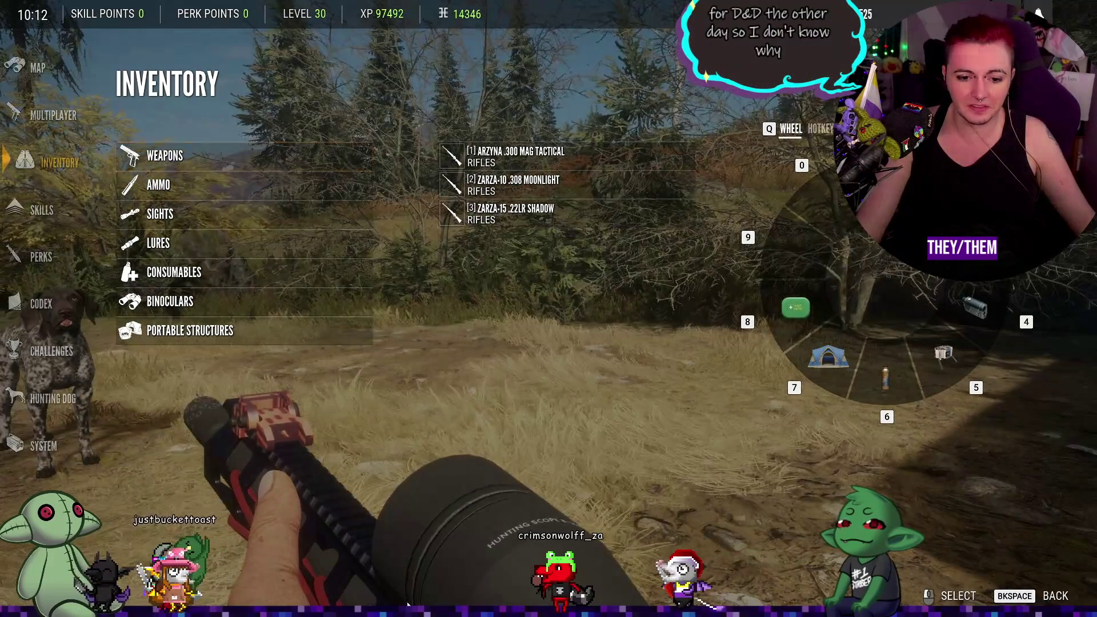
- Close the Inventory to return to the High Lake hunt
key("Escape")
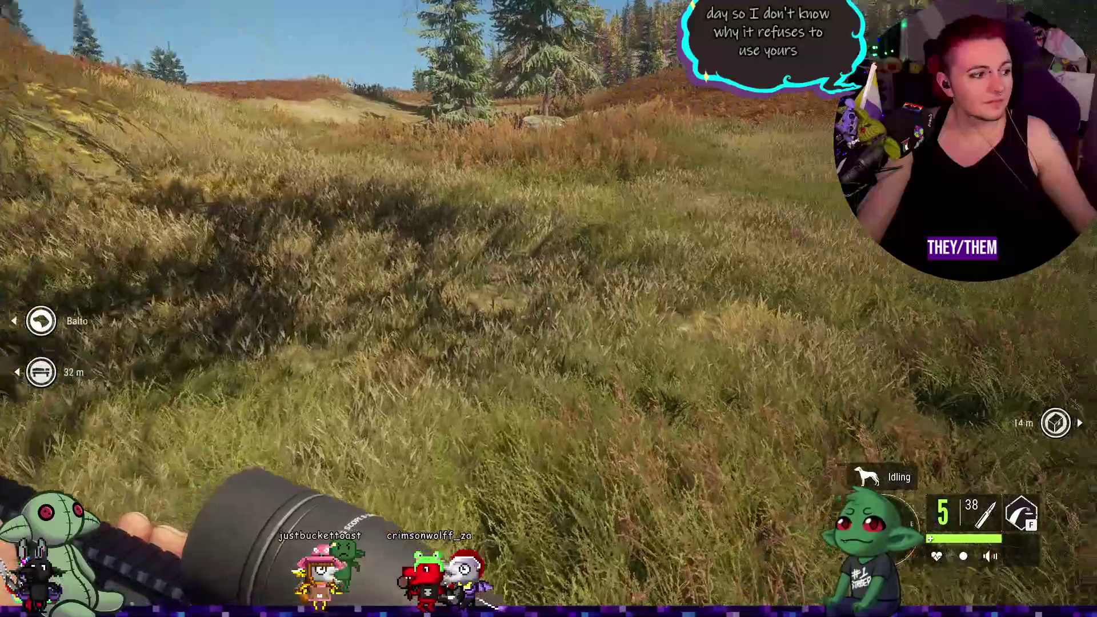
- Open the map, zoom out and pan to take in High Lake
key("m")
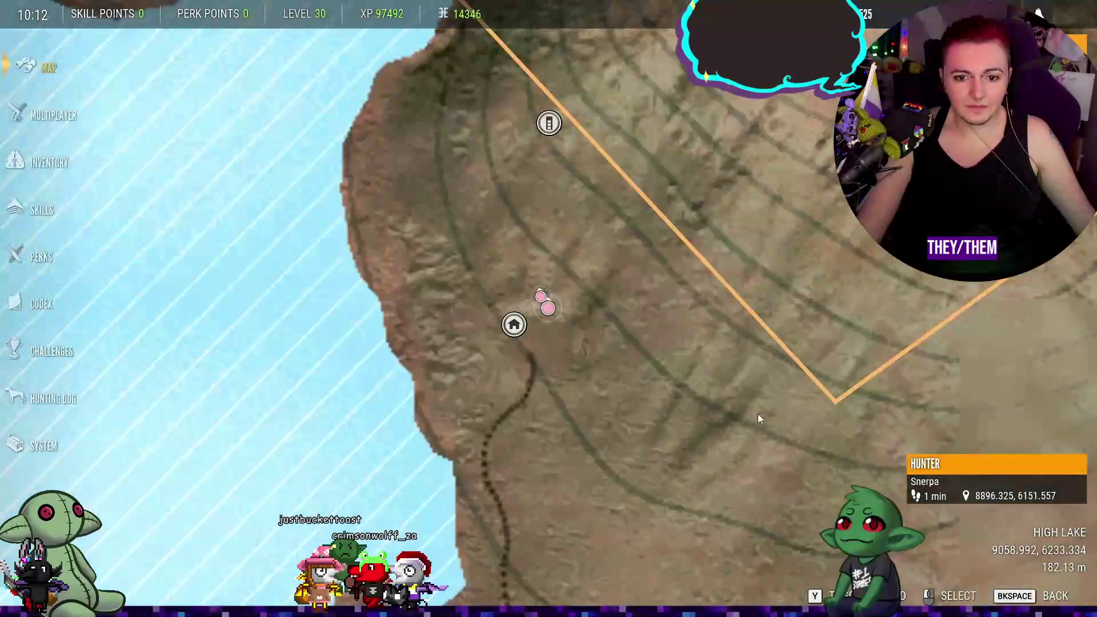
scroll(758, 419, "down", 5)
mouse_move(757, 392)
left_mouse_down()
mouse_move(555, 310)
mouse_move(595, 311)
left_mouse_up()
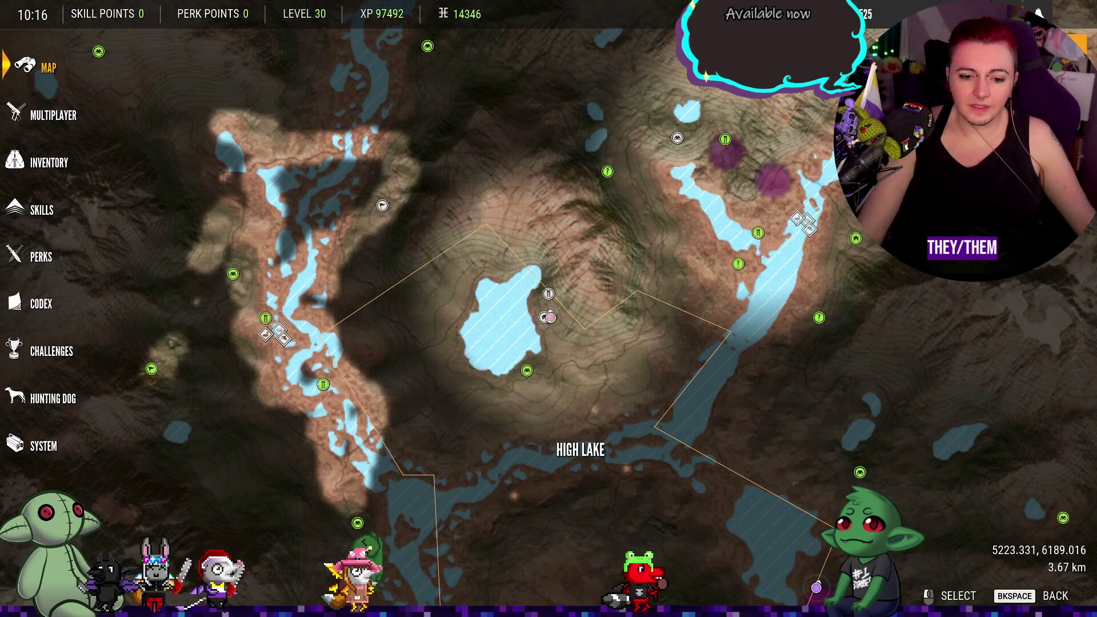
- Pan and zoom the map south to centre on the Lake District around Hope's Camp
scroll(545, 510, "up", 2)
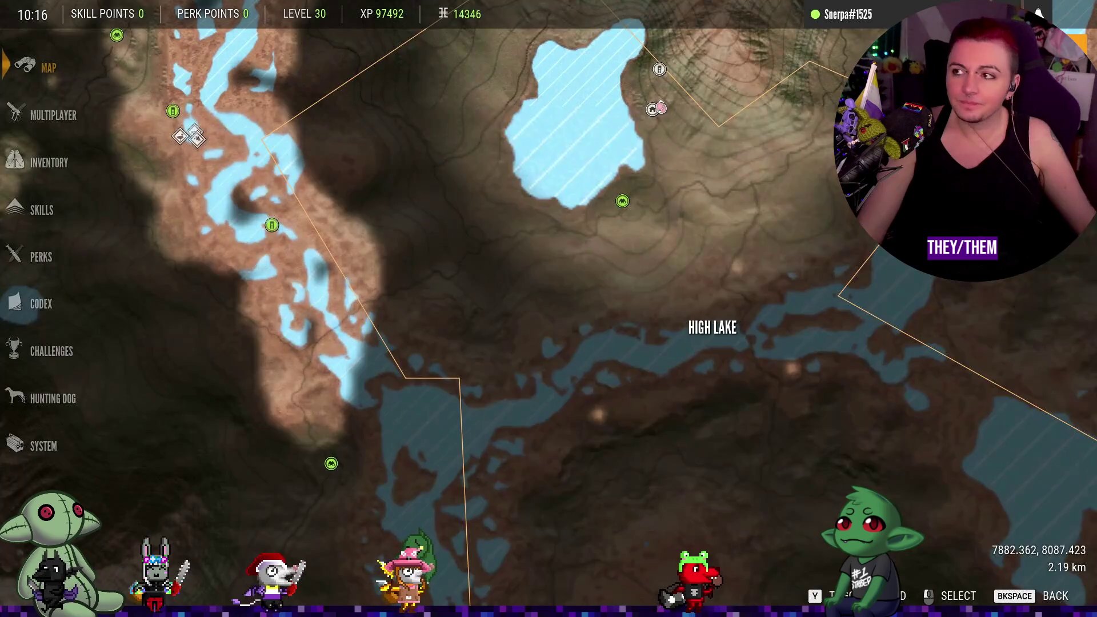
left_click(676, 375)
mouse_move(711, 166)
left_mouse_down()
mouse_move(643, 327)
mouse_move(626, 204)
mouse_move(624, 324)
mouse_move(607, 248)
mouse_move(546, 433)
mouse_move(551, 458)
mouse_move(506, 376)
left_mouse_up()
scroll(642, 331, "down", 3)
scroll(632, 341, "up", 2)
scroll(624, 325, "up", 1)
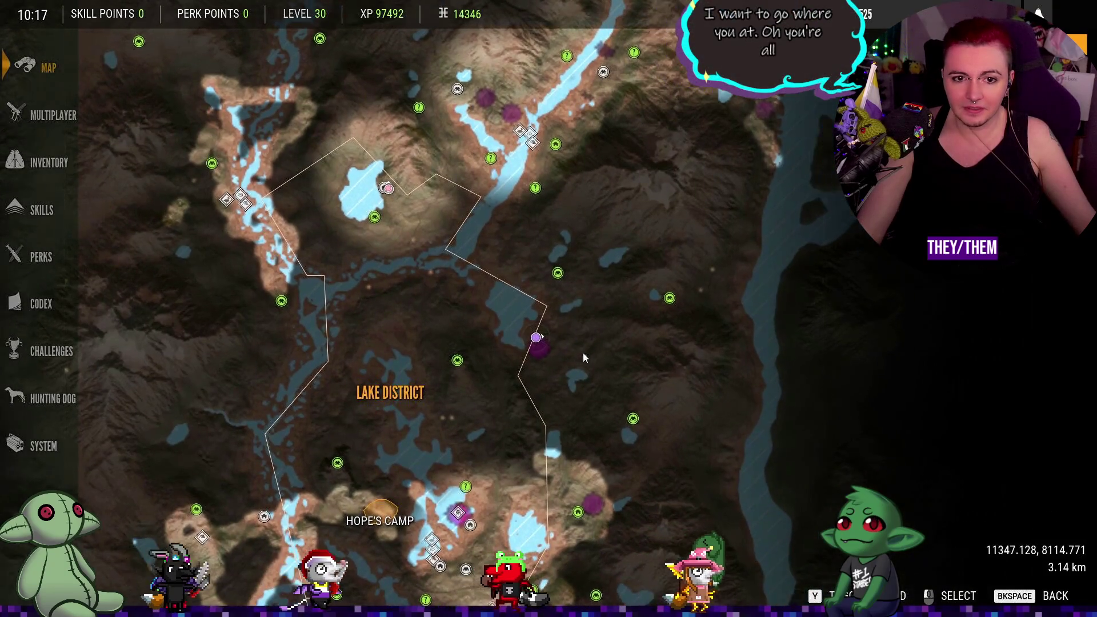
mouse_move(583, 352)
left_mouse_down()
mouse_move(537, 290)
mouse_move(522, 235)
mouse_move(571, 197)
mouse_move(732, 359)
mouse_move(734, 310)
left_mouse_up()
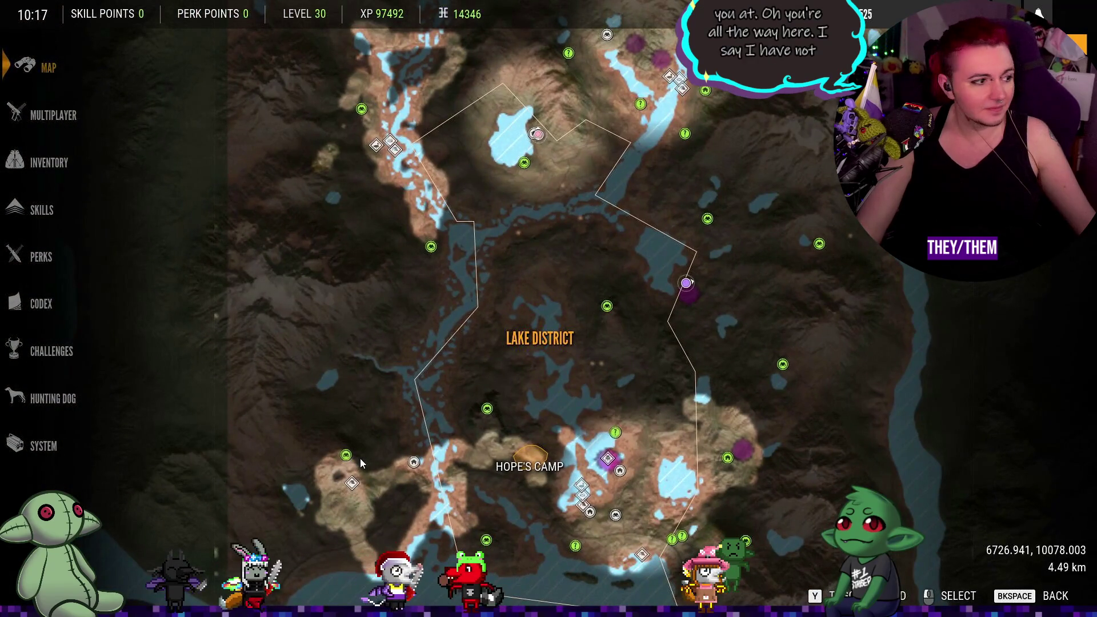